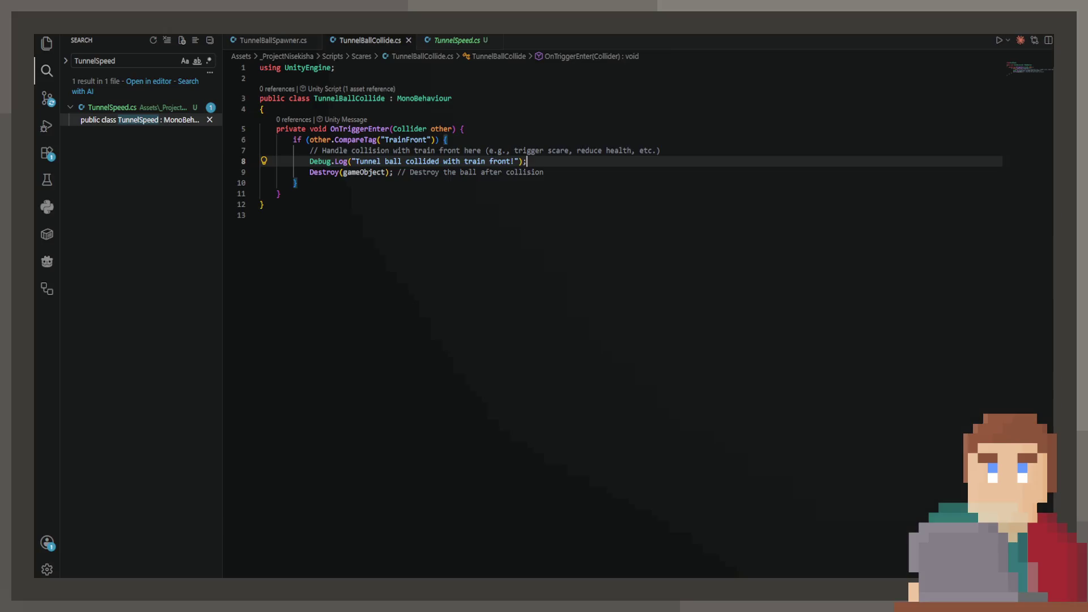
Add two blank lines after the TunnelBallCollide class's opening brace and save the script
{"action": "left_click", "coordinate": [346, 110]}
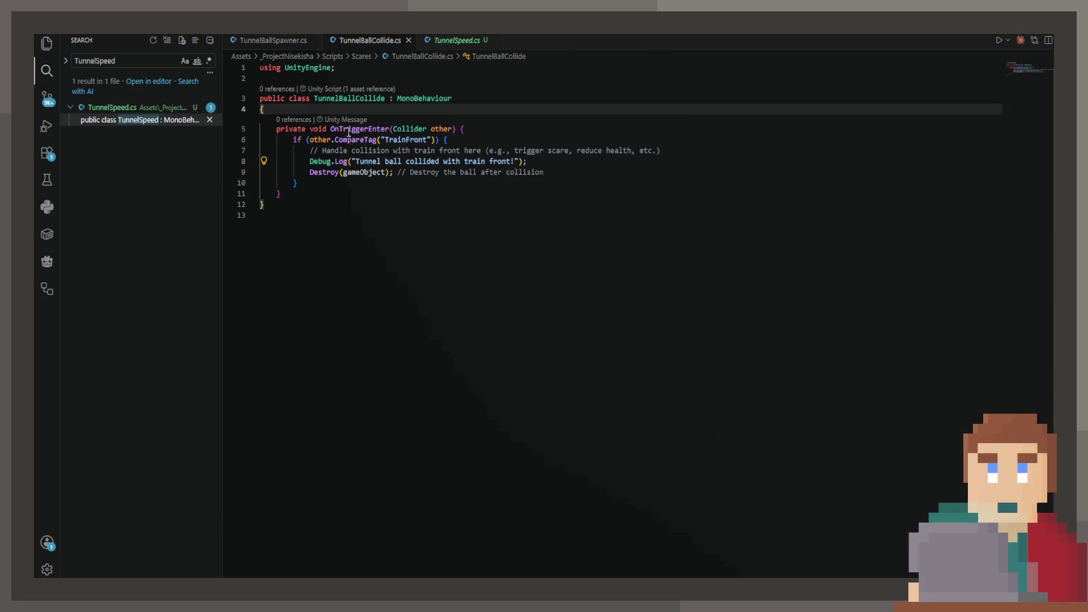
{"action": "key", "text": "Return"}
{"action": "key", "text": "Return"}
{"action": "key", "text": "Up"}
{"action": "key", "text": "ctrl+s"}
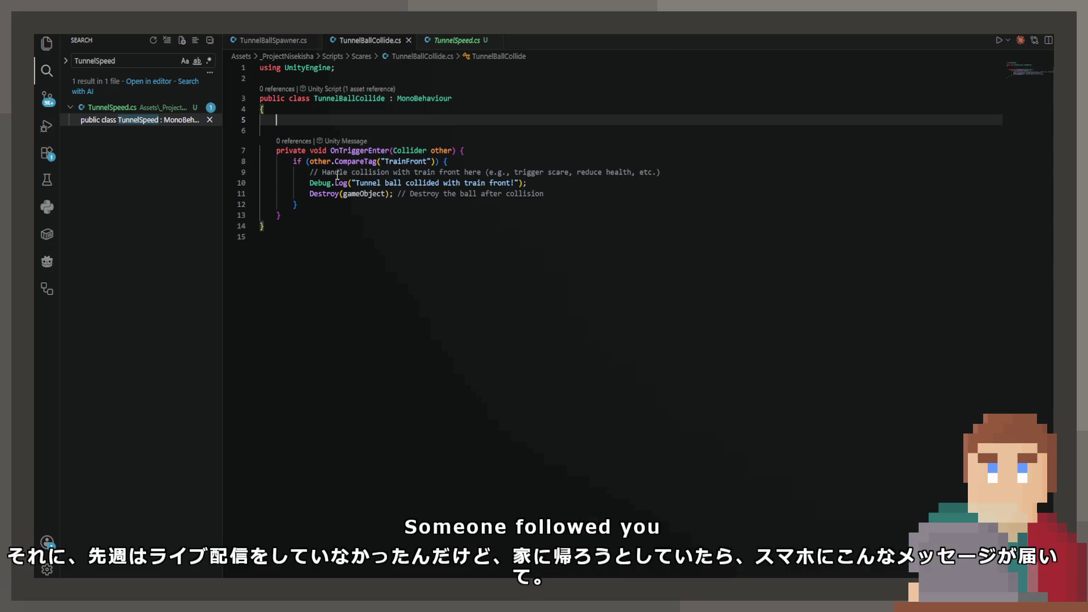
Declare a [SerializeField] private GameObject collisionEffectPrefab field without the trailing comment, and save
{"action": "type", "text": "p"}
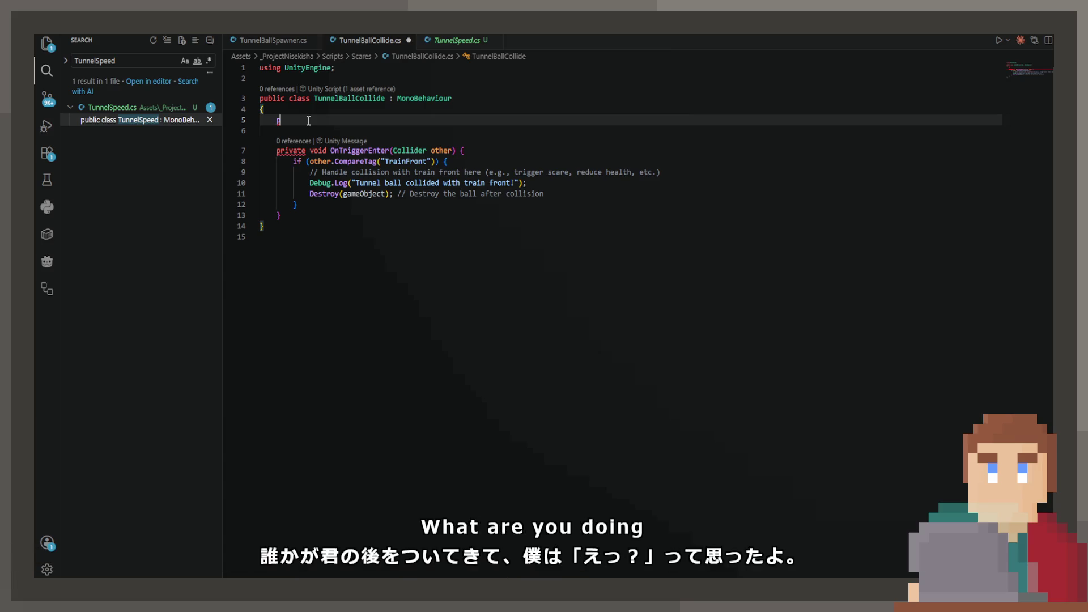
{"action": "key", "text": "BackSpace"}
{"action": "type", "text": "[SerializeField"}
{"action": "key", "text": "Return"}
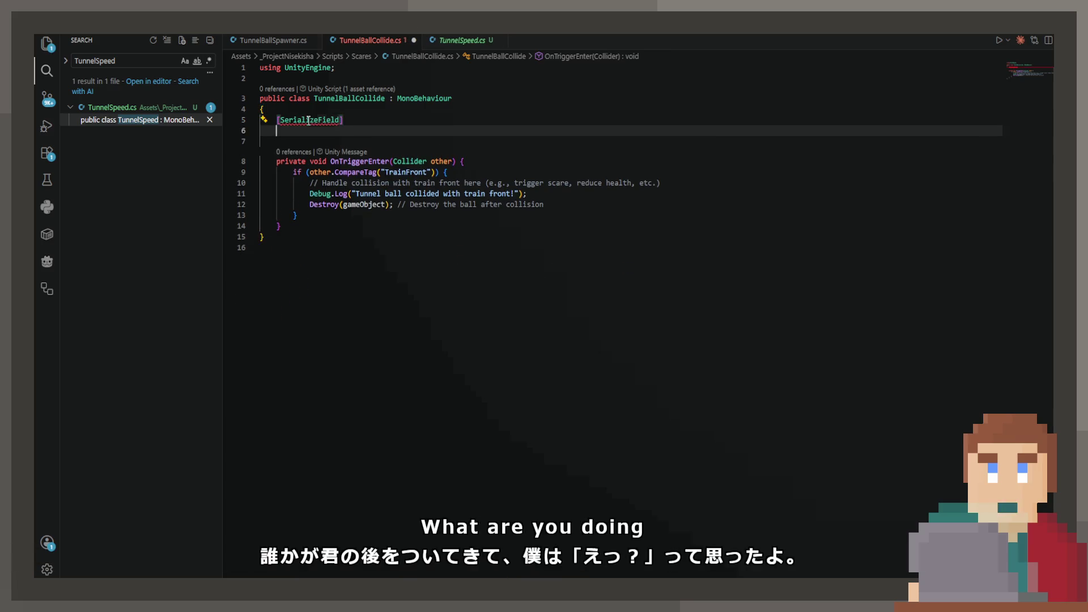
{"action": "type", "text": "private Game"}
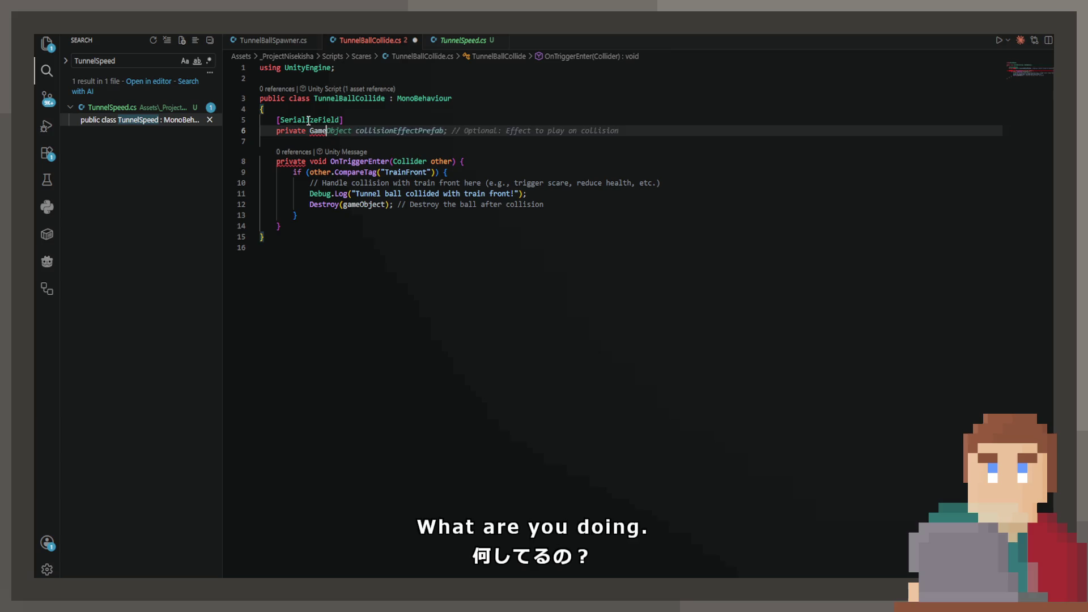
{"action": "key", "text": "Tab"}
{"action": "key", "text": "ctrl+s"}
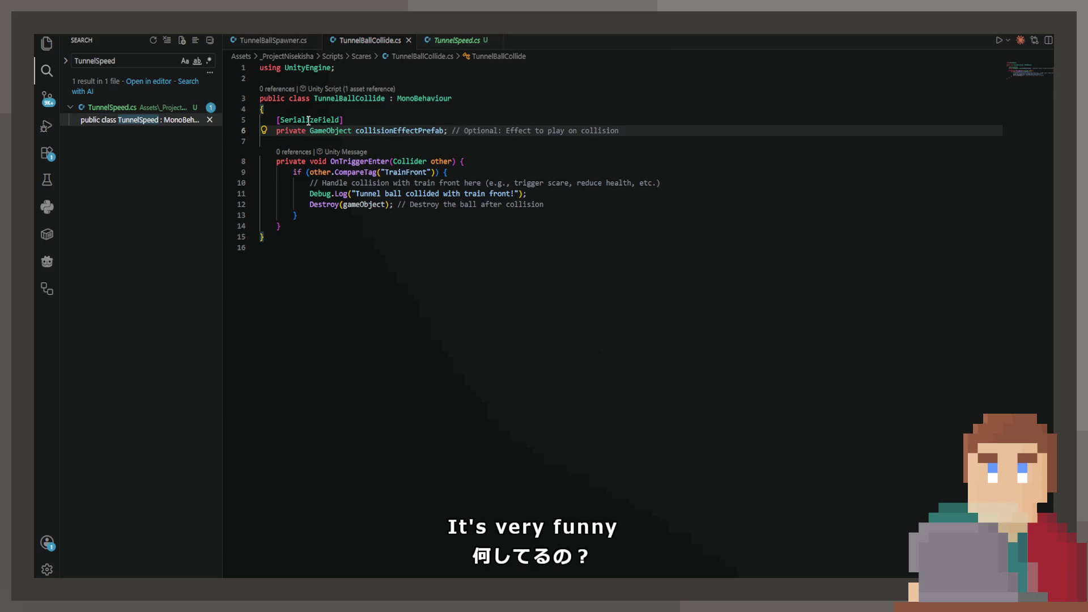
{"action": "key", "text": "BackSpace"}
{"action": "key", "text": "BackSpace"}
{"action": "key", "text": "BackSpace"}
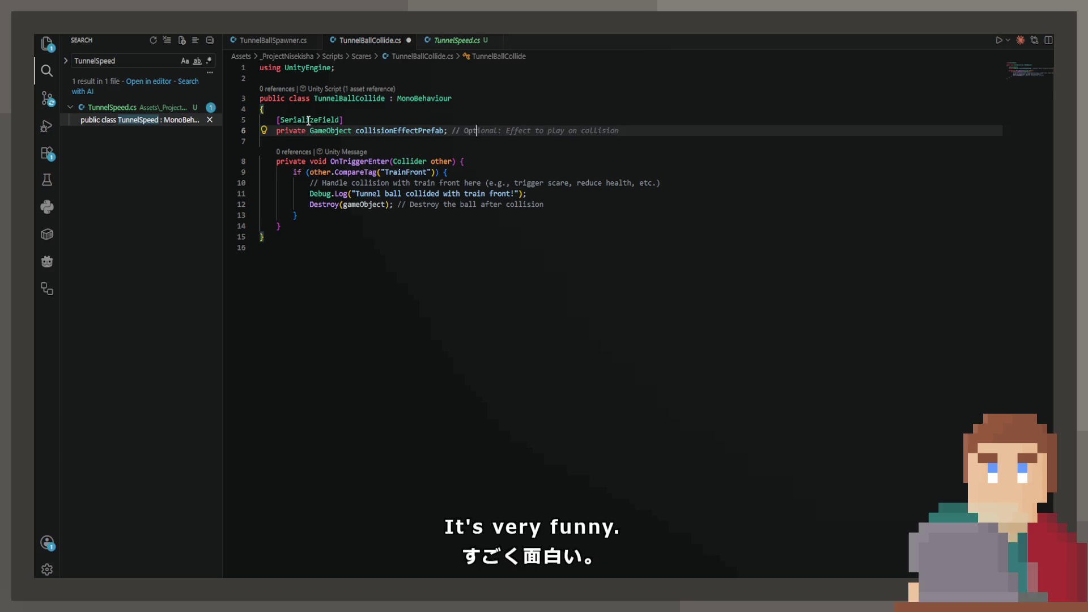
{"action": "key", "text": "BackSpace"}
{"action": "key", "text": "BackSpace"}
{"action": "key", "text": "BackSpace"}
{"action": "key", "text": "ctrl+s"}
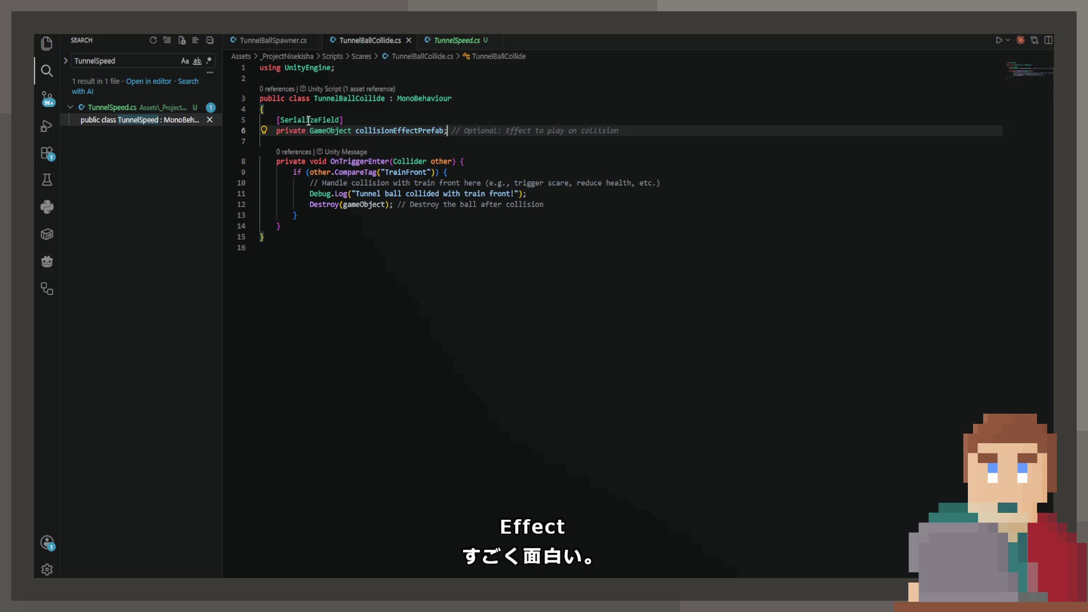
{"action": "key", "text": "Return"}
{"action": "key", "text": "BackSpace"}
{"action": "key", "text": "Down"}
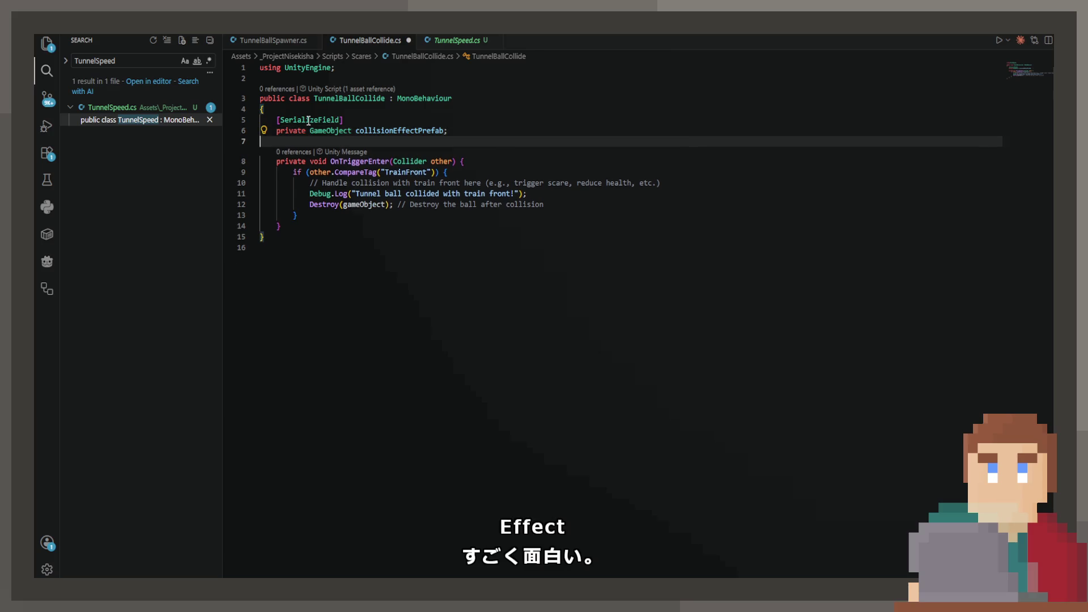
Replace the placeholder comment and Debug.Log with a forward-raycast comment and a RaycastHit hit declaration
{"action": "left_click", "coordinate": [569, 172]}
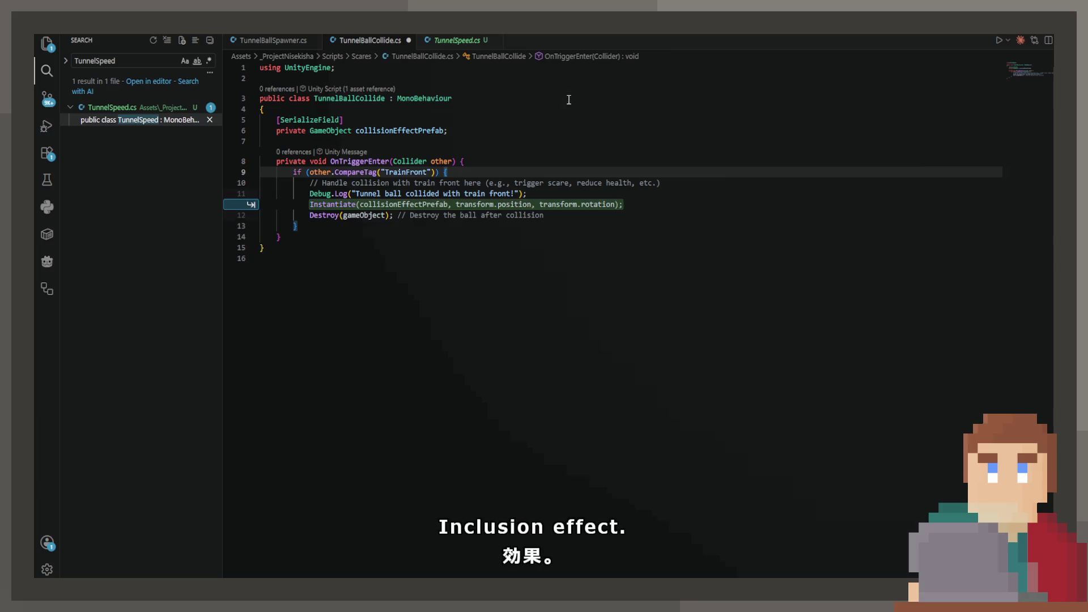
{"action": "mouse_move", "coordinate": [527, 194]}
{"action": "left_mouse_down"}
{"action": "mouse_move", "coordinate": [310, 193]}
{"action": "mouse_move", "coordinate": [310, 183]}
{"action": "left_mouse_up"}
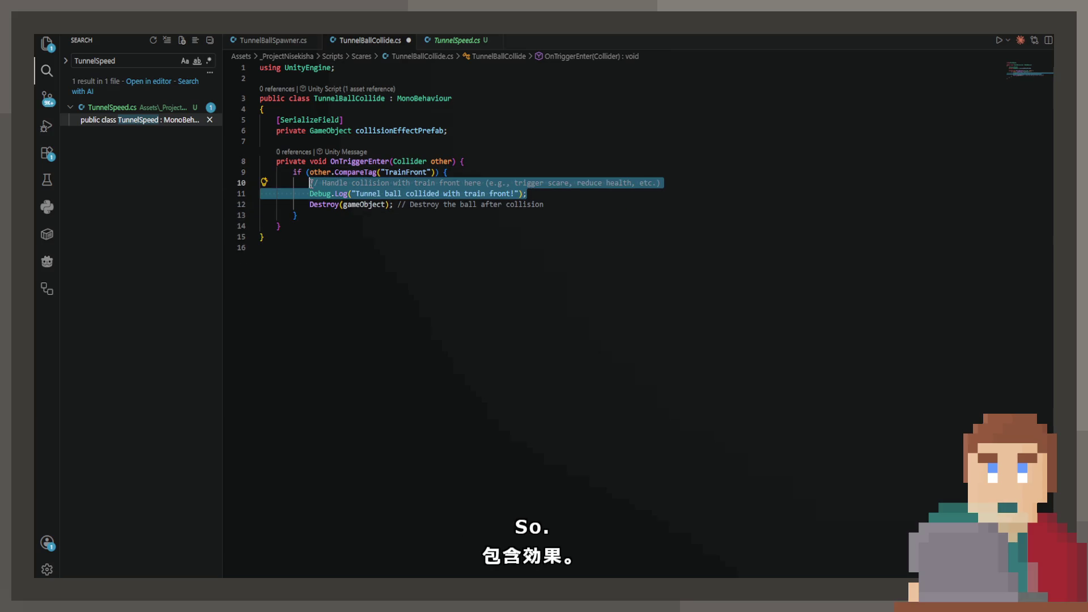
{"action": "type", "text": "a"}
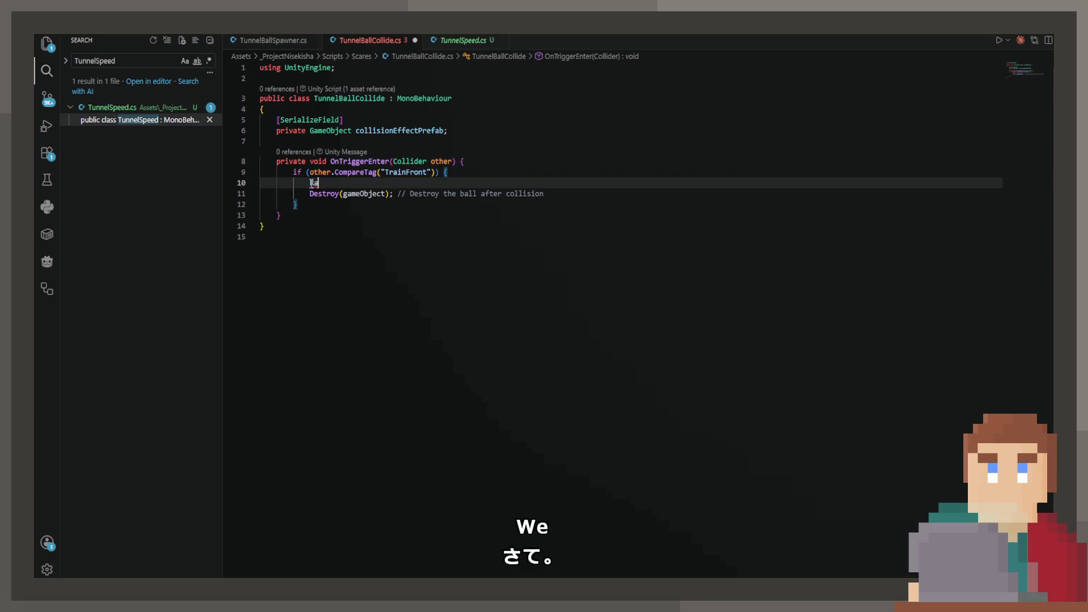
{"action": "key", "text": "BackSpace"}
{"action": "type", "text": "// Send a ray"}
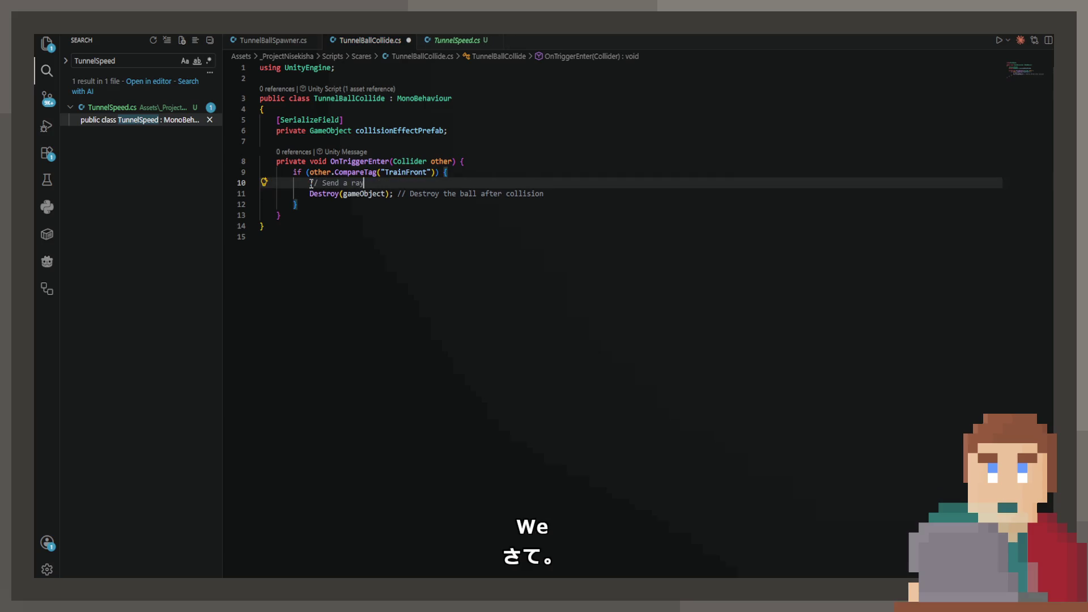
{"action": "type", "text": "cast in the forward "}
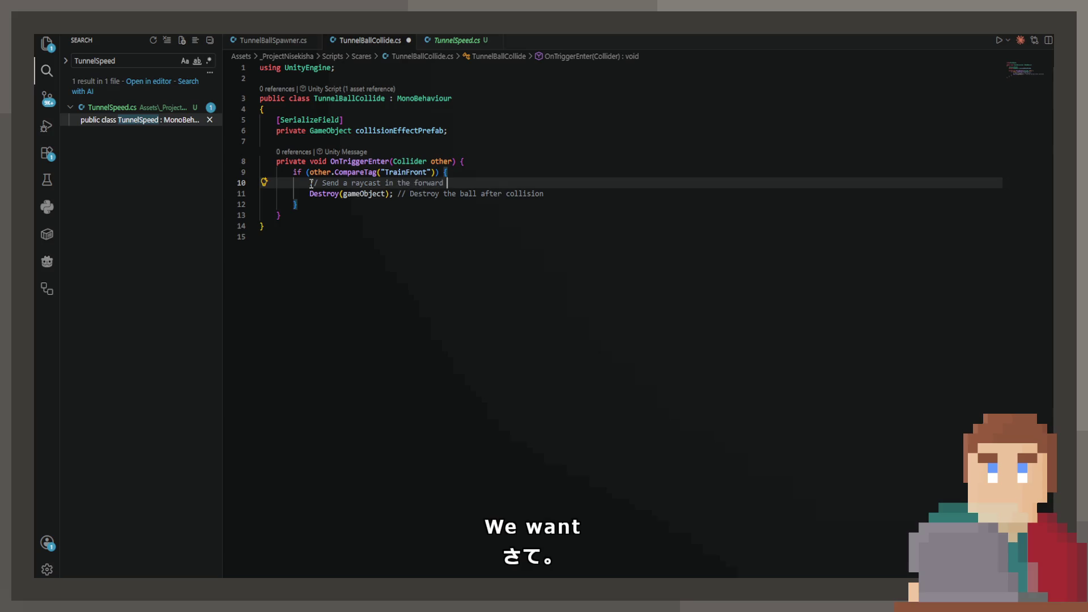
{"action": "type", "text": "direction"}
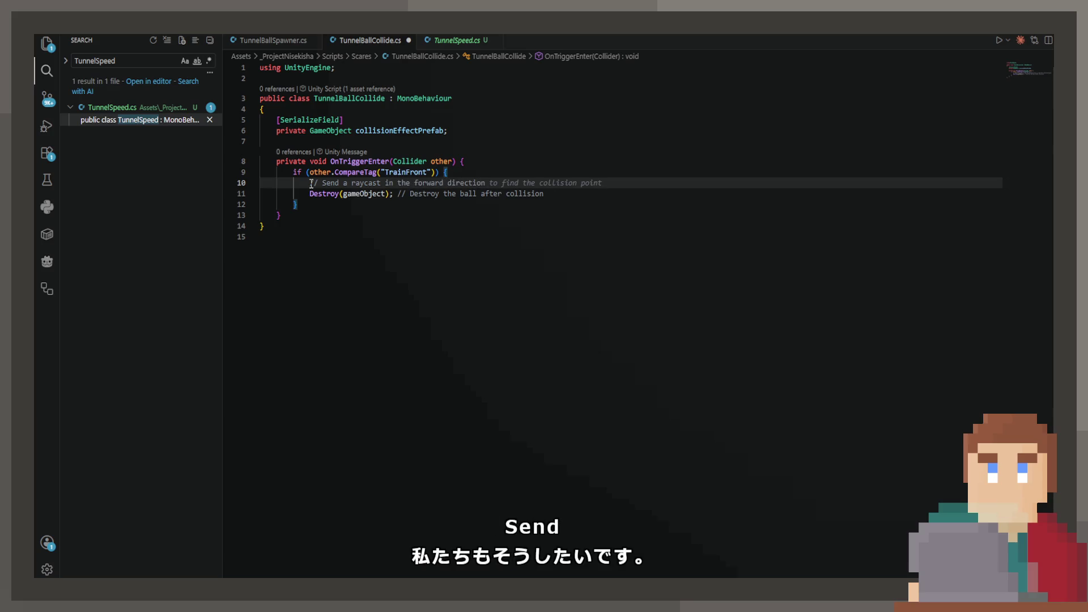
{"action": "key", "text": "Tab"}
{"action": "key", "text": "Return"}
{"action": "key", "text": "Tab"}
{"action": "key", "text": "Return"}
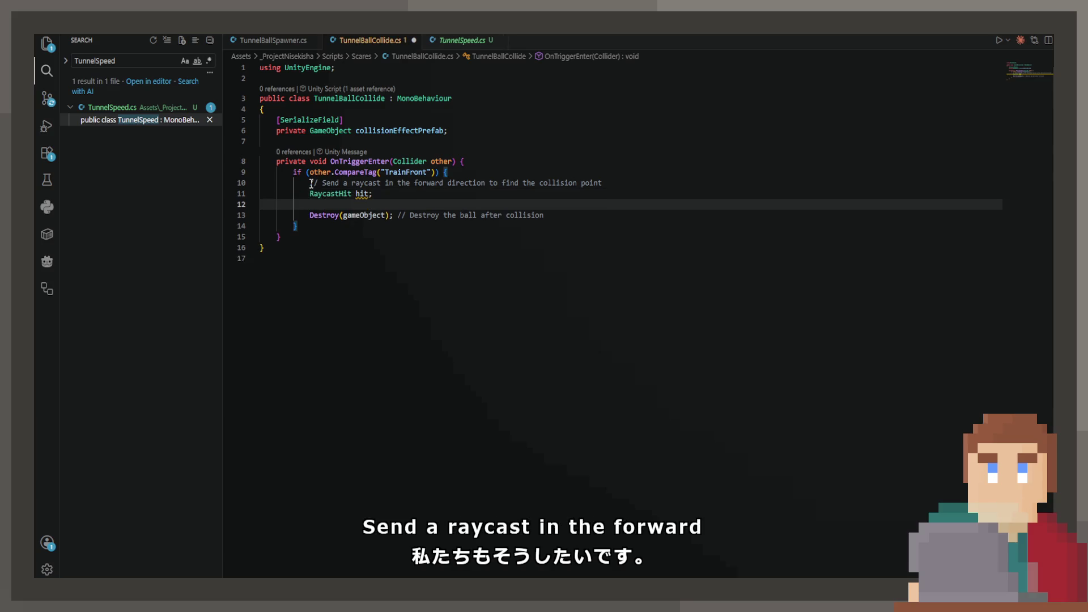
Add the Physics.Raycast check that instantiates the collision effect at the hit point, and save
{"action": "type", "text": "if"}
{"action": "key", "text": "Tab"}
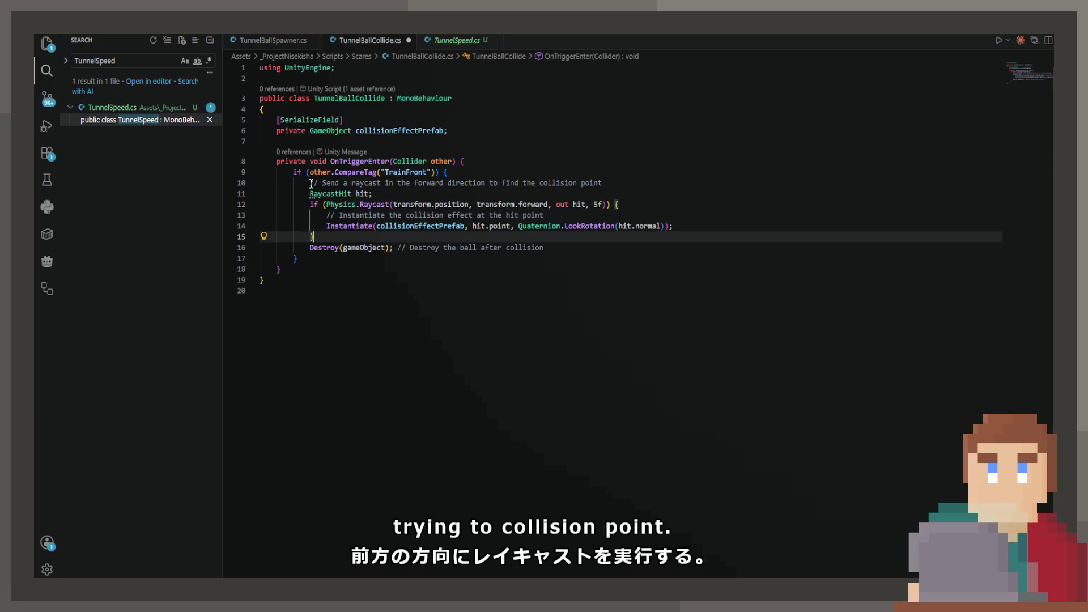
{"action": "key", "text": "ctrl+s"}
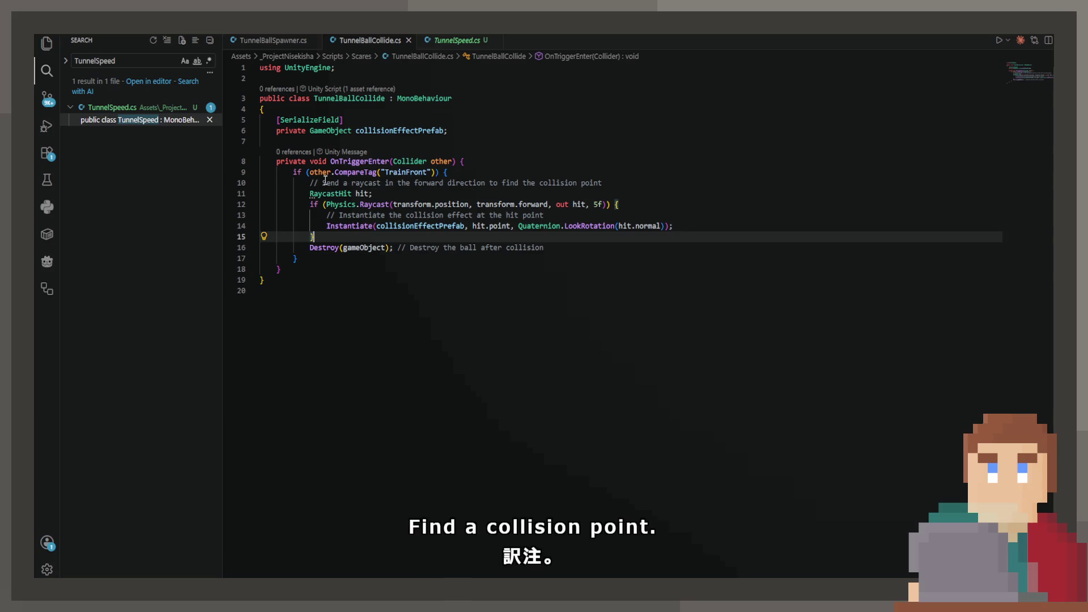
Move Destroy(gameObject) inside the raycast block after Instantiate, fix its indentation, save, and switch to Unity
{"action": "left_click", "coordinate": [454, 227]}
{"action": "key", "text": "End"}
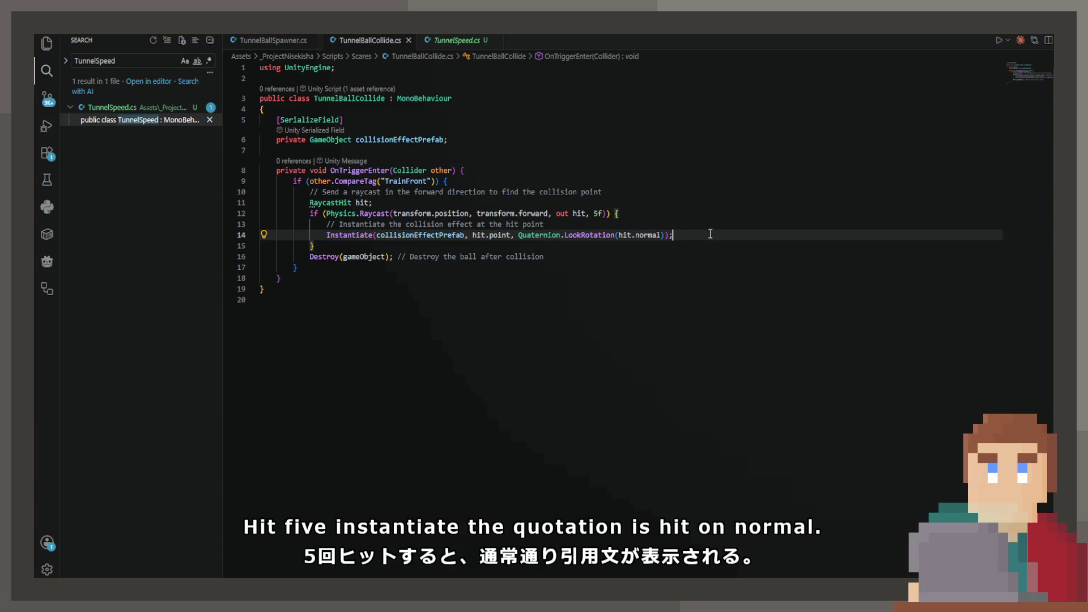
{"action": "key", "text": "Return"}
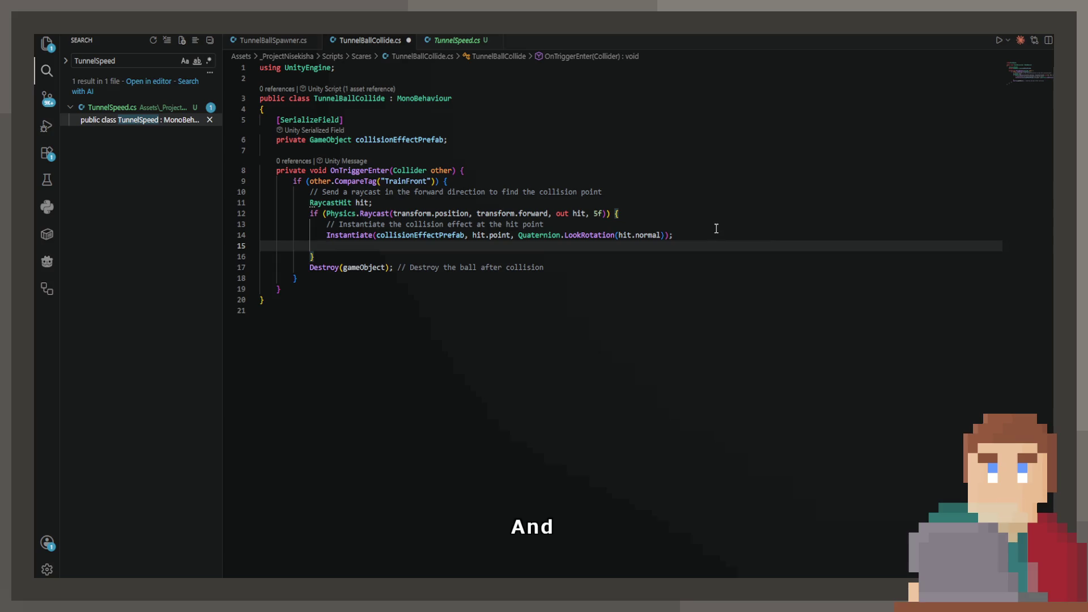
{"action": "mouse_move", "coordinate": [544, 269]}
{"action": "left_mouse_down"}
{"action": "mouse_move", "coordinate": [418, 295]}
{"action": "mouse_move", "coordinate": [192, 273]}
{"action": "left_mouse_up"}
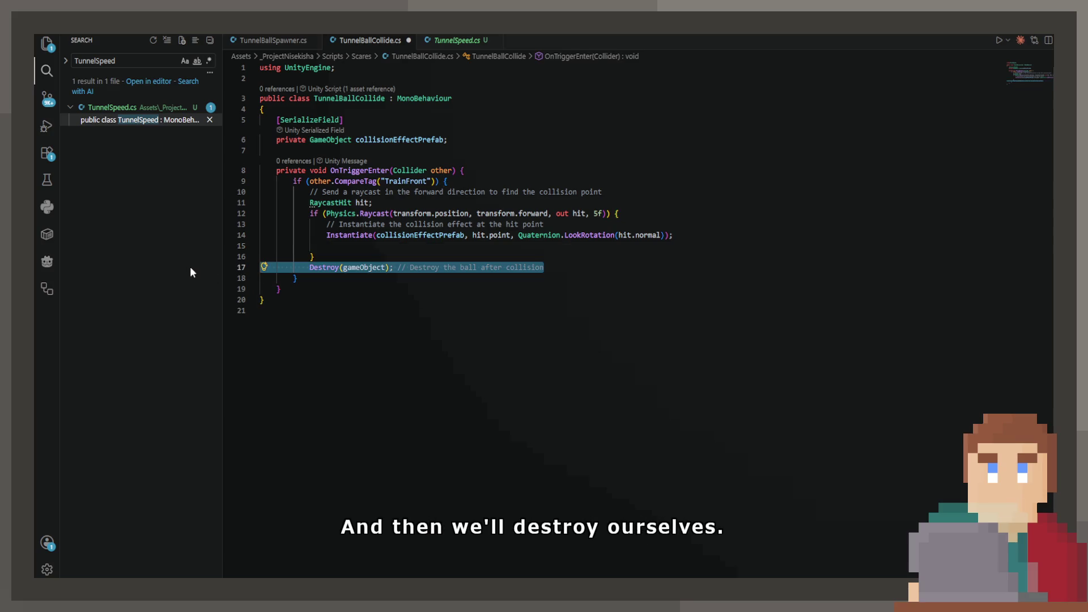
{"action": "key", "text": "ctrl+x"}
{"action": "key", "text": "BackSpace"}
{"action": "key", "text": "Up"}
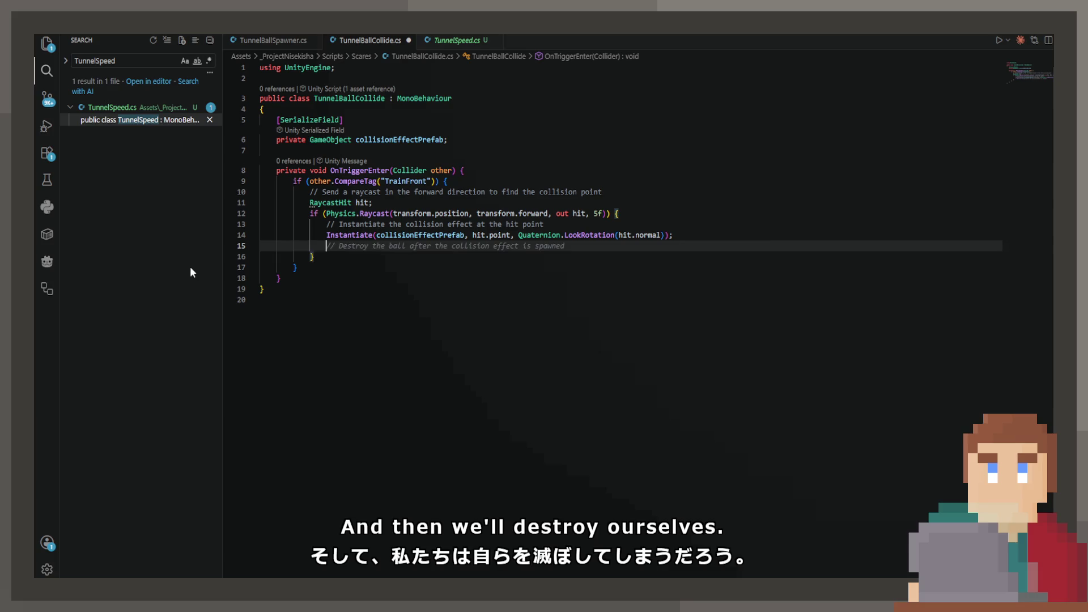
{"action": "key", "text": "Tab"}
{"action": "key", "text": "Left"}
{"action": "key", "text": "Left"}
{"action": "key", "text": "Left"}
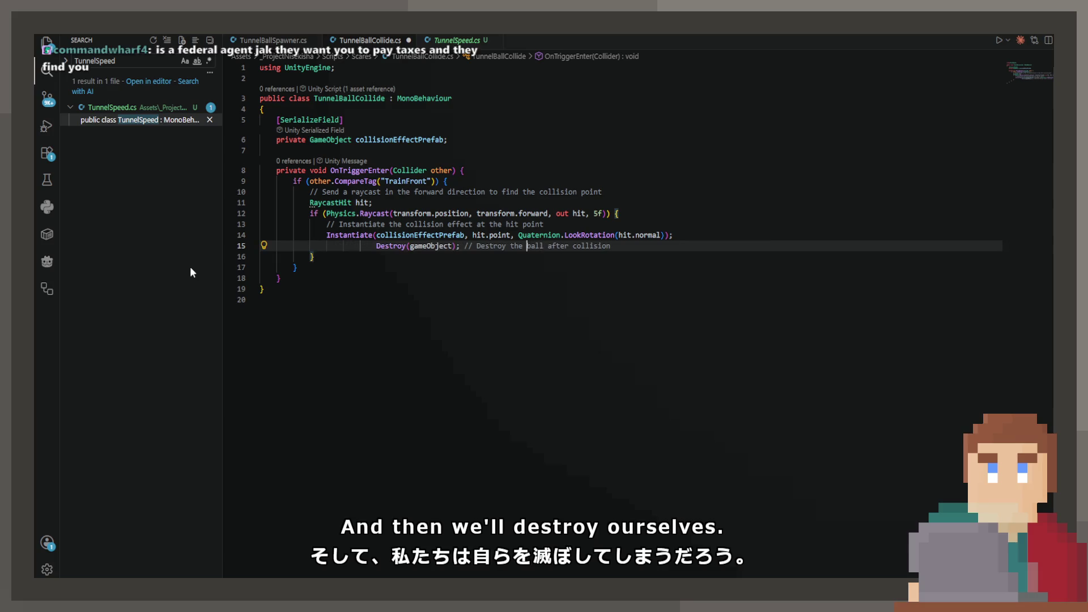
{"action": "key", "text": "Left"}
{"action": "key", "text": "Left"}
{"action": "key", "text": "Left"}
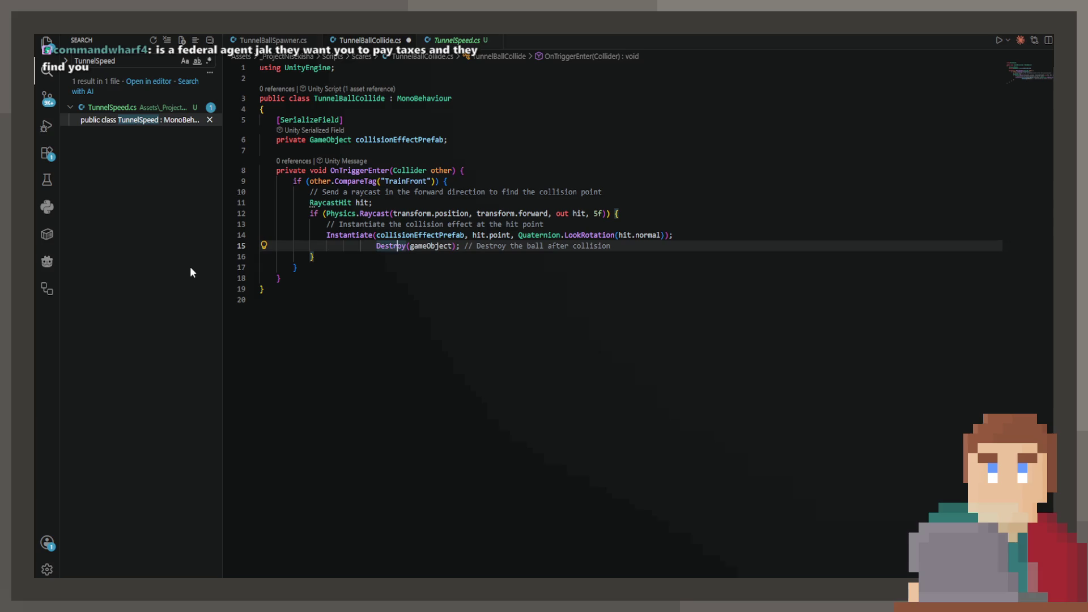
{"action": "key", "text": "Left"}
{"action": "key", "text": "Left"}
{"action": "key", "text": "BackSpace"}
{"action": "key", "text": "BackSpace"}
{"action": "key", "text": "BackSpace"}
{"action": "key", "text": "ctrl+s"}
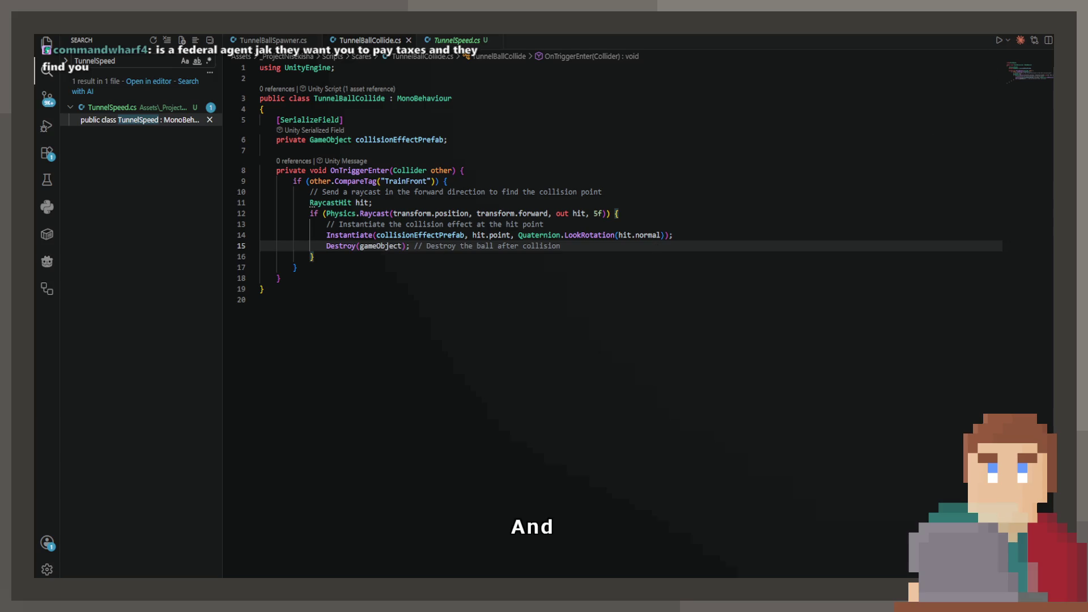
{"action": "key", "text": "alt+Tab"}
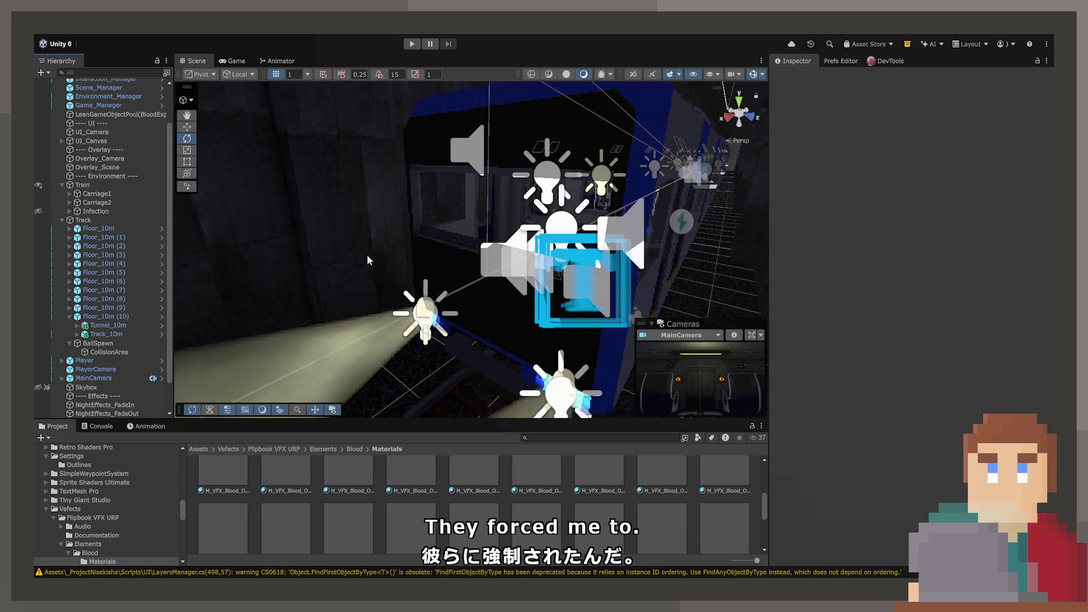
Select BallSpawn in the Hierarchy and ping its Ball Prefab in the Project window
{"action": "scroll", "coordinate": [383, 261], "scroll_direction": "up", "scroll_amount": 5}
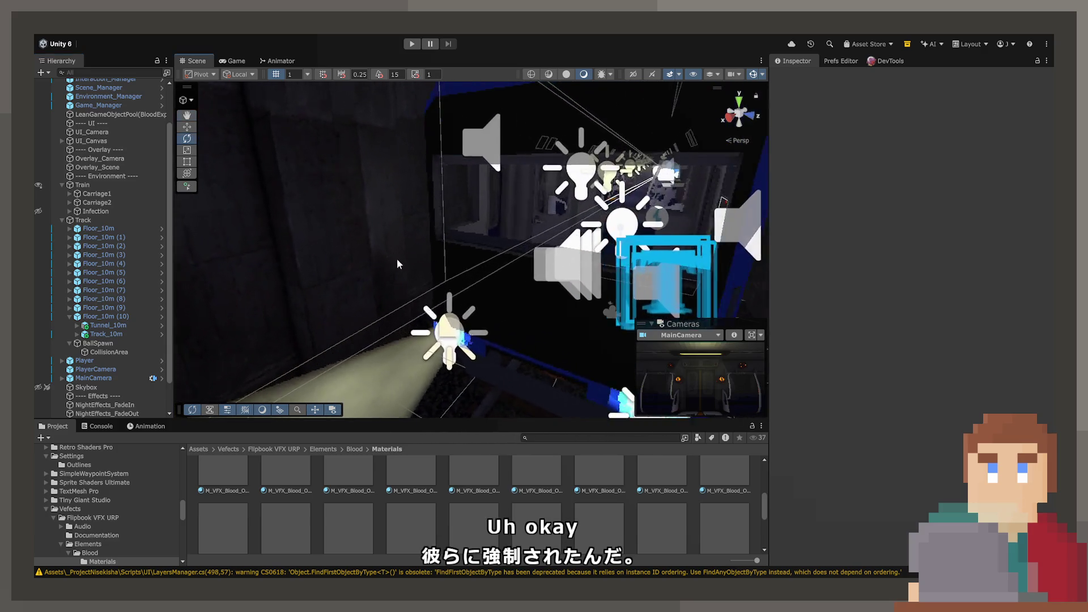
{"action": "left_click", "coordinate": [104, 352]}
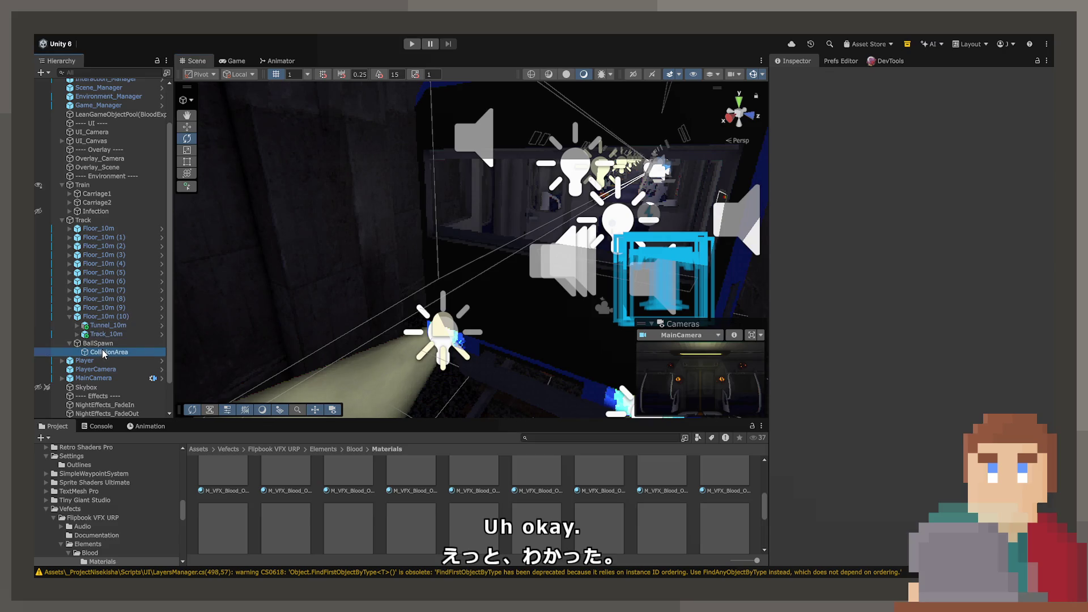
{"action": "scroll", "coordinate": [68, 520], "scroll_direction": "up", "scroll_amount": 3}
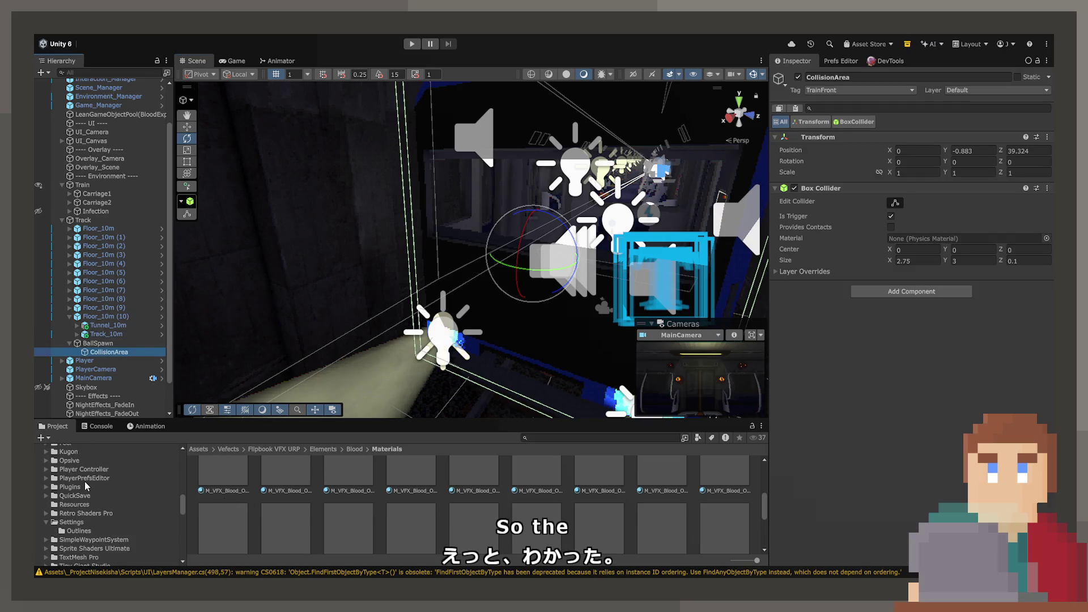
{"action": "left_click", "coordinate": [88, 460]}
{"action": "scroll", "coordinate": [78, 511], "scroll_direction": "up", "scroll_amount": 5}
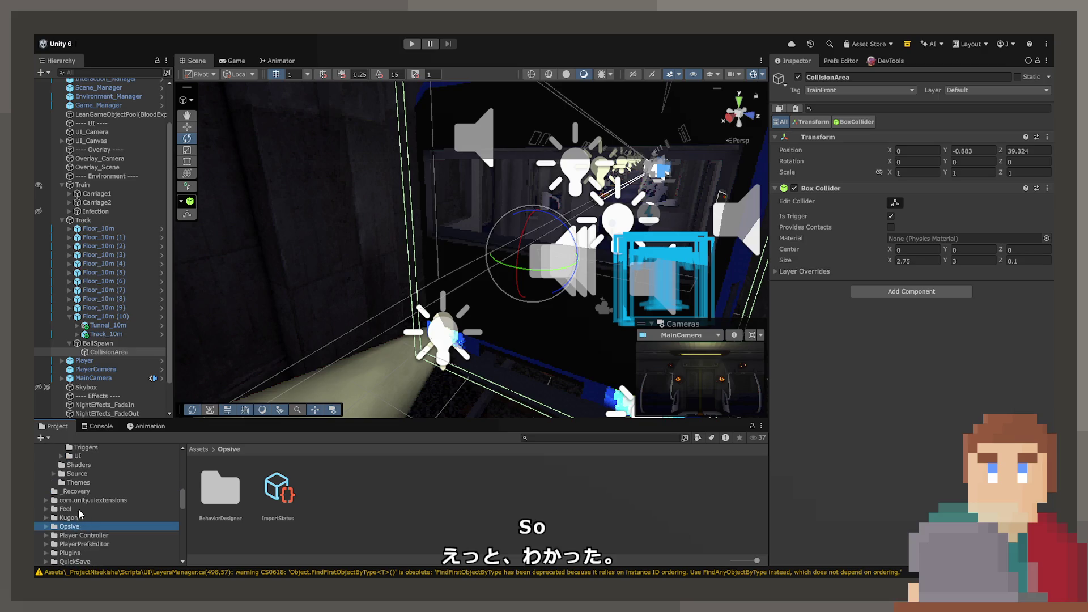
{"action": "scroll", "coordinate": [79, 506], "scroll_direction": "up", "scroll_amount": 10}
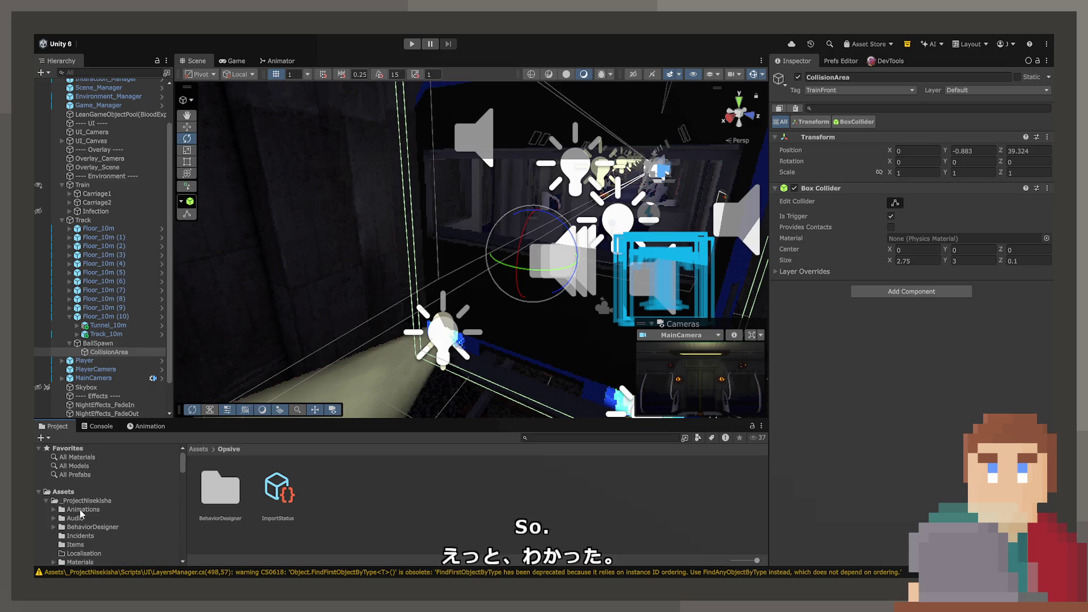
{"action": "left_click", "coordinate": [97, 343]}
{"action": "left_click", "coordinate": [964, 243]}
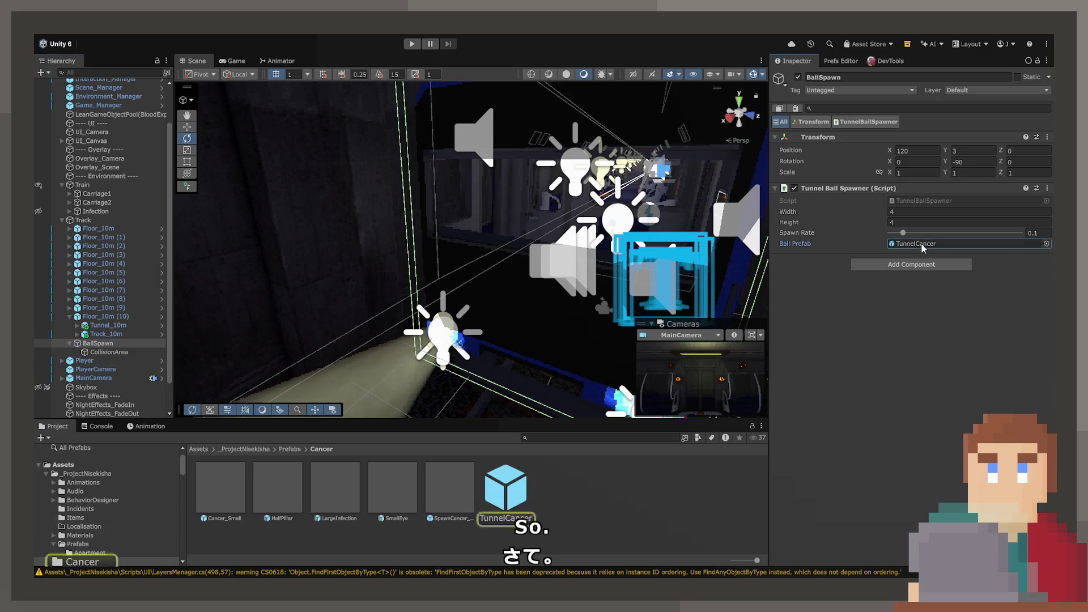
Open TunnelCancer in Prefab Mode, go back, and show its Tunnel Ball Collide component
{"action": "left_click", "coordinate": [510, 506]}
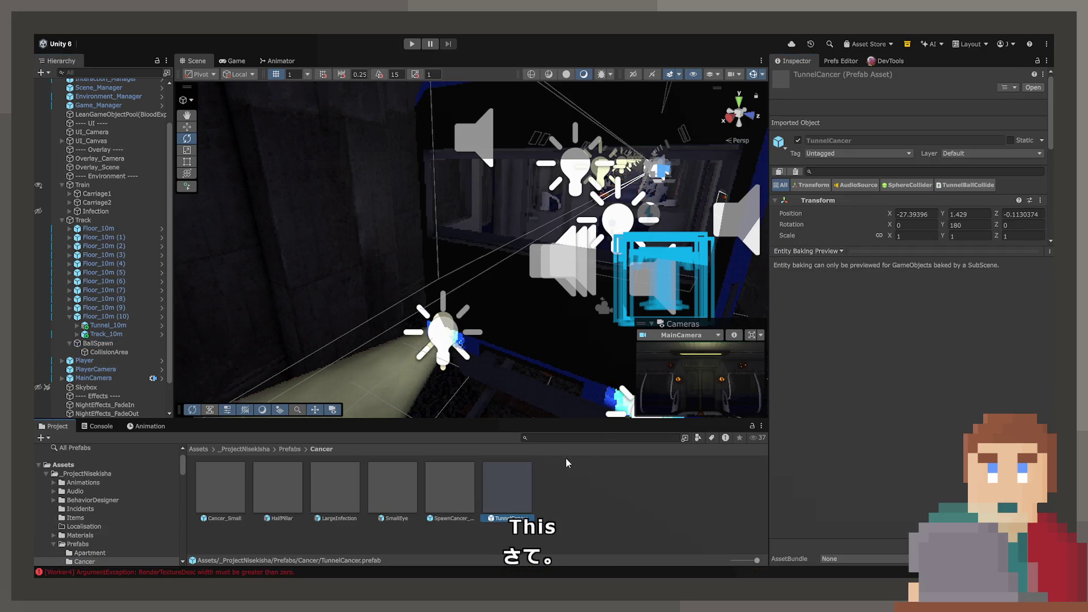
{"action": "double_click", "coordinate": [508, 491]}
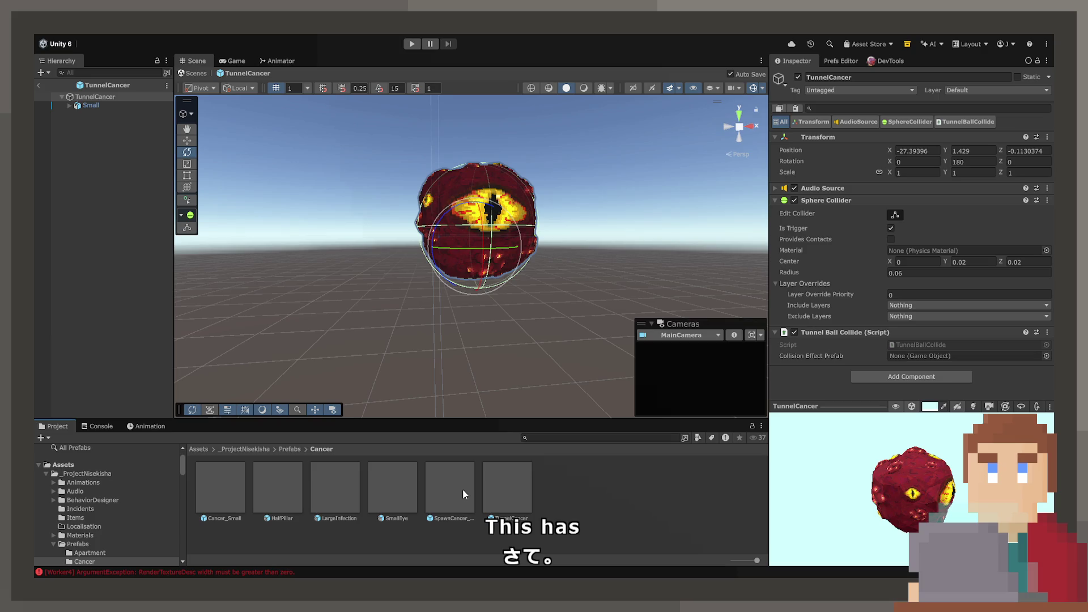
{"action": "left_click", "coordinate": [35, 85]}
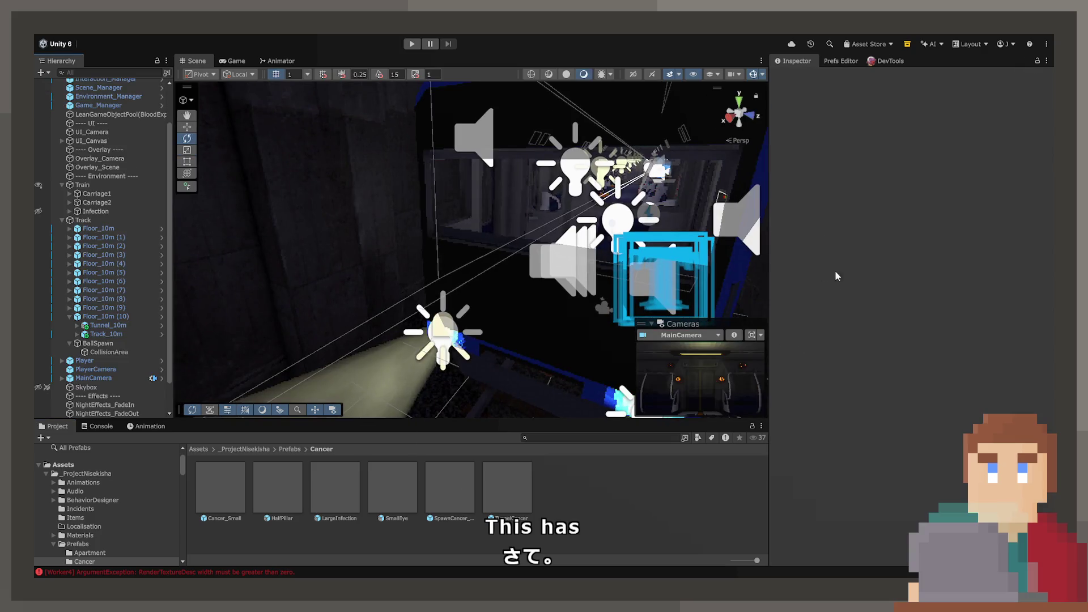
{"action": "left_click", "coordinate": [513, 481]}
{"action": "scroll", "coordinate": [849, 335], "scroll_direction": "down", "scroll_amount": 2}
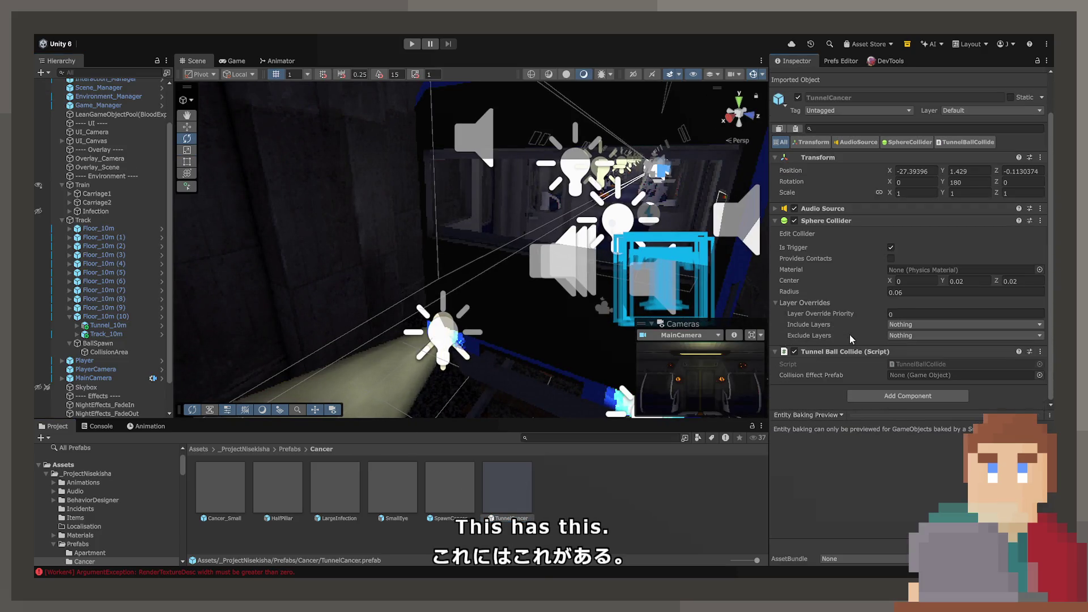
Assign the blood impact effect to Collision Effect Prefab, then select VFX_Blood_Impact in the Project
{"action": "left_click", "coordinate": [1040, 376]}
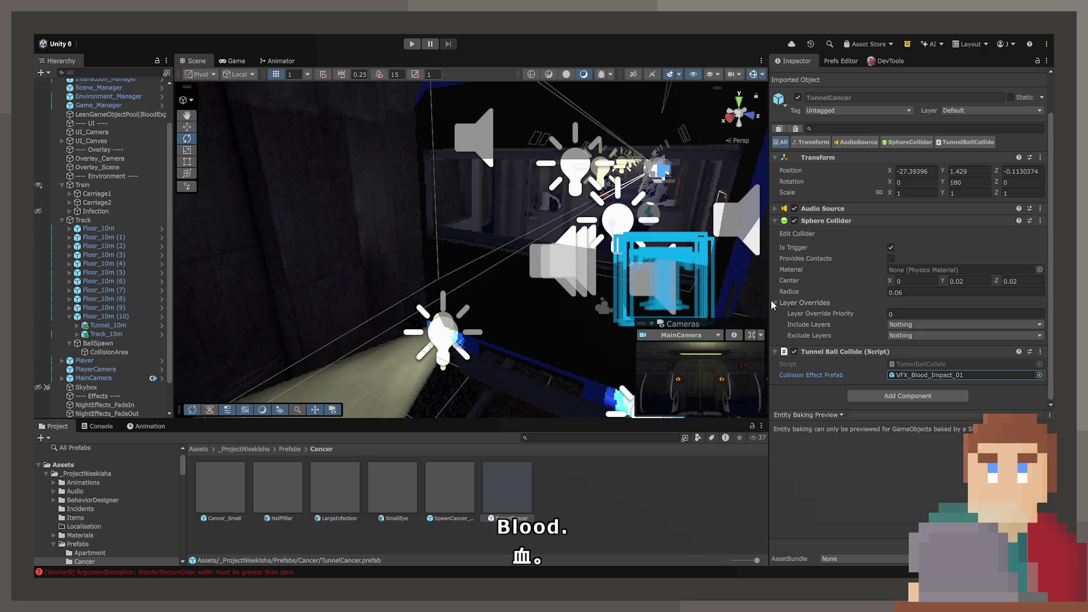
{"action": "left_click", "coordinate": [904, 375]}
{"action": "left_click", "coordinate": [712, 514]}
Open VFX_Blood_Impact_01 and VFX_Blood_Impact in turn to compare the two blood effects
{"action": "scroll", "coordinate": [713, 511], "scroll_direction": "down", "scroll_amount": 2}
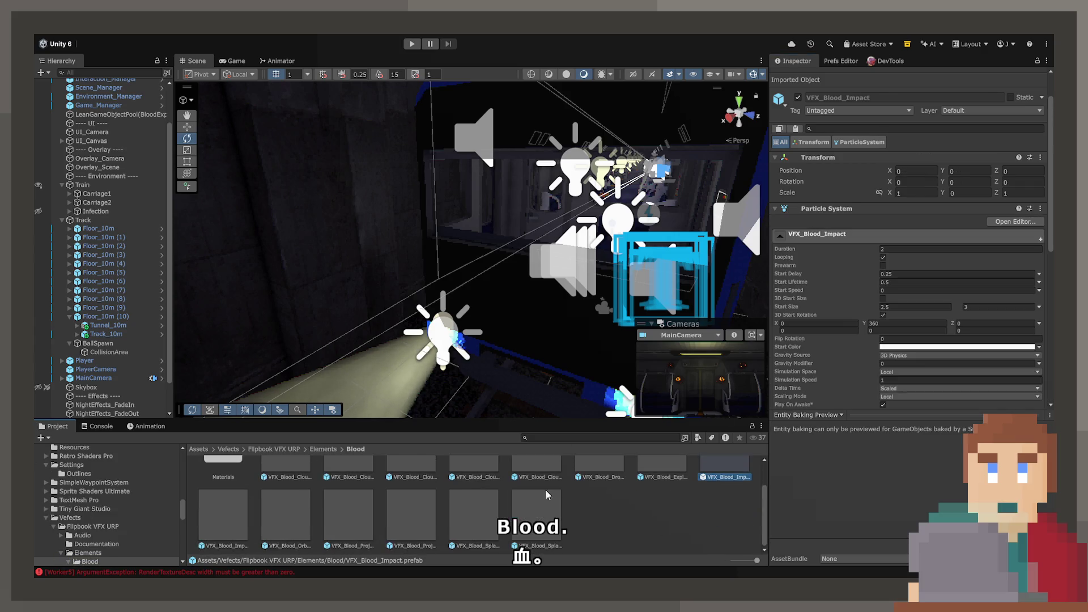
{"action": "left_click", "coordinate": [229, 512]}
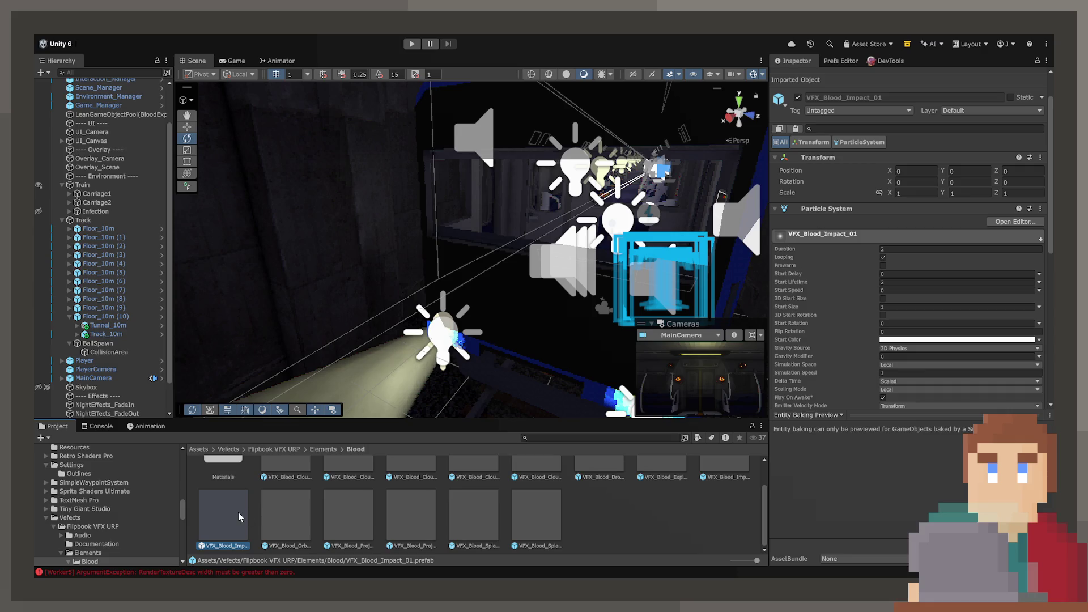
{"action": "double_click", "coordinate": [237, 512]}
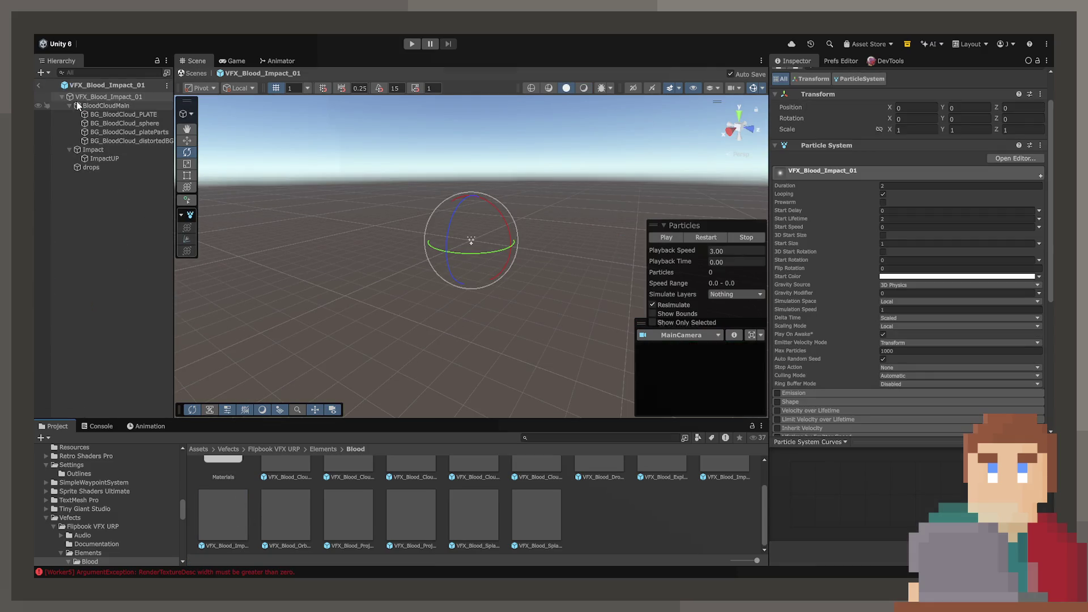
{"action": "left_click", "coordinate": [38, 86]}
{"action": "scroll", "coordinate": [719, 530], "scroll_direction": "up", "scroll_amount": 2}
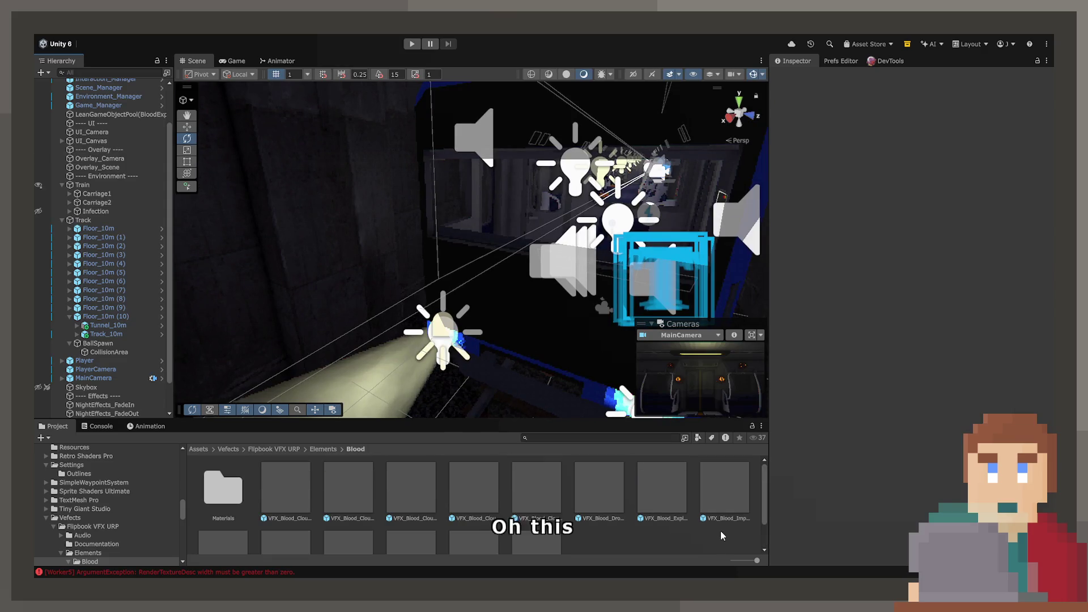
{"action": "double_click", "coordinate": [719, 517]}
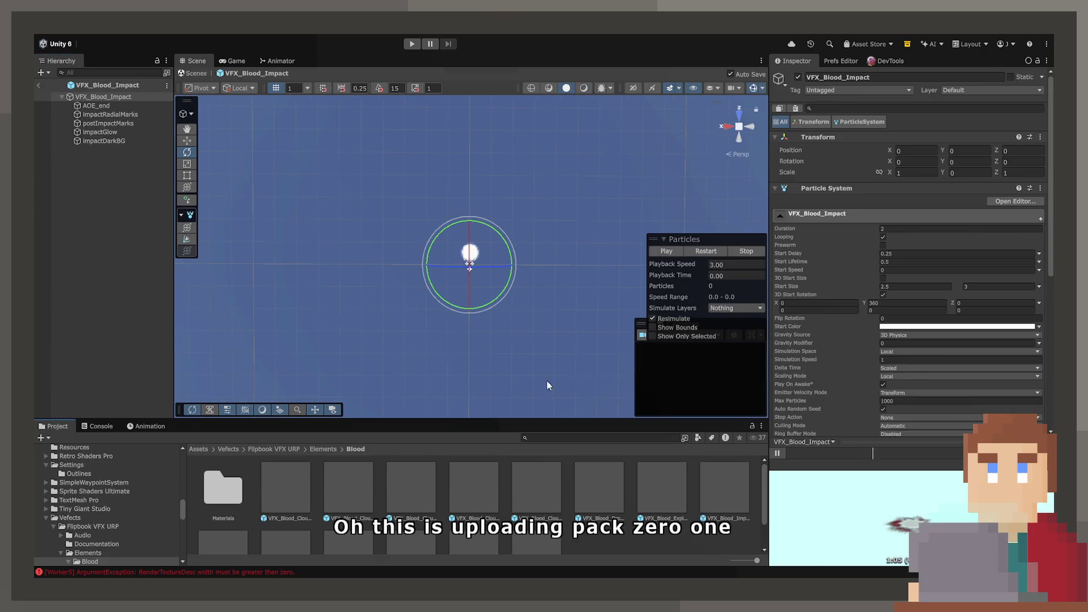
{"action": "left_click", "coordinate": [36, 86]}
{"action": "double_click", "coordinate": [243, 536]}
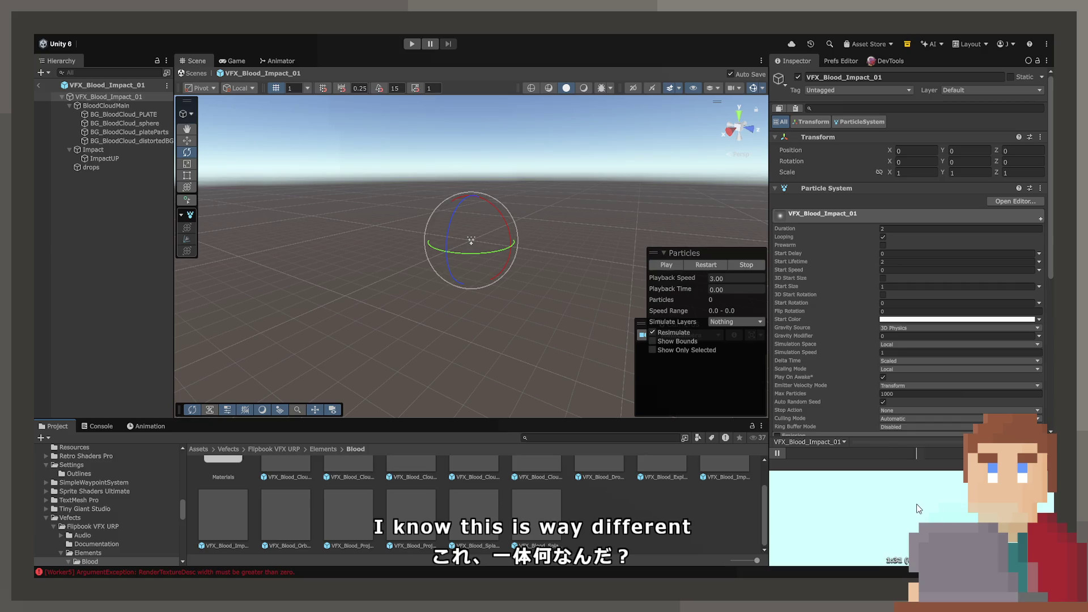
{"action": "left_click", "coordinate": [40, 85]}
Open VFX_Blood_Impact for editing and play its particle preview from a perspective angle
{"action": "left_click", "coordinate": [720, 471]}
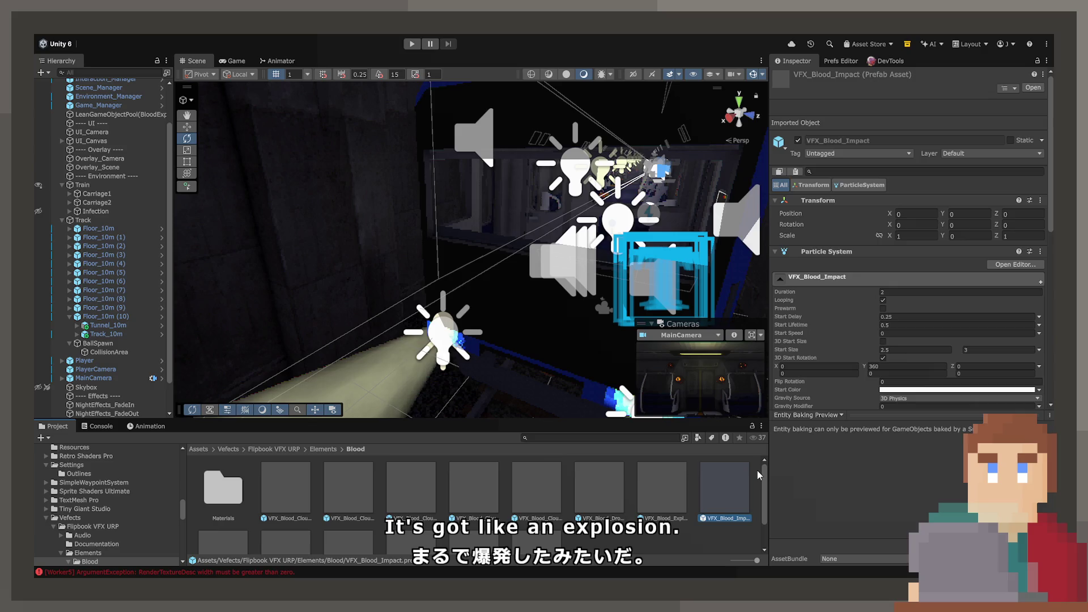
{"action": "double_click", "coordinate": [730, 481]}
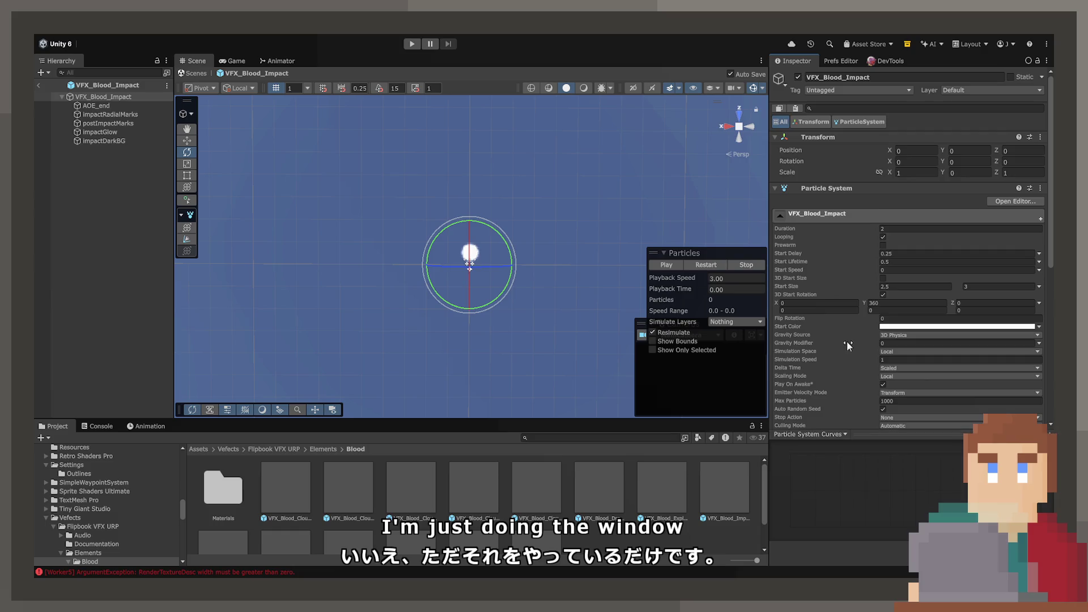
{"action": "scroll", "coordinate": [847, 341], "scroll_direction": "down", "scroll_amount": 10}
{"action": "mouse_move", "coordinate": [428, 265]}
{"action": "left_mouse_down"}
{"action": "mouse_move", "coordinate": [457, 304]}
{"action": "mouse_move", "coordinate": [489, 436]}
{"action": "mouse_move", "coordinate": [483, 501]}
{"action": "left_mouse_up"}
{"action": "left_click", "coordinate": [676, 267]}
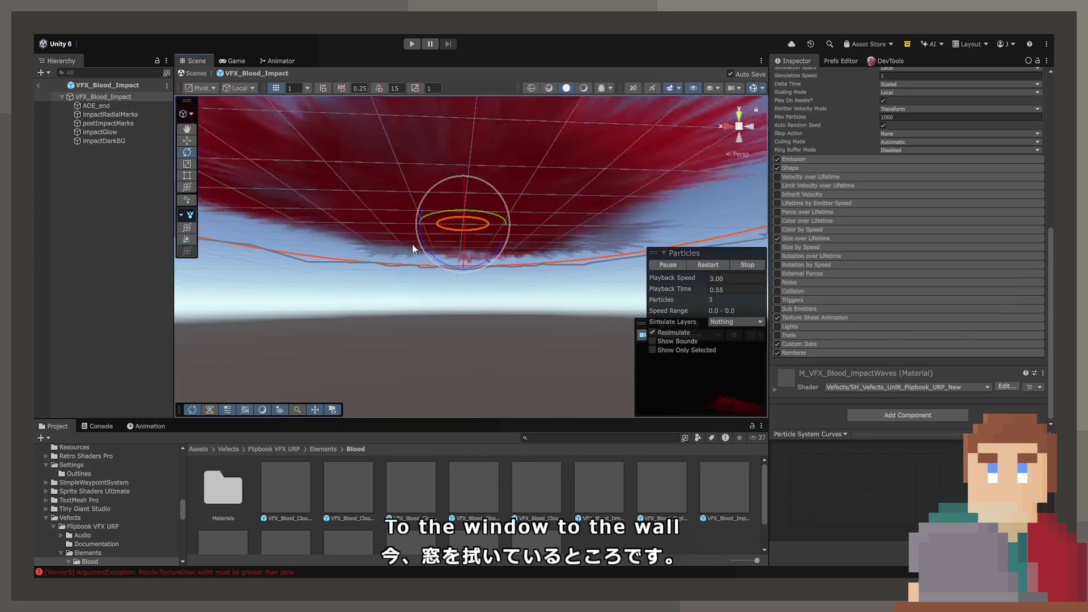
{"action": "mouse_move", "coordinate": [412, 244]}
{"action": "left_mouse_down"}
{"action": "mouse_move", "coordinate": [408, 337]}
{"action": "mouse_move", "coordinate": [424, 339]}
{"action": "left_mouse_up"}
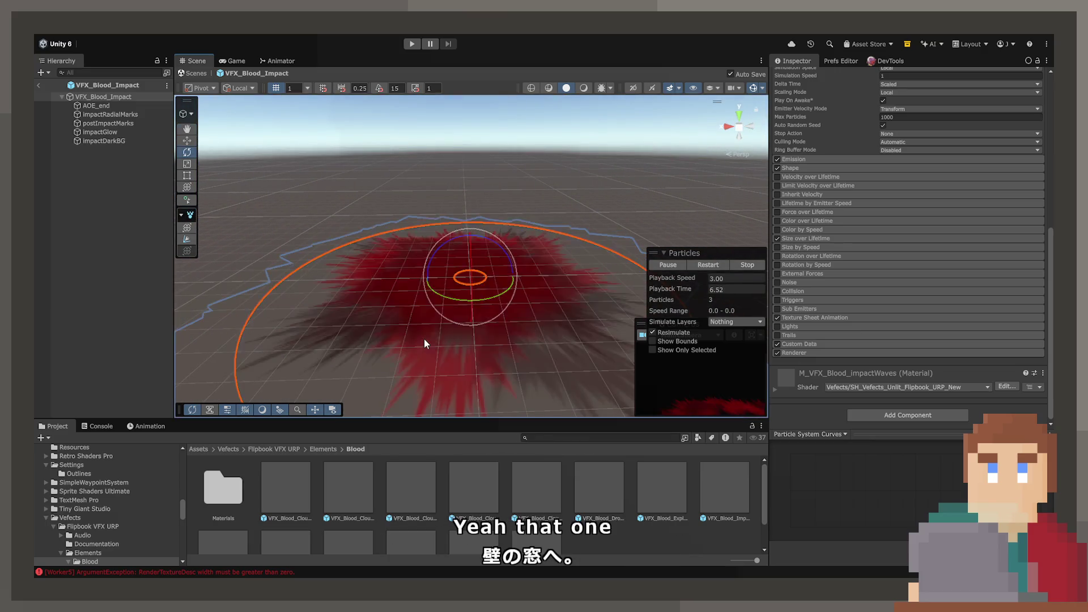
{"action": "left_click", "coordinate": [714, 266]}
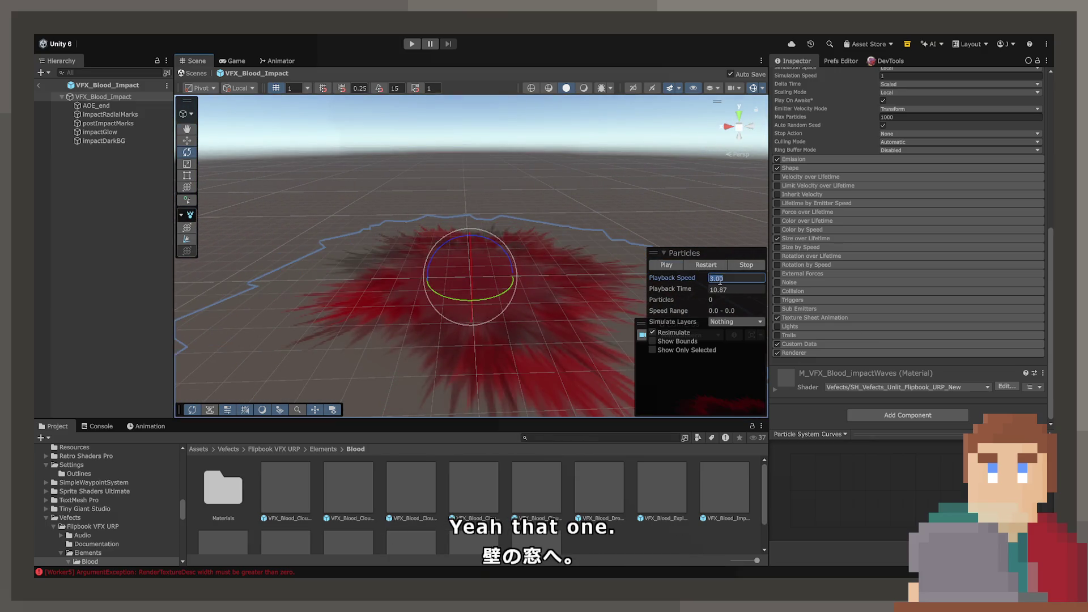
{"action": "left_click", "coordinate": [674, 234]}
{"action": "left_click", "coordinate": [443, 271]}
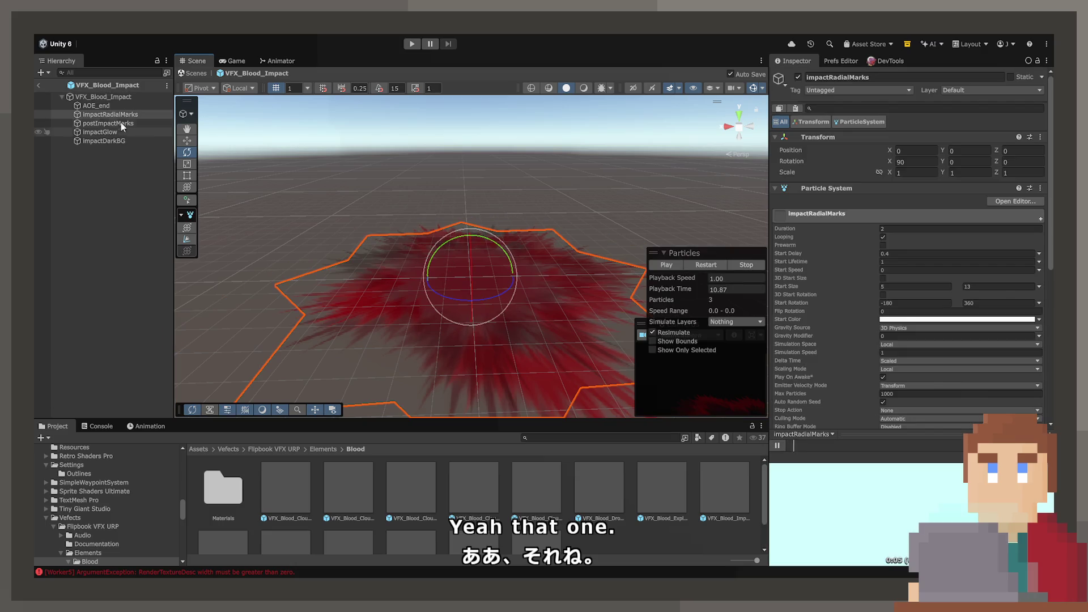
{"action": "left_click", "coordinate": [111, 97]}
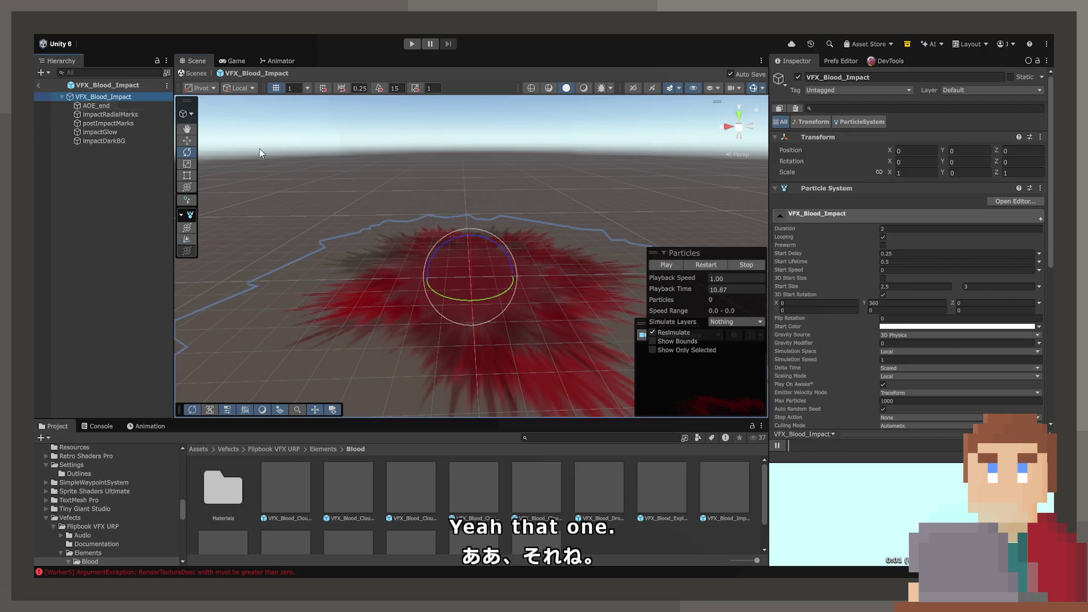
Try a Duration of 1 on the effect, replay it, then undo back to 2
{"action": "left_click", "coordinate": [897, 228]}
{"action": "type", "text": "1"}
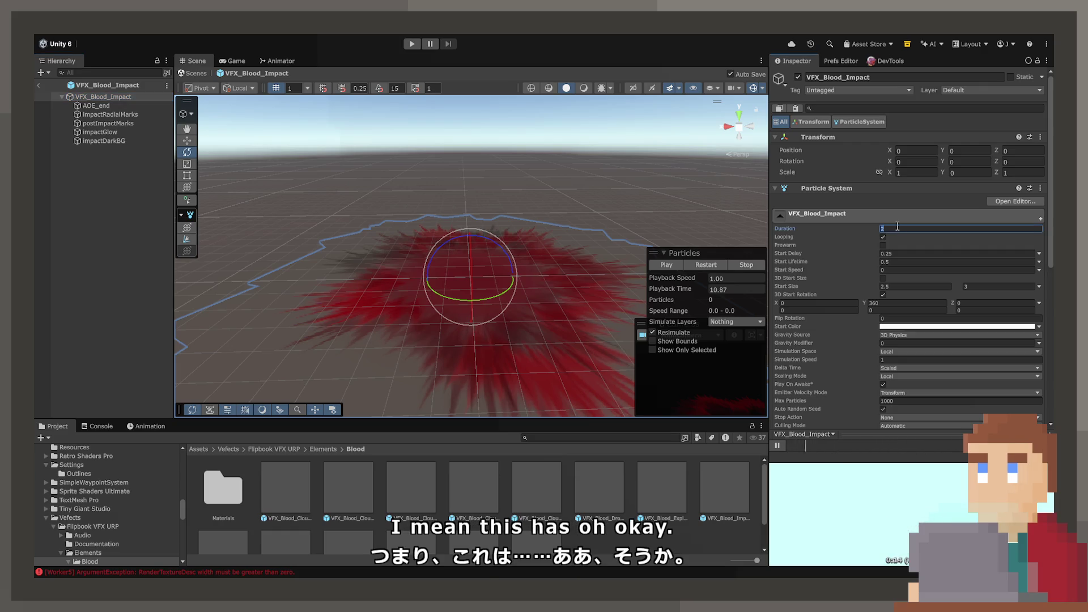
{"action": "left_click", "coordinate": [659, 264]}
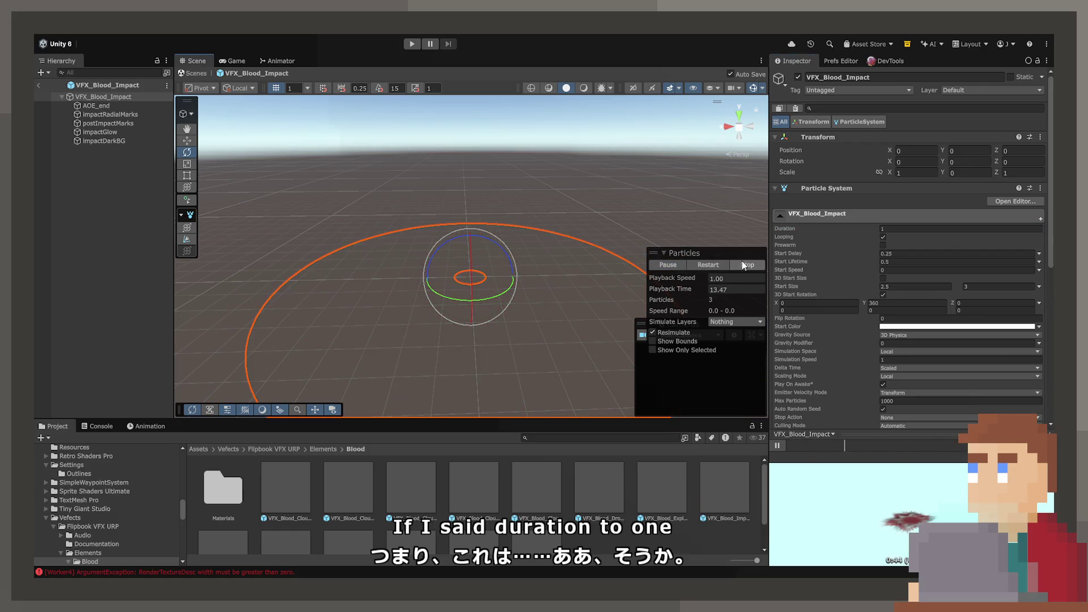
{"action": "key", "text": "ctrl+z"}
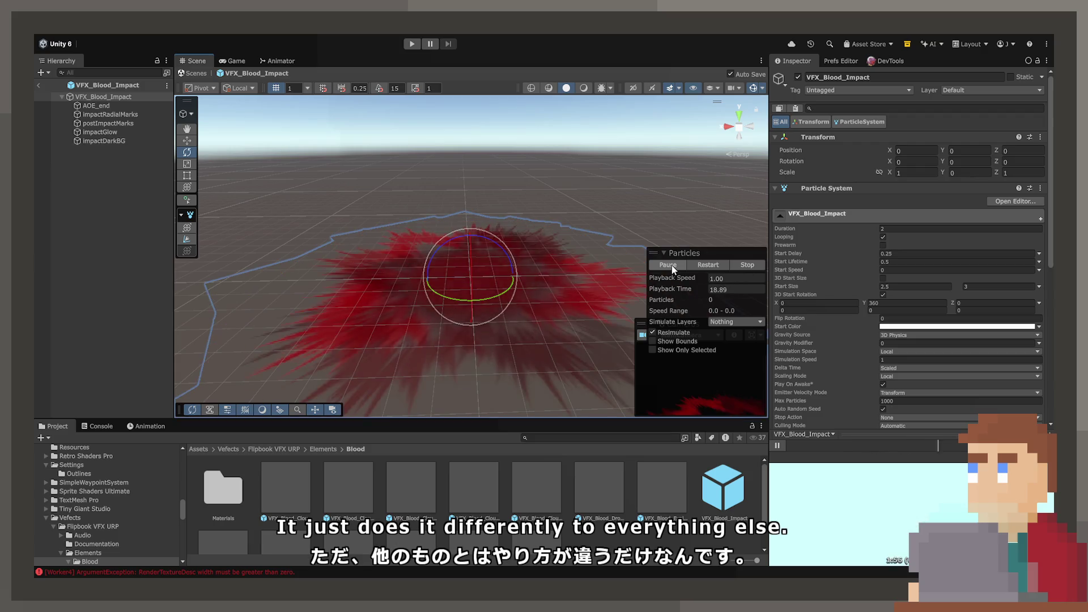
{"action": "mouse_move", "coordinate": [510, 272]}
{"action": "left_mouse_down"}
{"action": "mouse_move", "coordinate": [485, 316]}
{"action": "mouse_move", "coordinate": [351, 238]}
{"action": "left_mouse_up"}
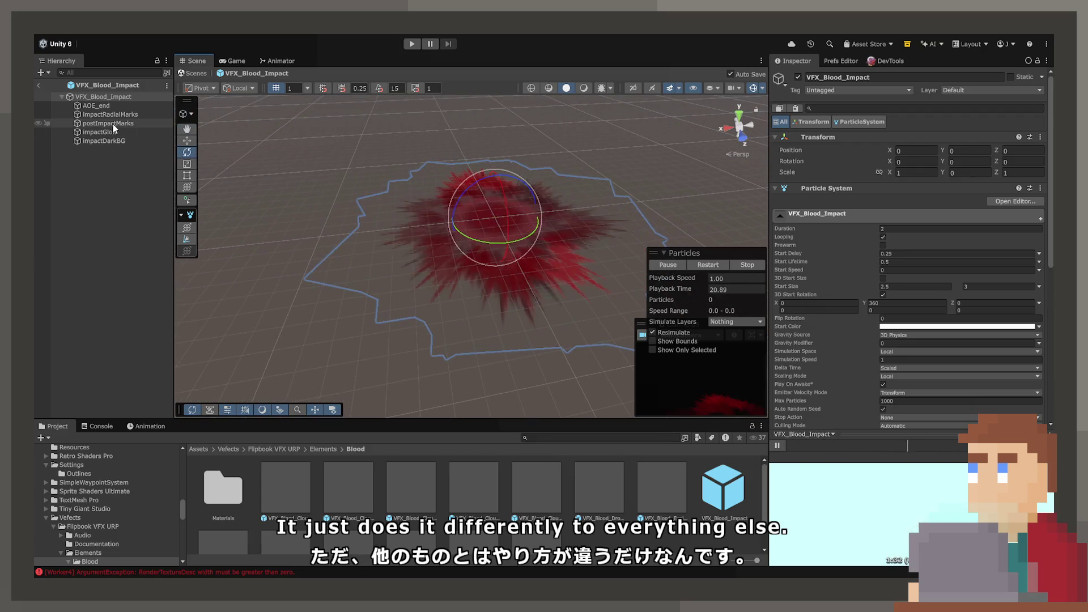
Step through child layers AOE_end, impactRadialMarks, postImpactMarks, impactDarkBG, ending on impactGlow
{"action": "left_click", "coordinate": [120, 98]}
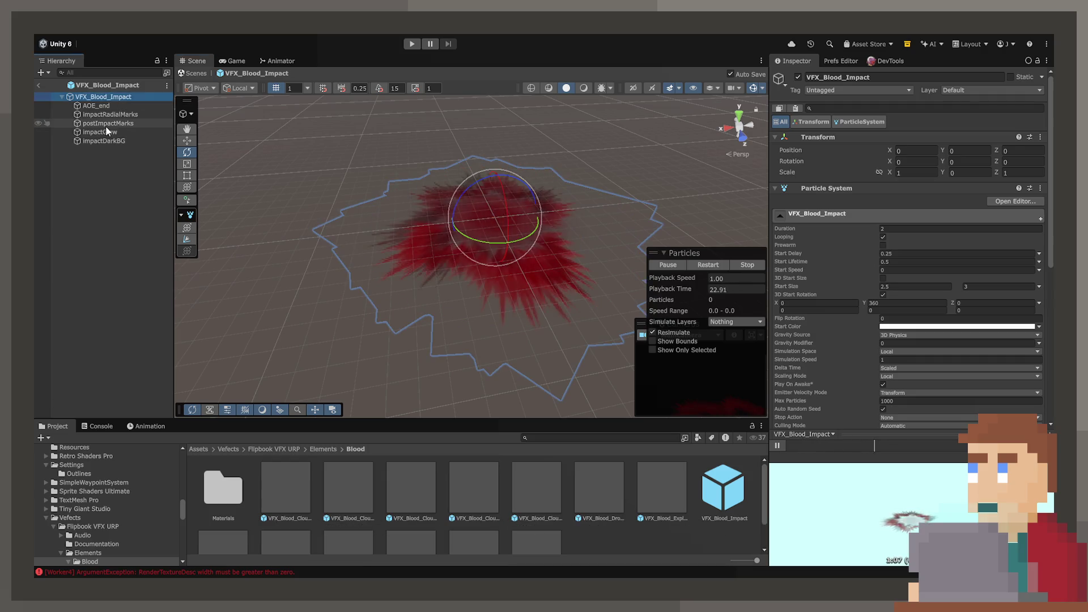
{"action": "left_click", "coordinate": [116, 106]}
{"action": "left_click", "coordinate": [114, 115]}
{"action": "left_click", "coordinate": [111, 123]}
{"action": "left_click", "coordinate": [106, 131]}
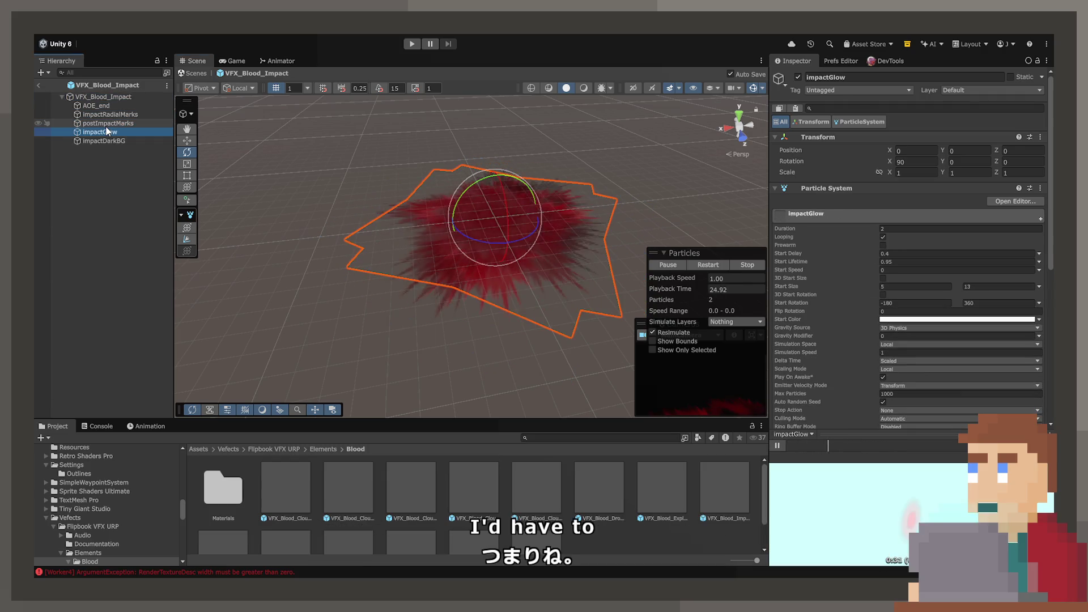
{"action": "key", "text": "Down"}
{"action": "key", "text": "Up"}
{"action": "key", "text": "Up"}
{"action": "key", "text": "Up"}
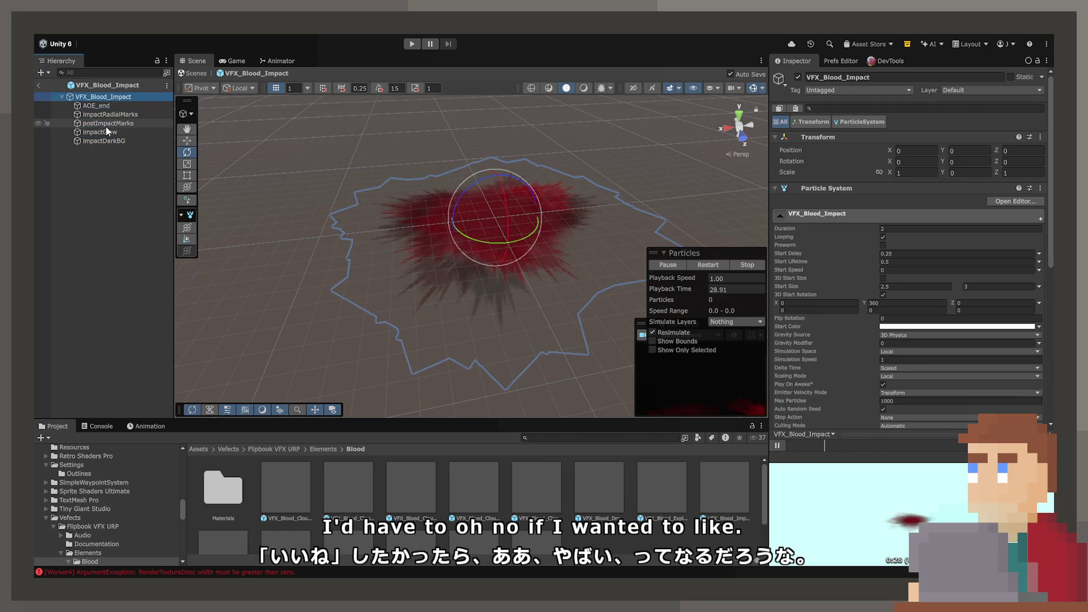
{"action": "key", "text": "Down"}
{"action": "key", "text": "Down"}
{"action": "key", "text": "Down"}
{"action": "key", "text": "Up"}
{"action": "key", "text": "Up"}
{"action": "key", "text": "Up"}
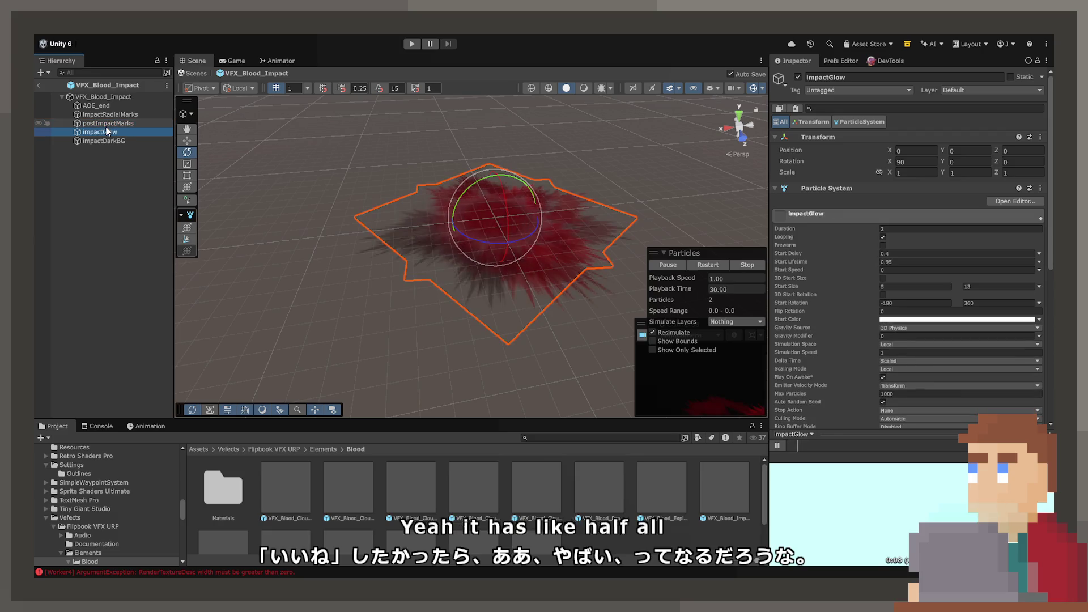
{"action": "key", "text": "Down"}
{"action": "key", "text": "Down"}
{"action": "key", "text": "Down"}
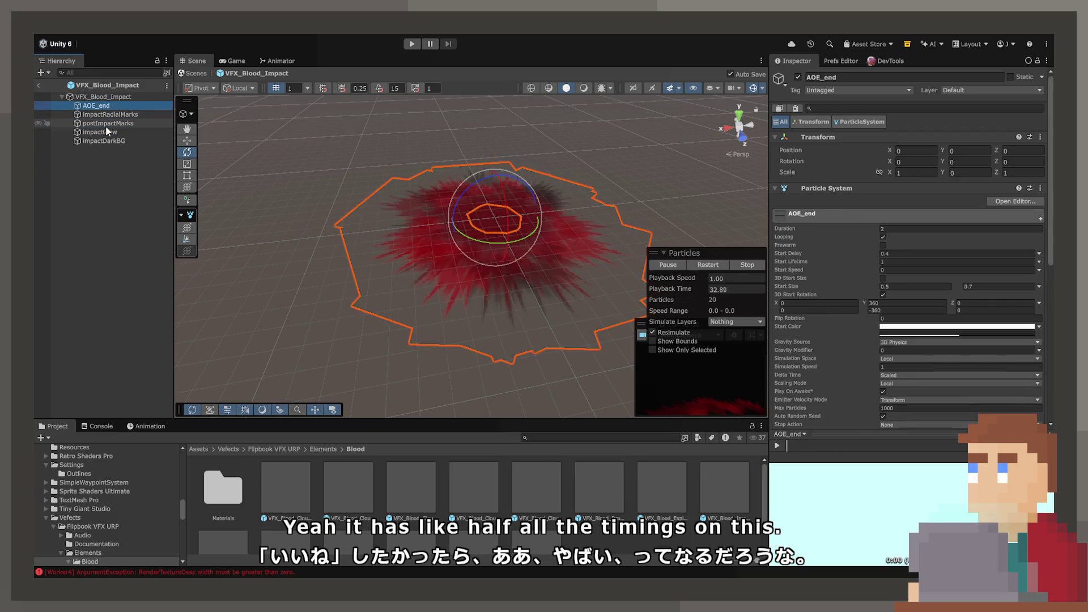
From BallSpawn, open TunnelCancer and ping its assigned VFX_Blood_Impact collision effect
{"action": "left_click", "coordinate": [38, 85]}
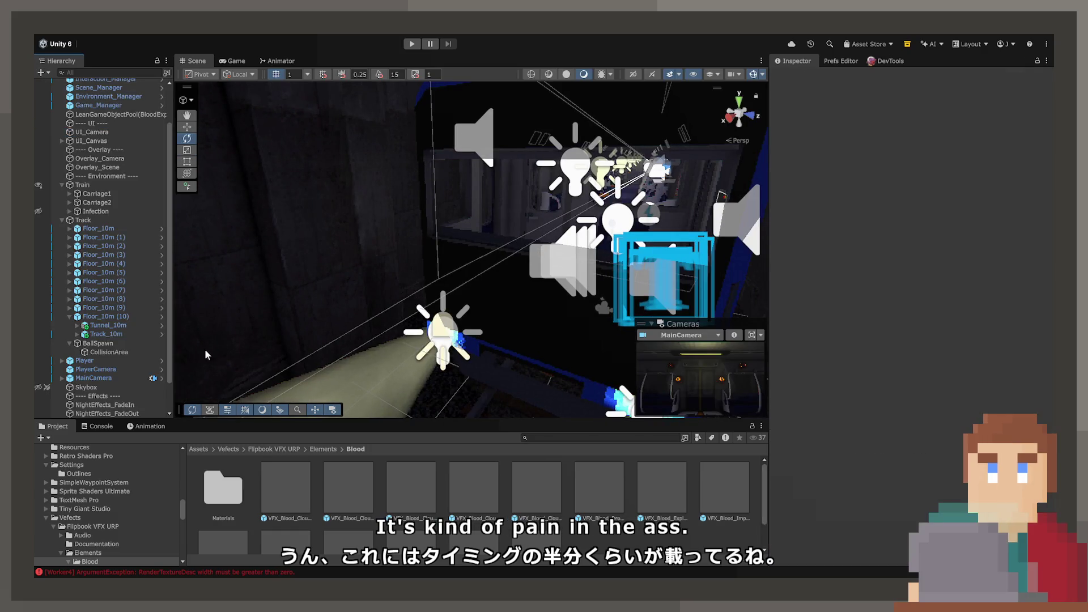
{"action": "left_click", "coordinate": [130, 351]}
{"action": "left_click", "coordinate": [131, 343]}
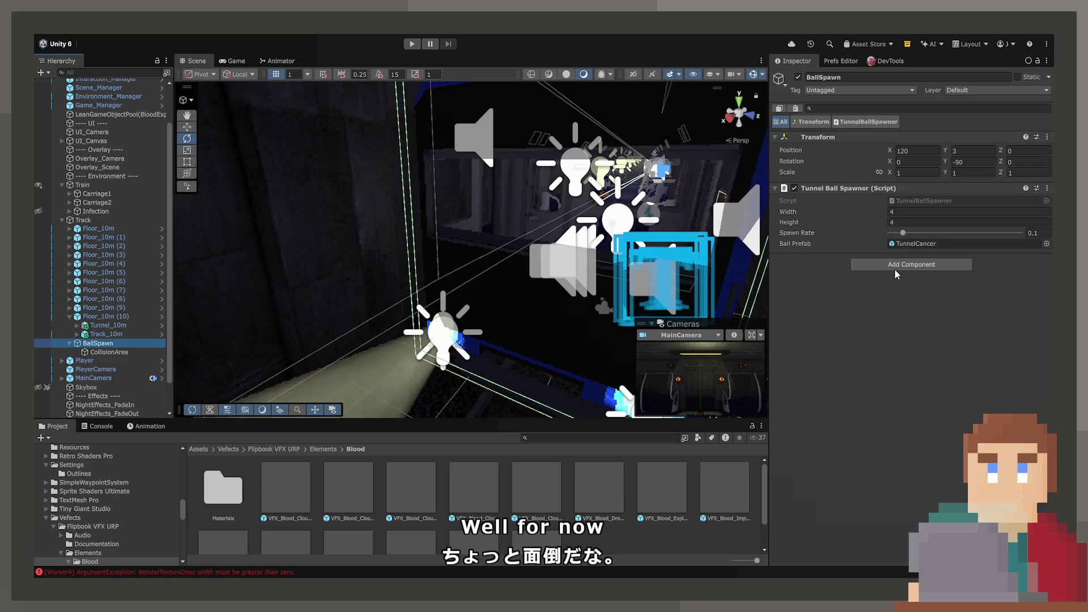
{"action": "double_click", "coordinate": [907, 243]}
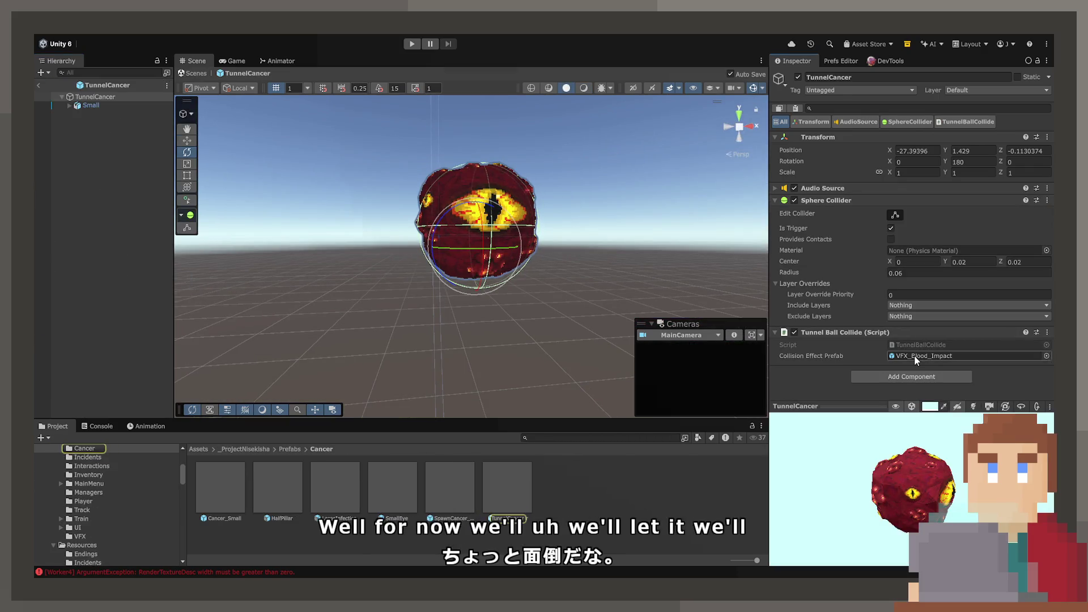
{"action": "left_click", "coordinate": [914, 355]}
{"action": "left_click", "coordinate": [36, 86]}
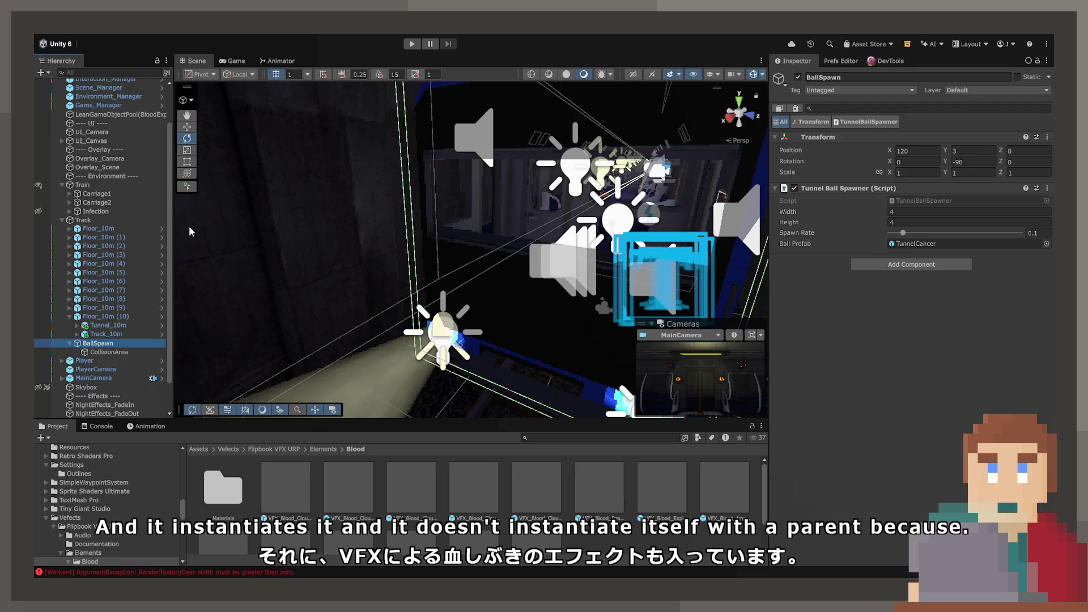
Reselect BallSpawn, open TunnelCancer again, and open VFX_Blood_Impact in Prefab Mode
{"action": "left_click", "coordinate": [134, 349]}
{"action": "left_click", "coordinate": [134, 343]}
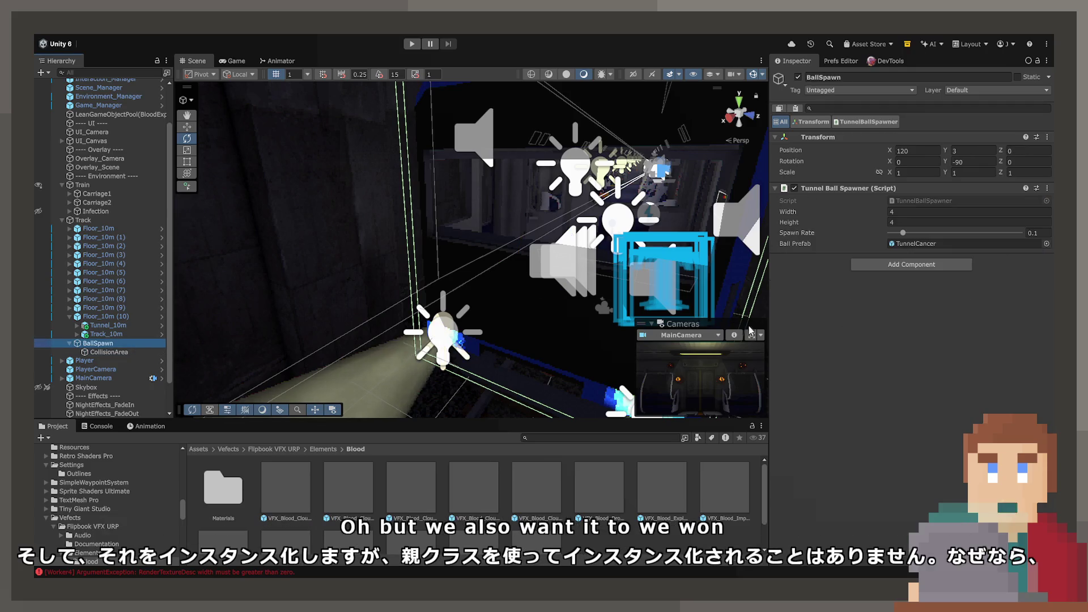
{"action": "left_click", "coordinate": [926, 243]}
{"action": "double_click", "coordinate": [926, 243]}
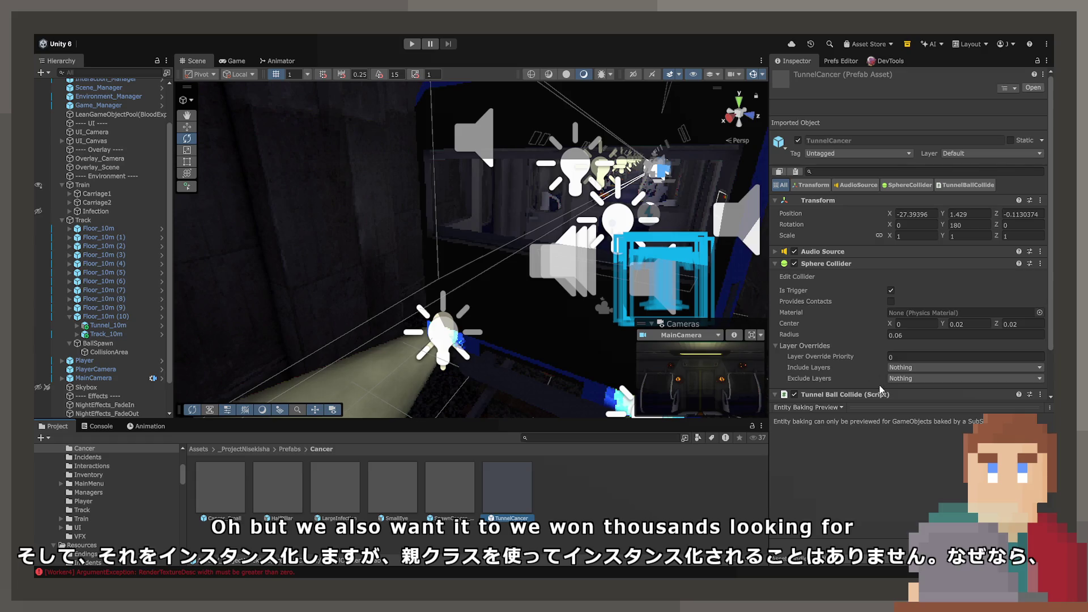
{"action": "double_click", "coordinate": [897, 368]}
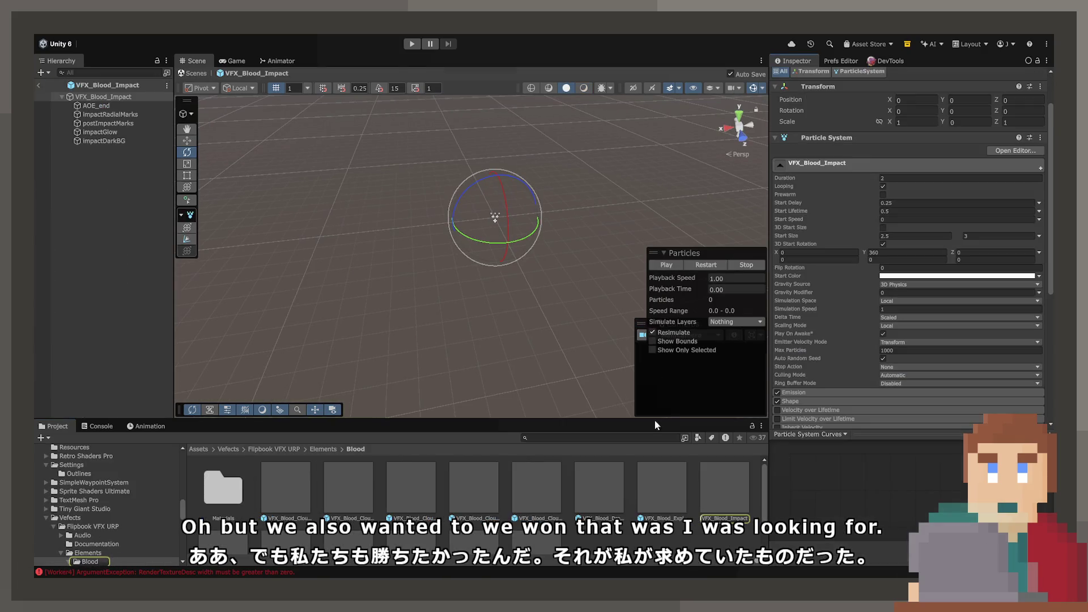
Set VFX_Blood_Impact's Stop Action to Destroy and exit Prefab Mode to the tunnel scene
{"action": "scroll", "coordinate": [825, 383], "scroll_direction": "down", "scroll_amount": 5}
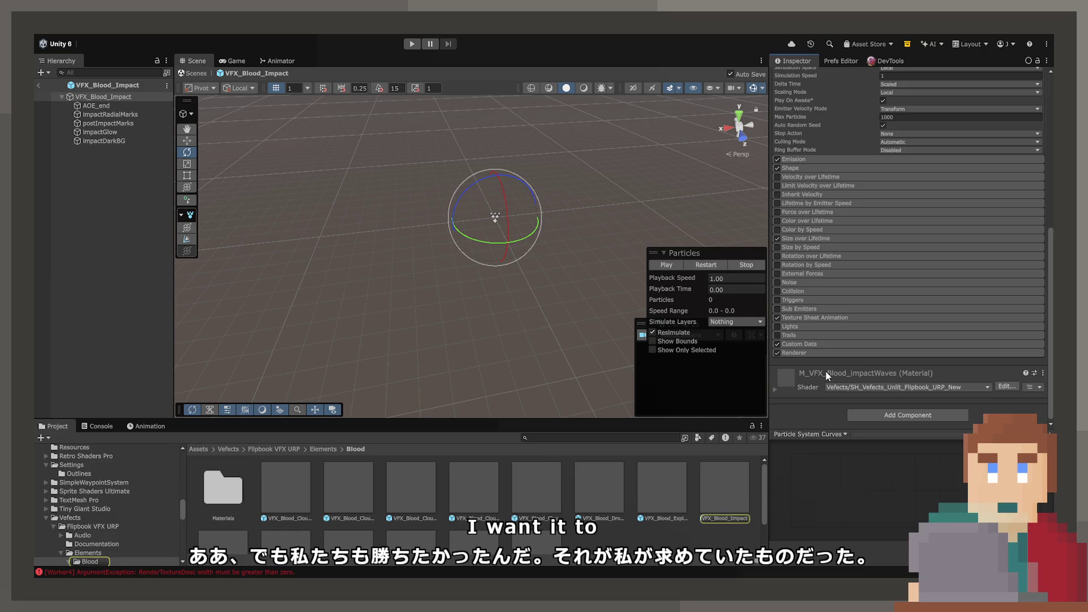
{"action": "scroll", "coordinate": [825, 371], "scroll_direction": "up", "scroll_amount": 5}
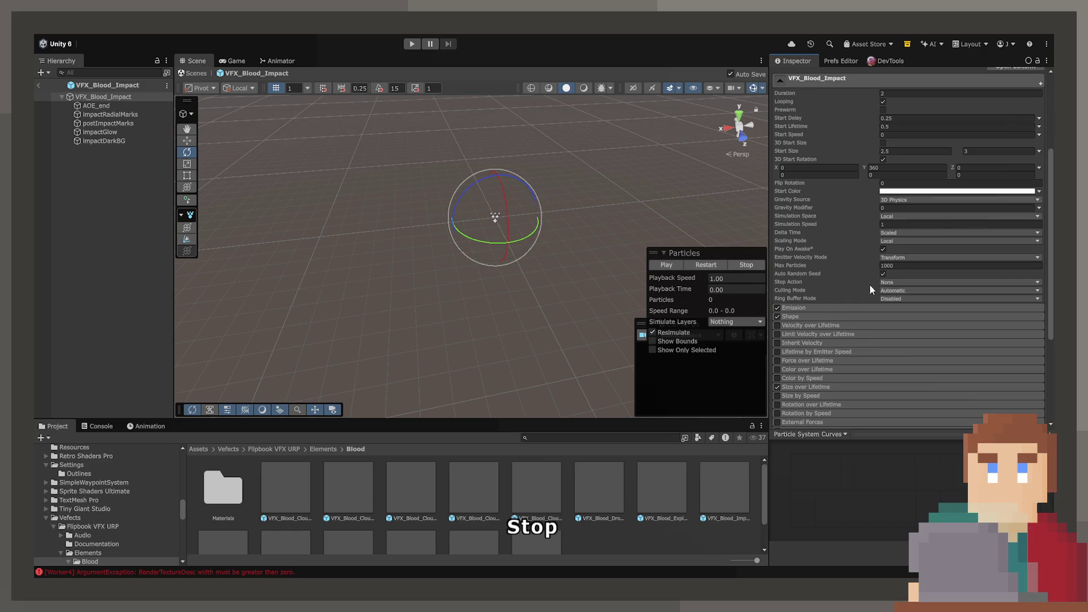
{"action": "left_click", "coordinate": [898, 316]}
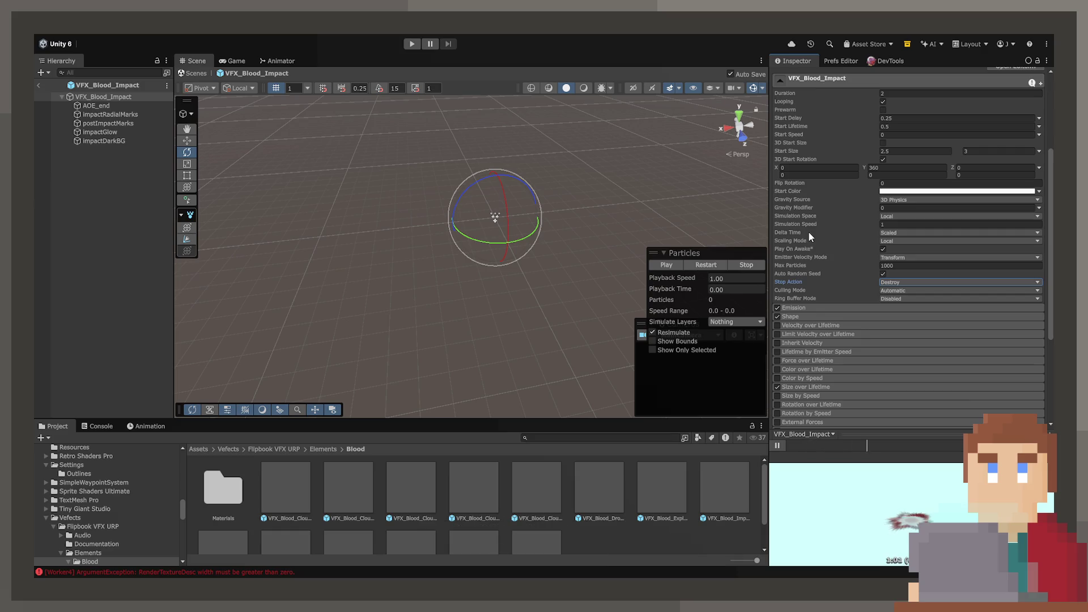
{"action": "left_click", "coordinate": [39, 86]}
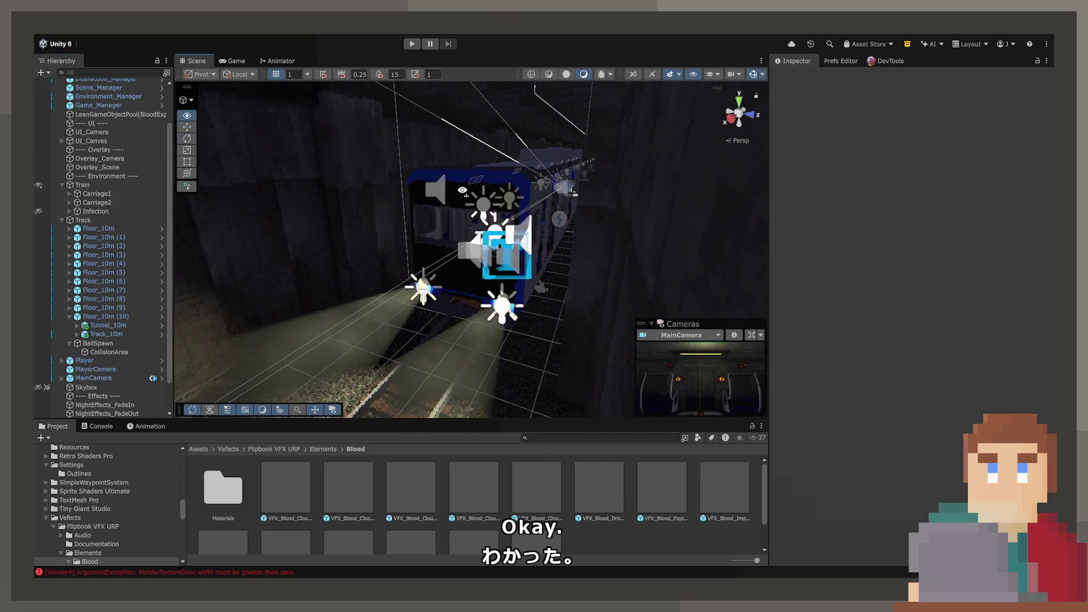
Enter Play mode, maximize the Game view, and pull the train's control lever to start it
{"action": "left_click", "coordinate": [406, 45]}
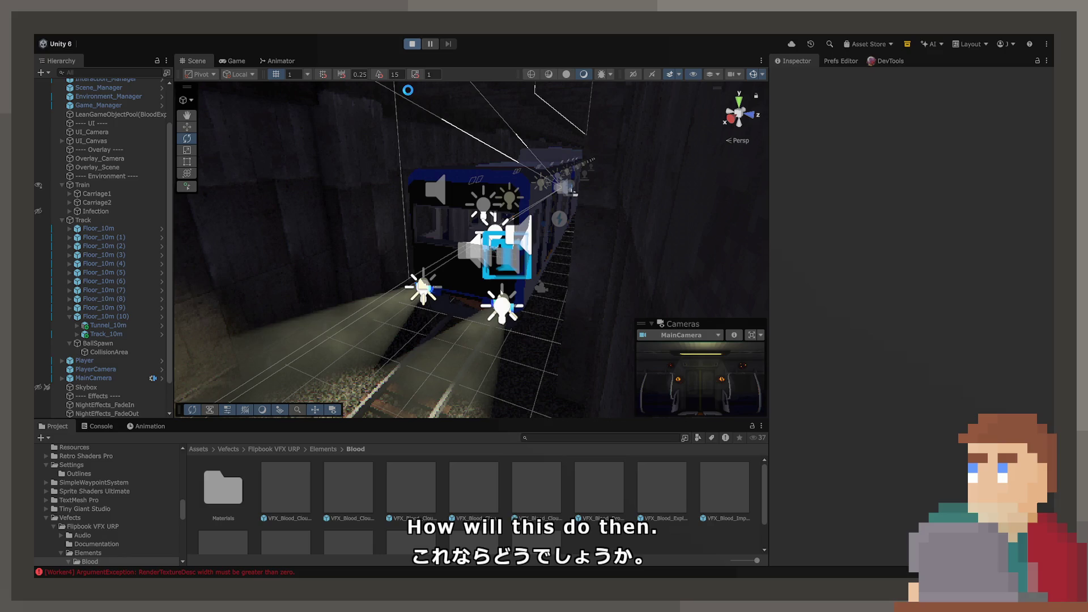
{"action": "double_click", "coordinate": [230, 59]}
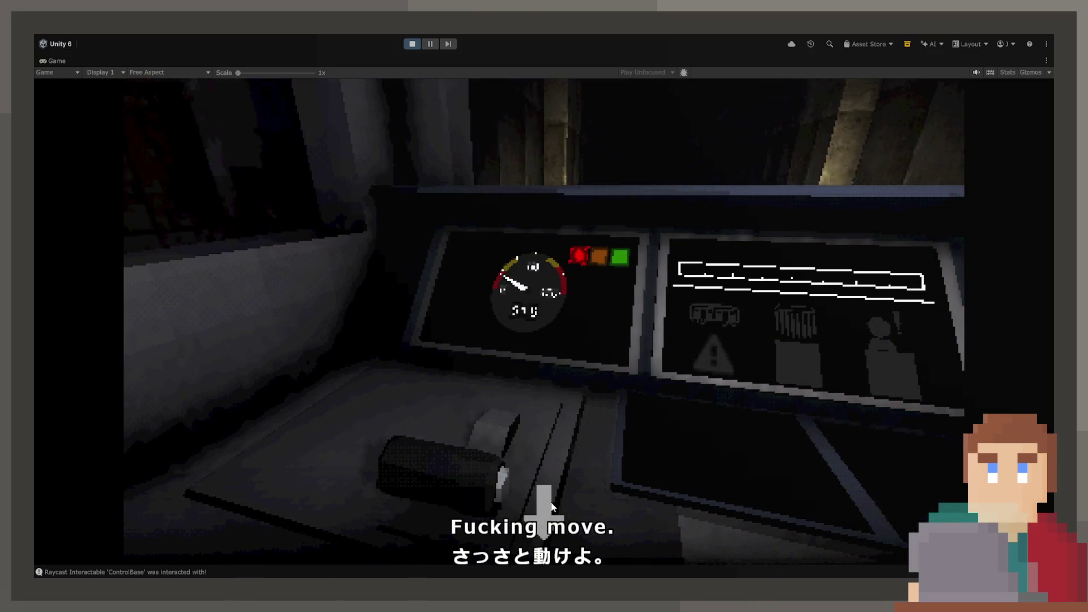
{"action": "left_click", "coordinate": [552, 505]}
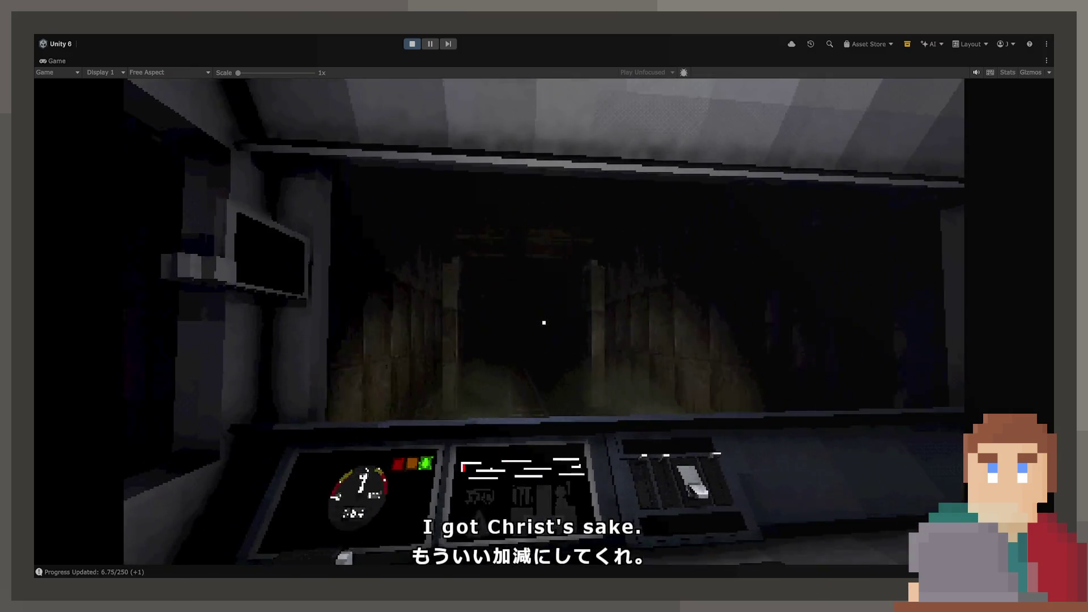
In the Scene view, frame BallSpawn and drag it out of Track to the Hierarchy root
{"action": "double_click", "coordinate": [60, 59]}
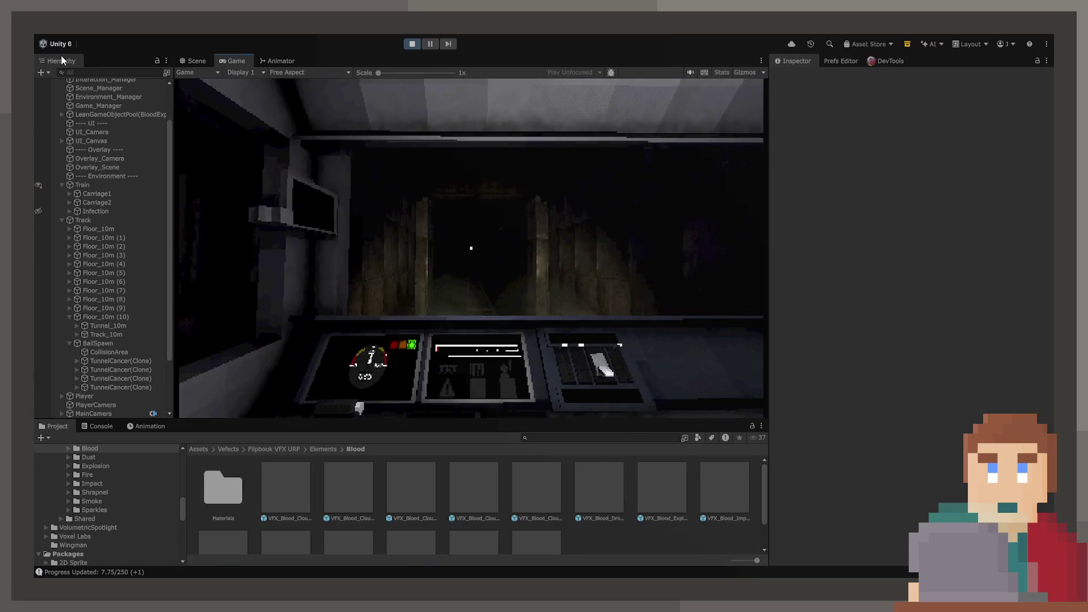
{"action": "left_click", "coordinate": [201, 69]}
{"action": "mouse_move", "coordinate": [268, 242]}
{"action": "left_mouse_down"}
{"action": "mouse_move", "coordinate": [197, 255]}
{"action": "mouse_move", "coordinate": [308, 238]}
{"action": "left_mouse_up"}
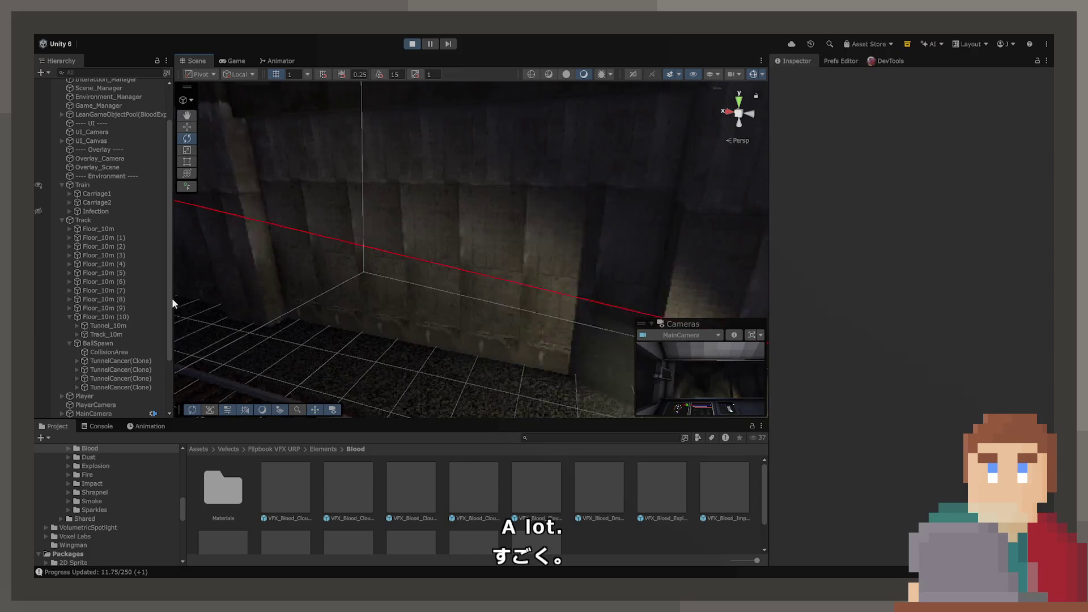
{"action": "left_click", "coordinate": [113, 343]}
{"action": "key", "text": "f"}
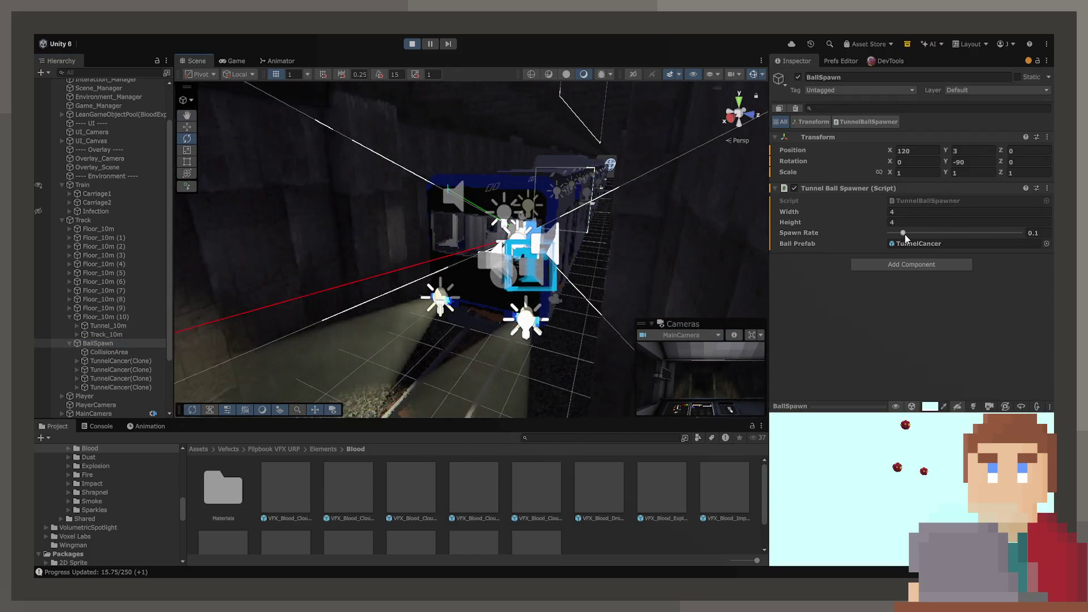
{"action": "mouse_move", "coordinate": [616, 246]}
{"action": "left_mouse_down"}
{"action": "mouse_move", "coordinate": [279, 243]}
{"action": "mouse_move", "coordinate": [367, 252]}
{"action": "mouse_move", "coordinate": [303, 250]}
{"action": "mouse_move", "coordinate": [704, 236]}
{"action": "mouse_move", "coordinate": [133, 255]}
{"action": "mouse_move", "coordinate": [211, 234]}
{"action": "mouse_move", "coordinate": [537, 245]}
{"action": "mouse_move", "coordinate": [160, 281]}
{"action": "mouse_move", "coordinate": [113, 341]}
{"action": "left_mouse_up"}
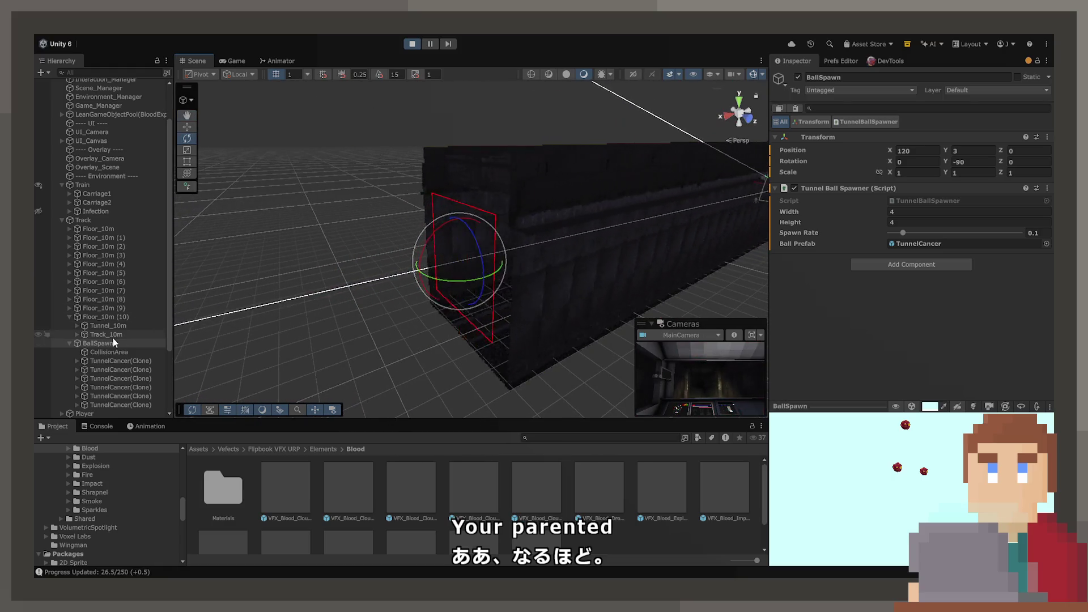
{"action": "left_click", "coordinate": [69, 316]}
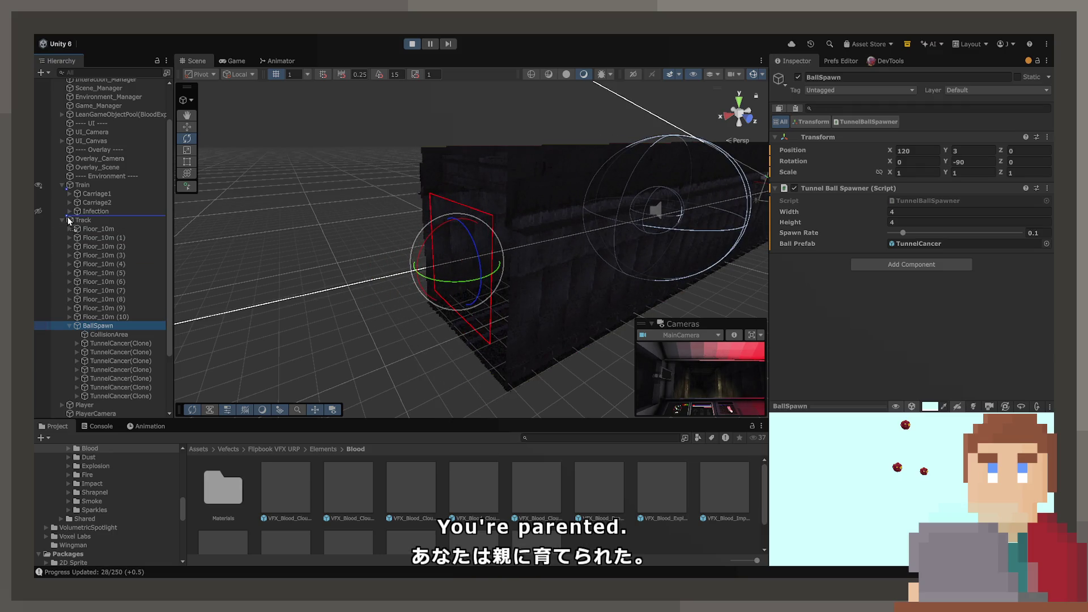
{"action": "left_click_drag", "start_coordinate": [64, 222], "coordinate": [72, 221]}
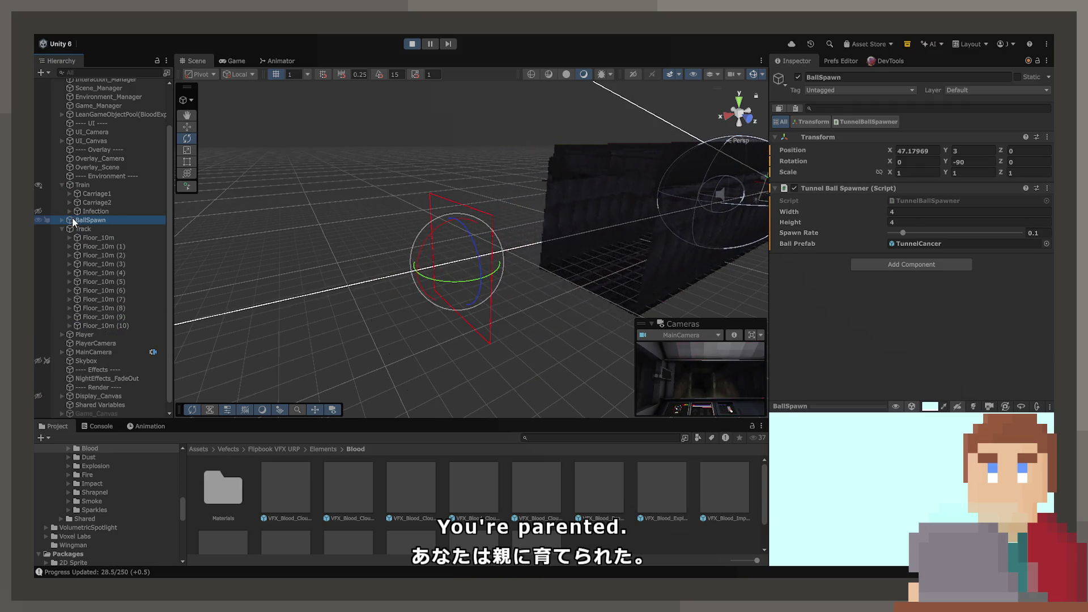
{"action": "left_click_drag", "start_coordinate": [540, 219], "coordinate": [689, 201]}
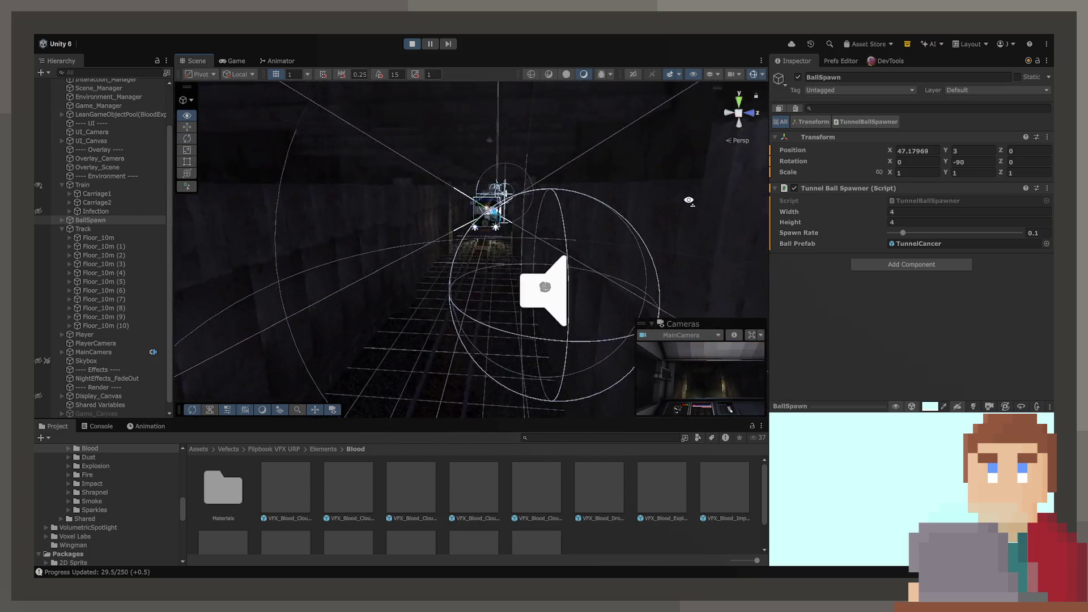
Return to the running game and work the train's lever controls to keep it travelling
{"action": "left_click", "coordinate": [233, 60]}
{"action": "left_click", "coordinate": [471, 248]}
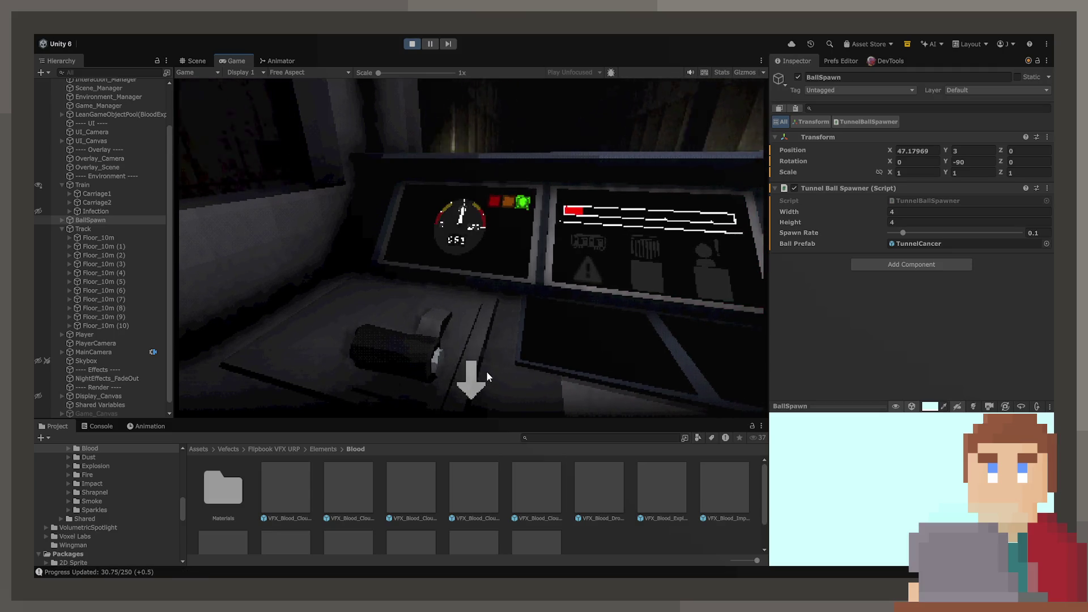
{"action": "left_click", "coordinate": [485, 366]}
{"action": "left_click", "coordinate": [470, 246]}
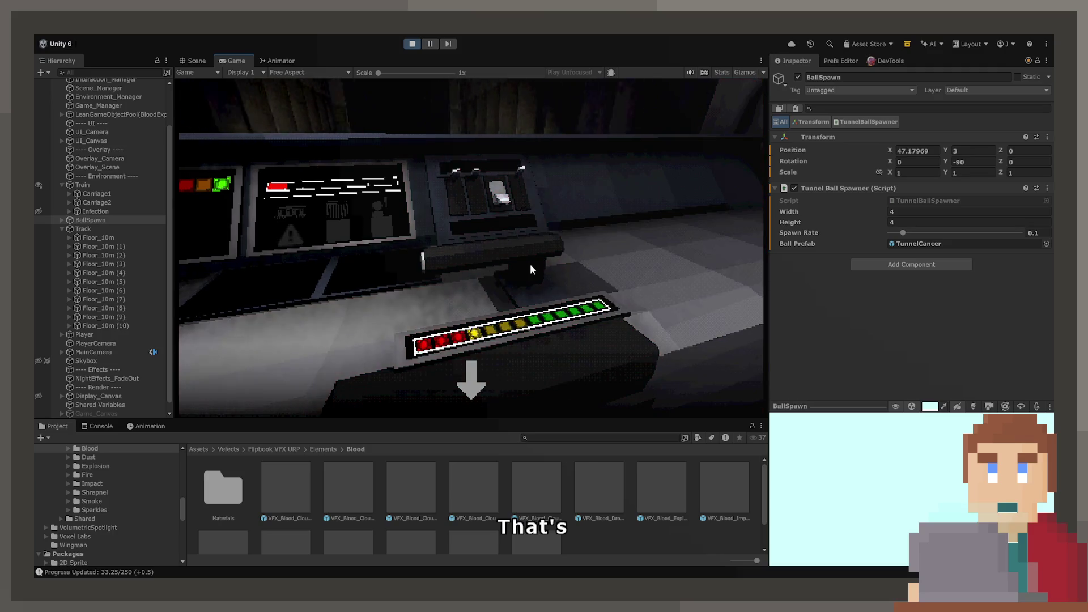
{"action": "scroll", "coordinate": [114, 519], "scroll_direction": "up", "scroll_amount": 10}
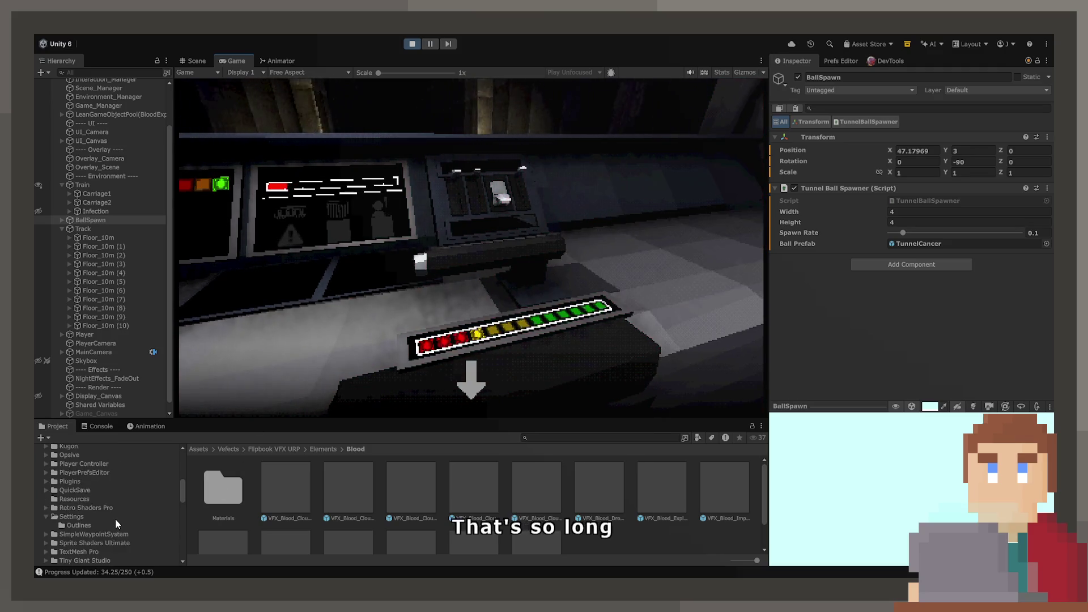
Browse the Resources and Night folders to select the Night_1 asset
{"action": "left_click", "coordinate": [102, 531]}
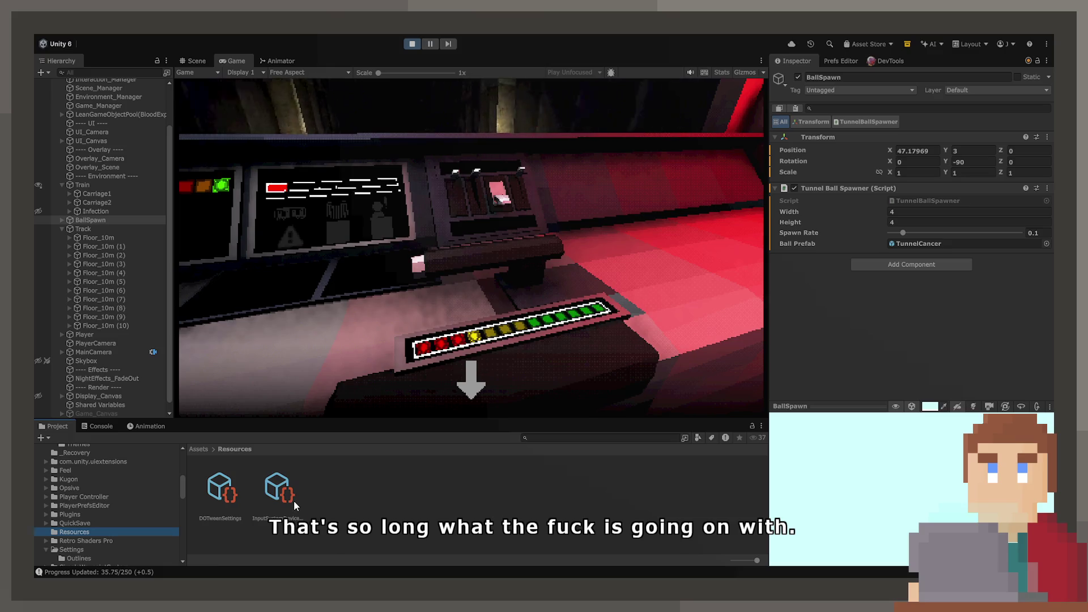
{"action": "left_click", "coordinate": [289, 499]}
{"action": "scroll", "coordinate": [106, 522], "scroll_direction": "up", "scroll_amount": 5}
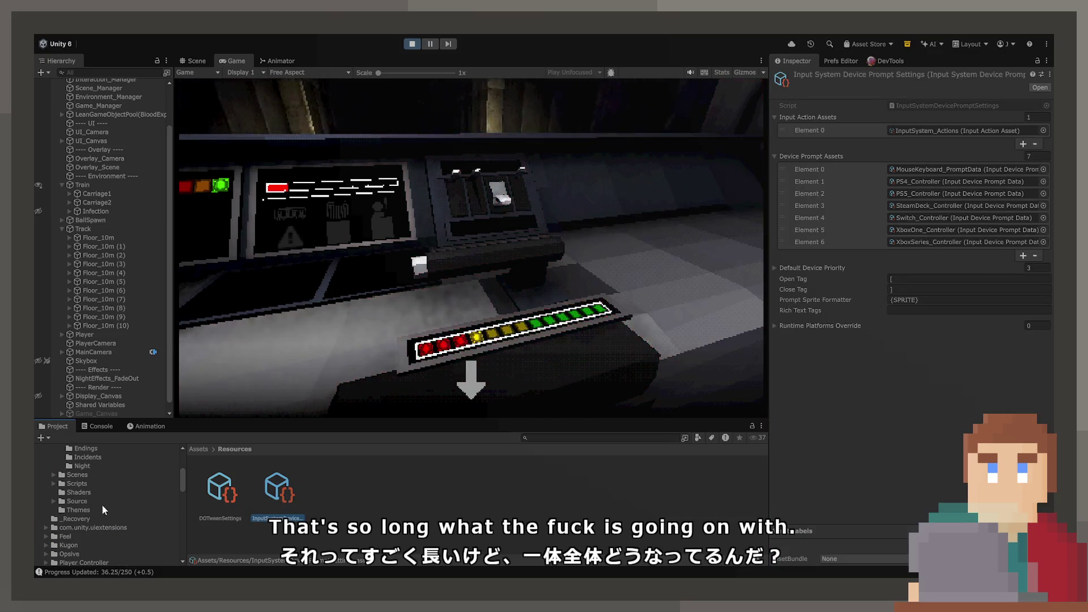
{"action": "left_click", "coordinate": [105, 531]}
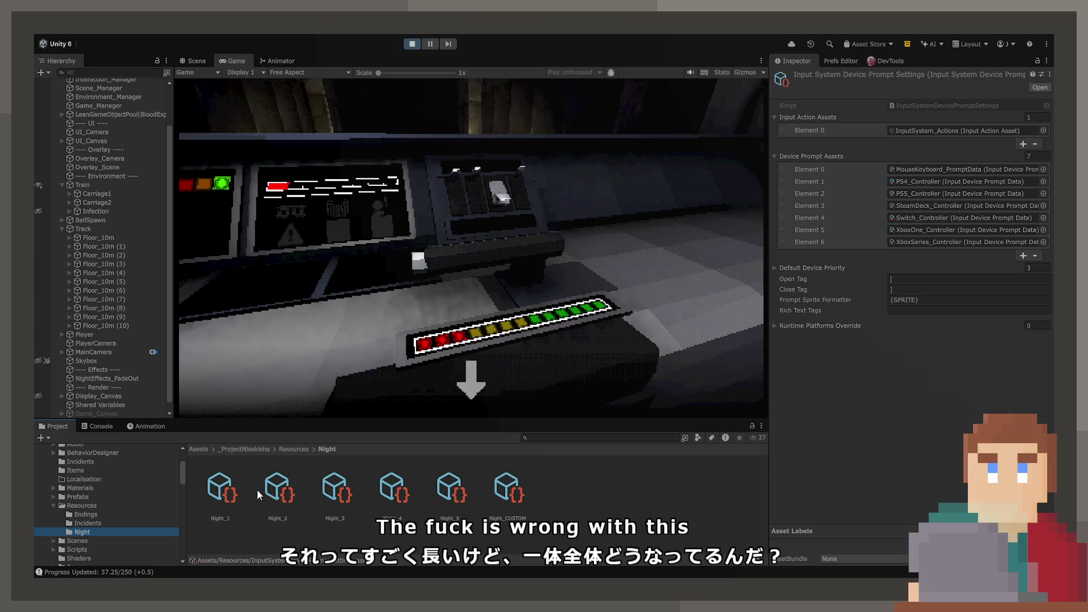
{"action": "left_click", "coordinate": [226, 491]}
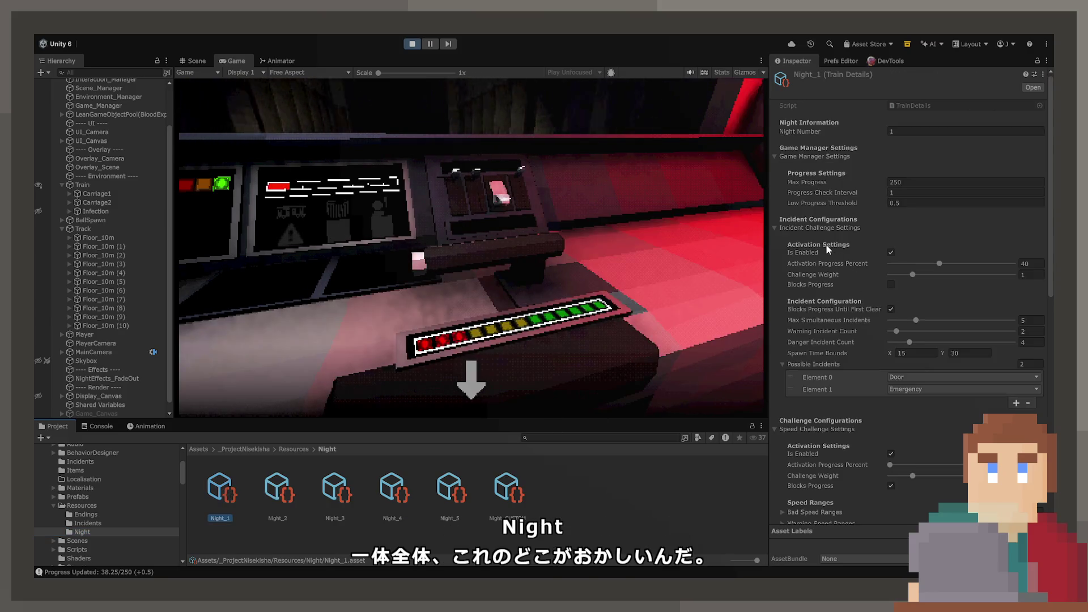
Change Night_1's Hold Challenge Tick Multiplier from 1 to 3
{"action": "scroll", "coordinate": [826, 244], "scroll_direction": "down", "scroll_amount": 5}
{"action": "scroll", "coordinate": [825, 244], "scroll_direction": "down", "scroll_amount": 3}
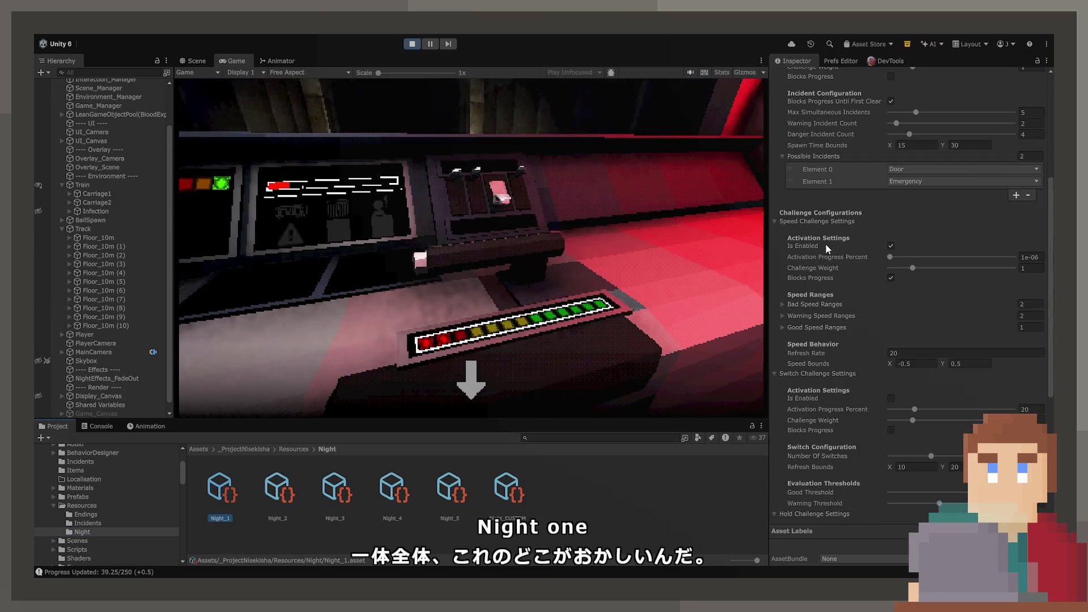
{"action": "scroll", "coordinate": [833, 410], "scroll_direction": "down", "scroll_amount": 5}
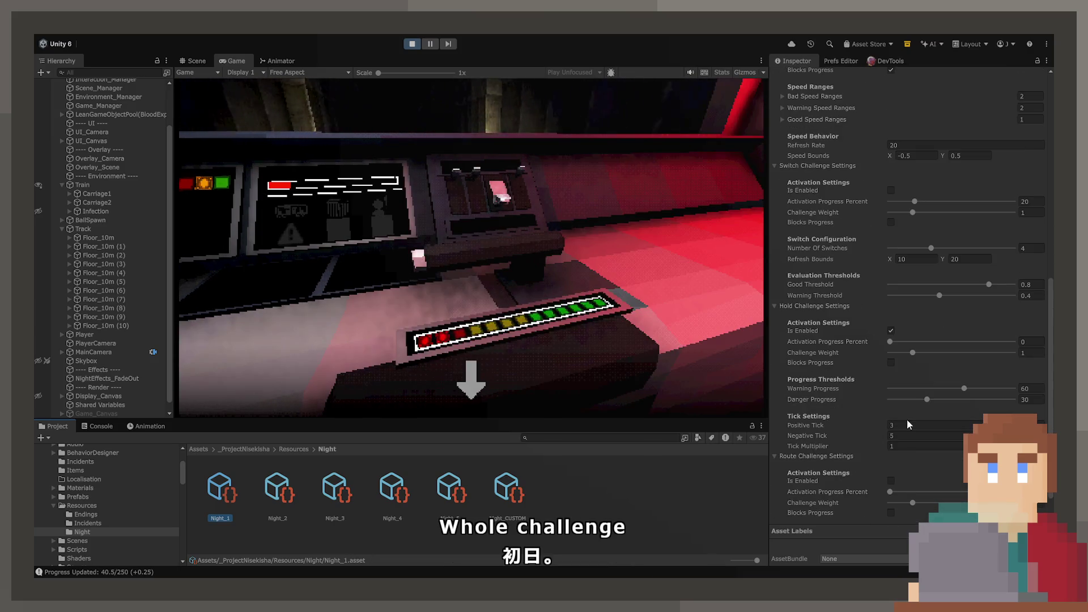
{"action": "left_click", "coordinate": [904, 444]}
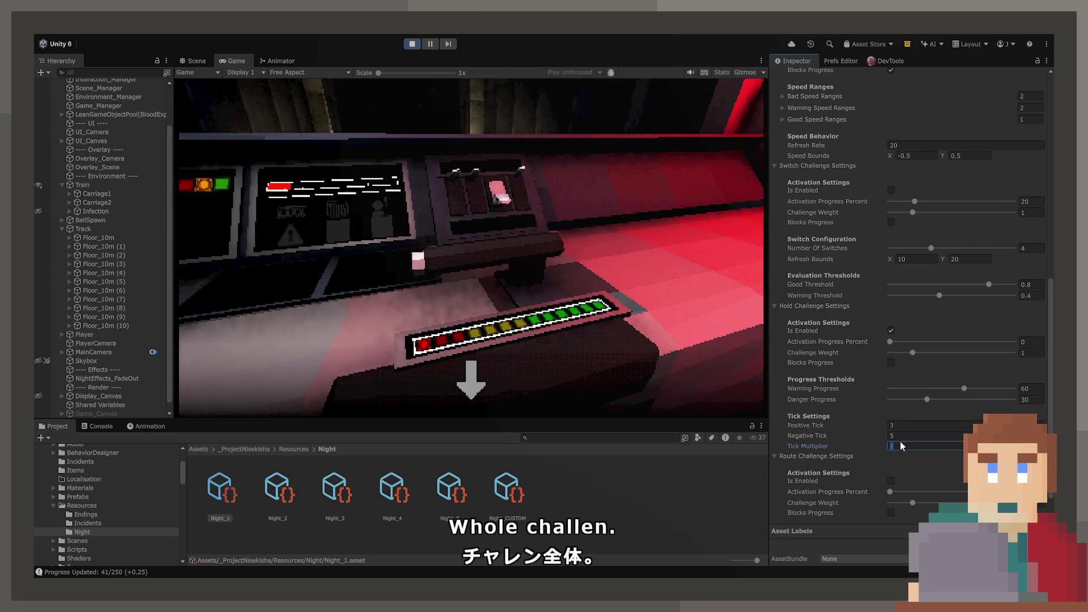
{"action": "type", "text": "32"}
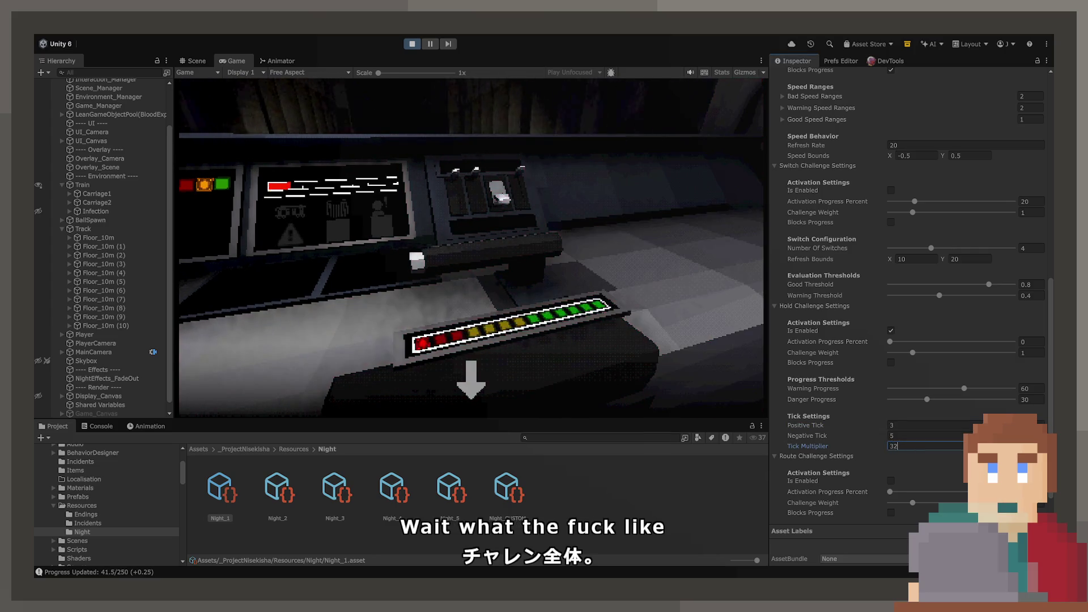
{"action": "left_click", "coordinate": [615, 268]}
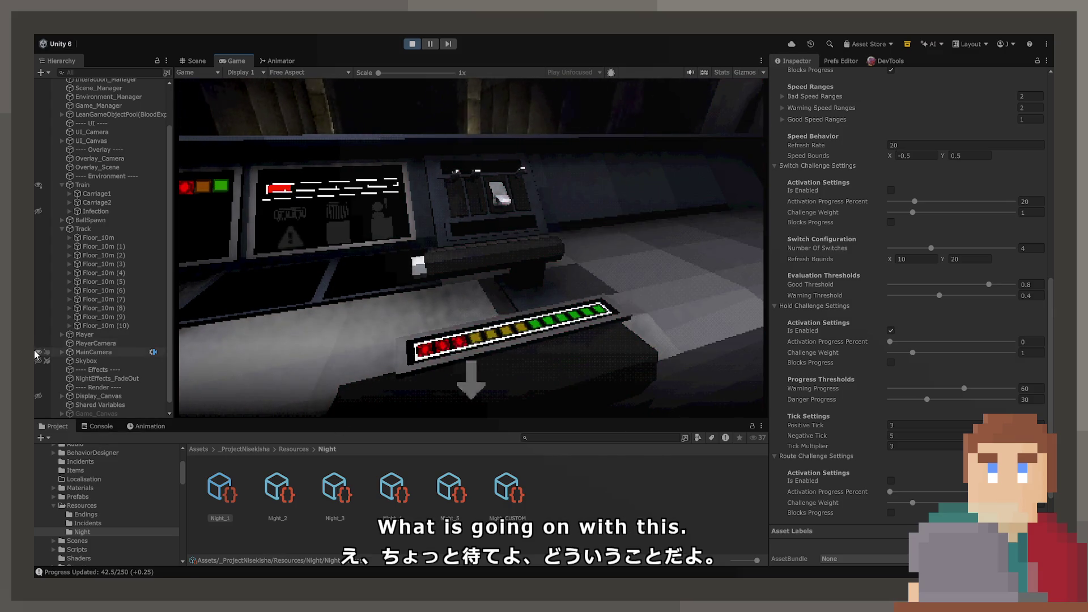
Look toward the gauge panel, then maximize the Scene view and orbit around the tunnel
{"action": "key", "text": "a"}
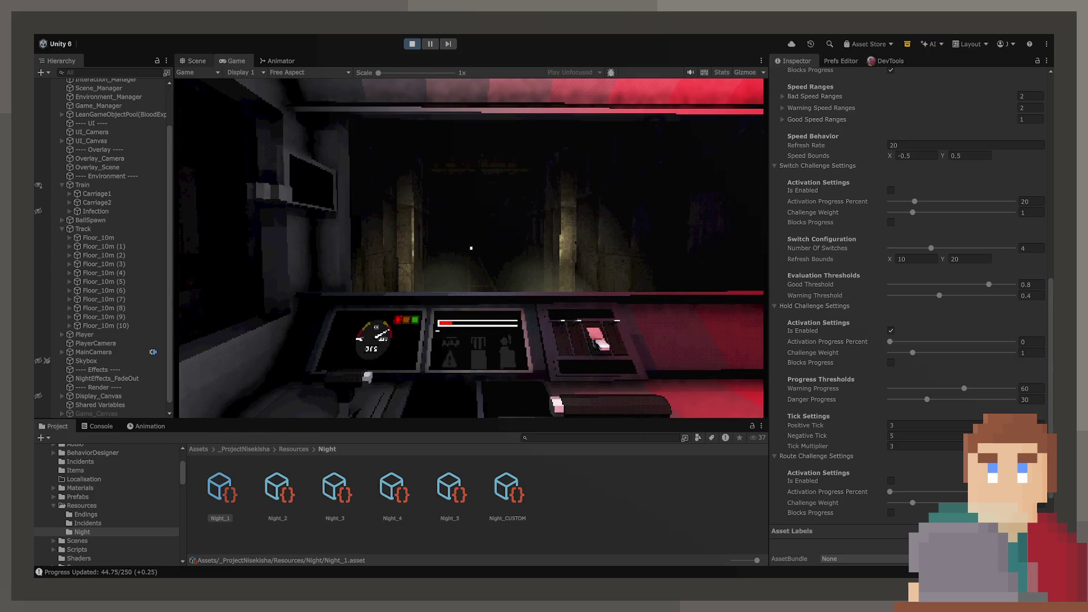
{"action": "left_click", "coordinate": [198, 61]}
{"action": "left_click_drag", "start_coordinate": [518, 274], "coordinate": [522, 280]}
Restore the layout, set BallSpawn's Spawn Rate to 1, watch spawning in the Game view, then stop play
{"action": "double_click", "coordinate": [49, 62]}
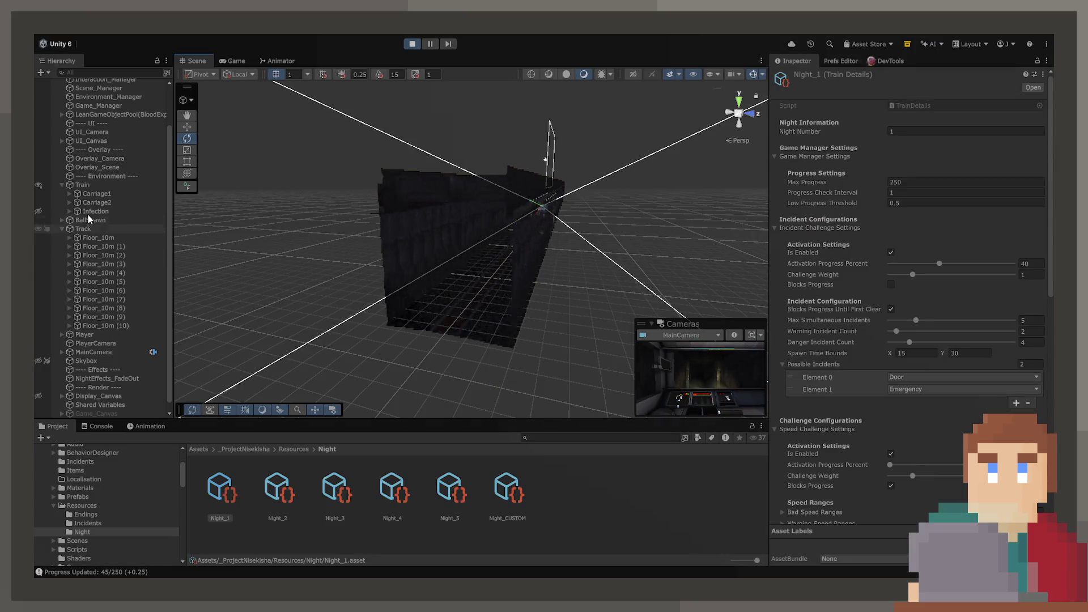
{"action": "left_click", "coordinate": [93, 223]}
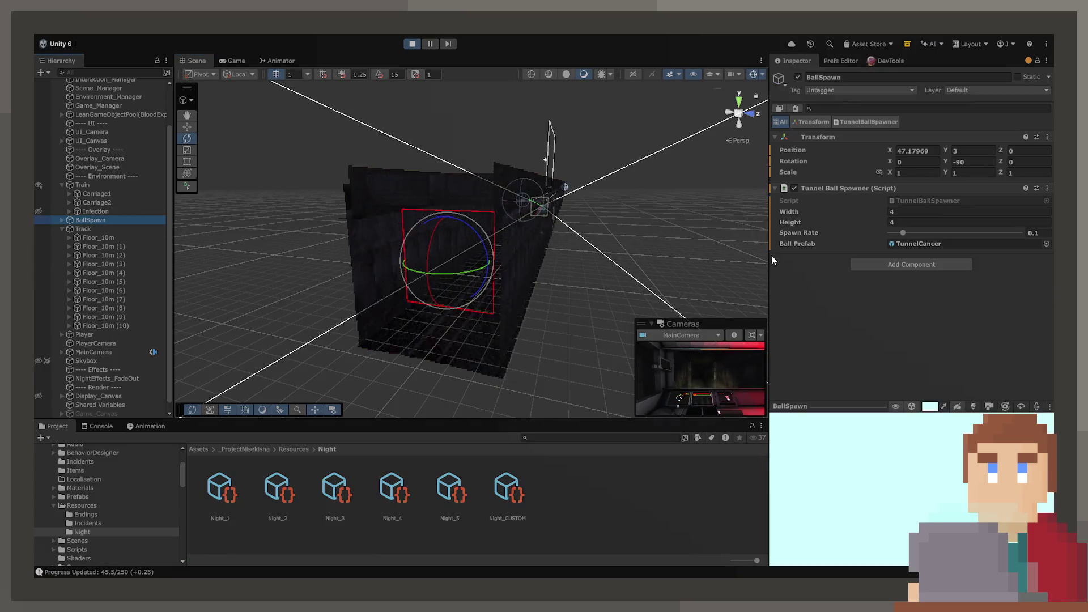
{"action": "left_click_drag", "start_coordinate": [903, 232], "coordinate": [915, 232]}
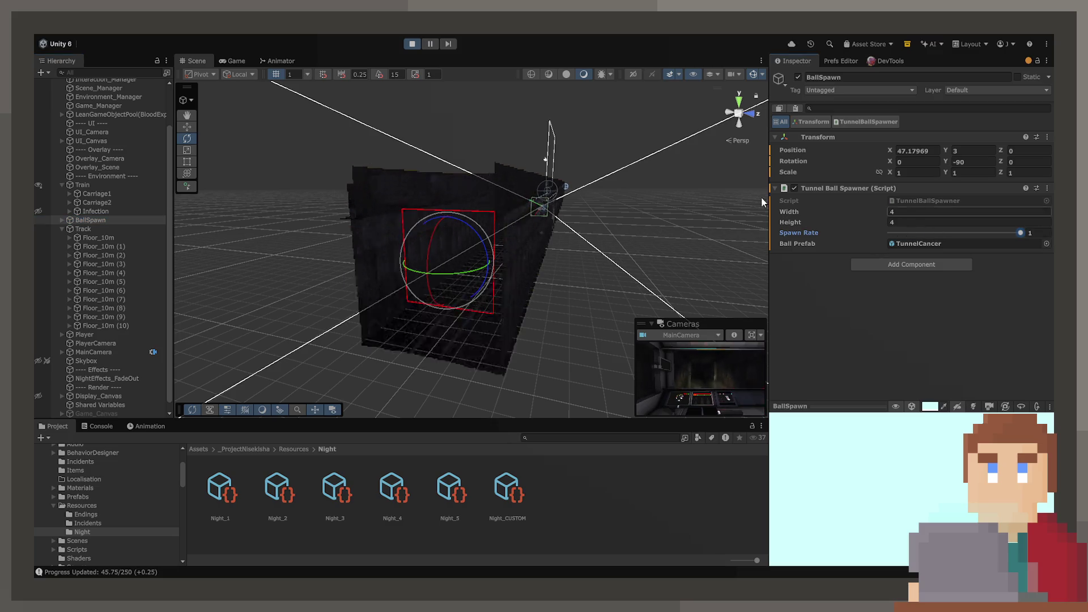
{"action": "left_click", "coordinate": [236, 62]}
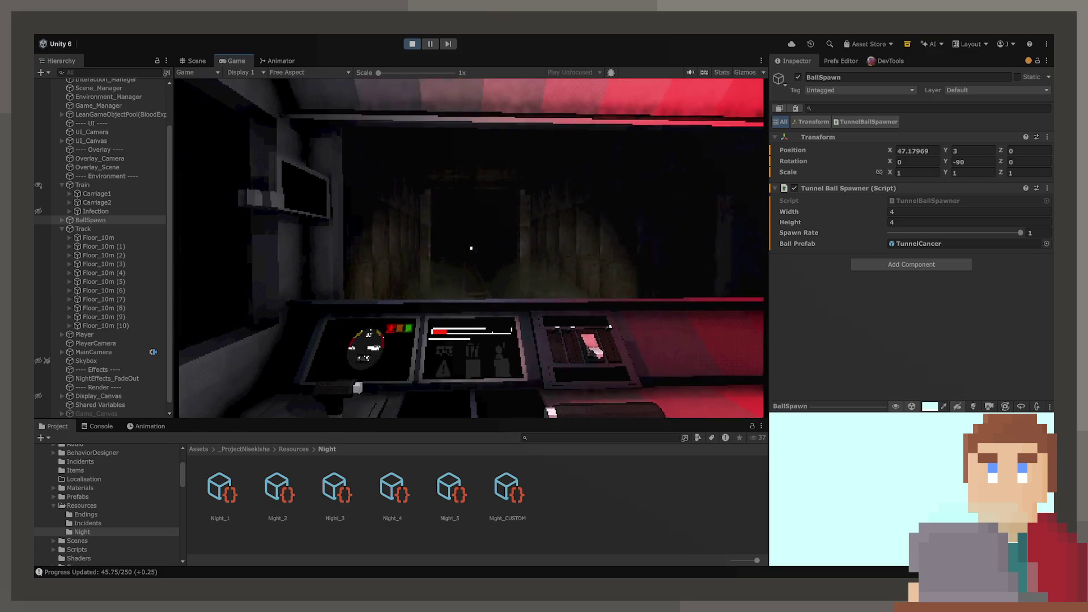
{"action": "key", "text": "ctrl+p"}
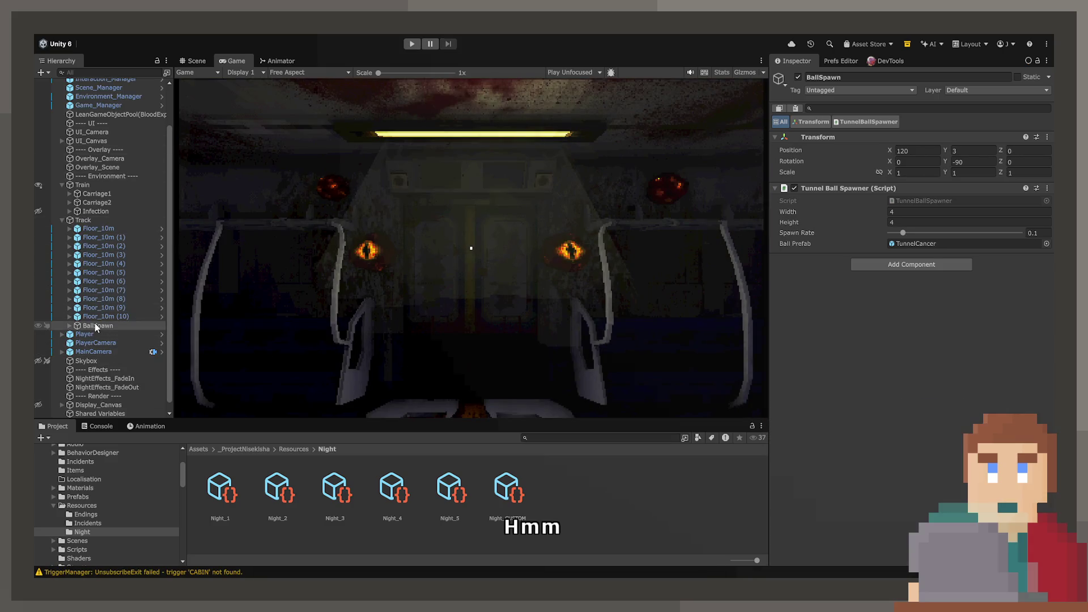
Move BallSpawn to the scene root and open its TunnelCancer ball prefab
{"action": "left_click_drag", "start_coordinate": [65, 220], "coordinate": [79, 216]}
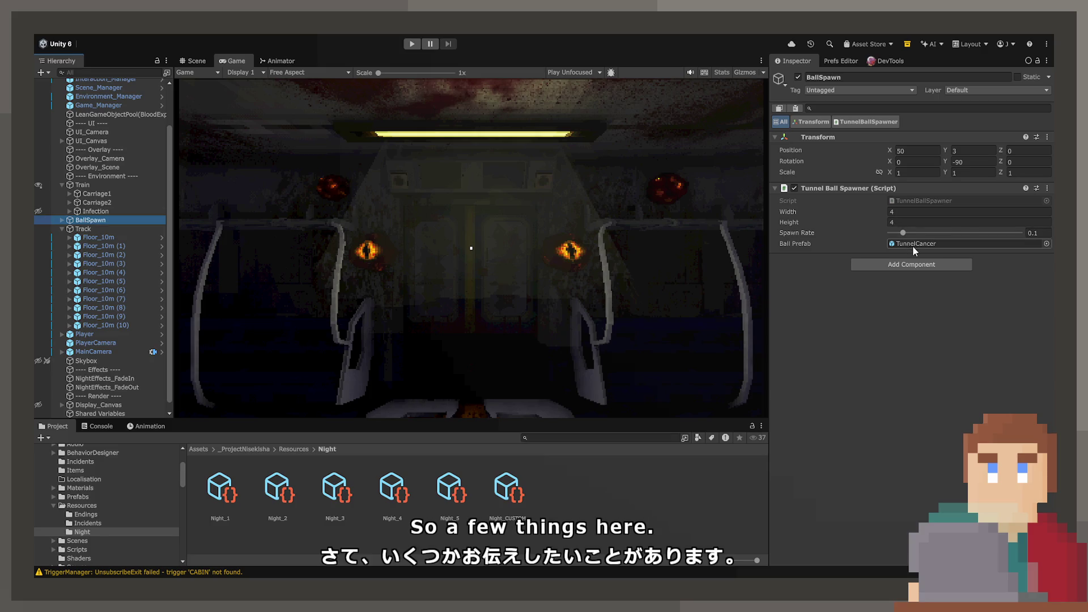
{"action": "left_click", "coordinate": [913, 246]}
{"action": "left_click", "coordinate": [502, 490]}
{"action": "scroll", "coordinate": [945, 311], "scroll_direction": "down", "scroll_amount": 2}
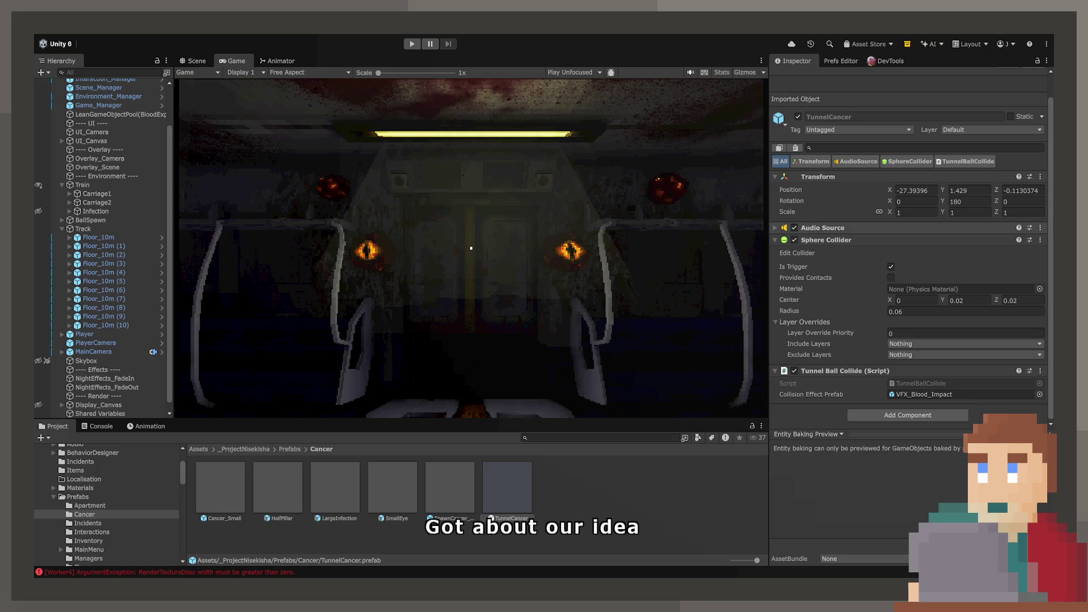
Add a Rigidbody to TunnelCancer with Use Gravity off, Continuous collision detection and Angular Damping 0
{"action": "left_click", "coordinate": [886, 419]}
{"action": "left_click", "coordinate": [893, 305]}
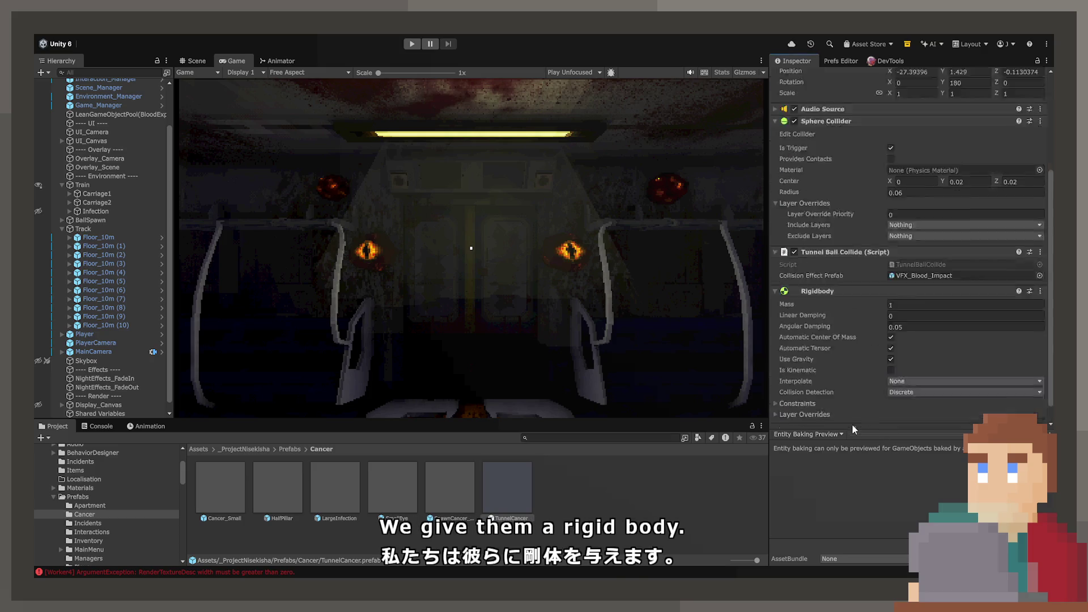
{"action": "left_click", "coordinate": [891, 341]}
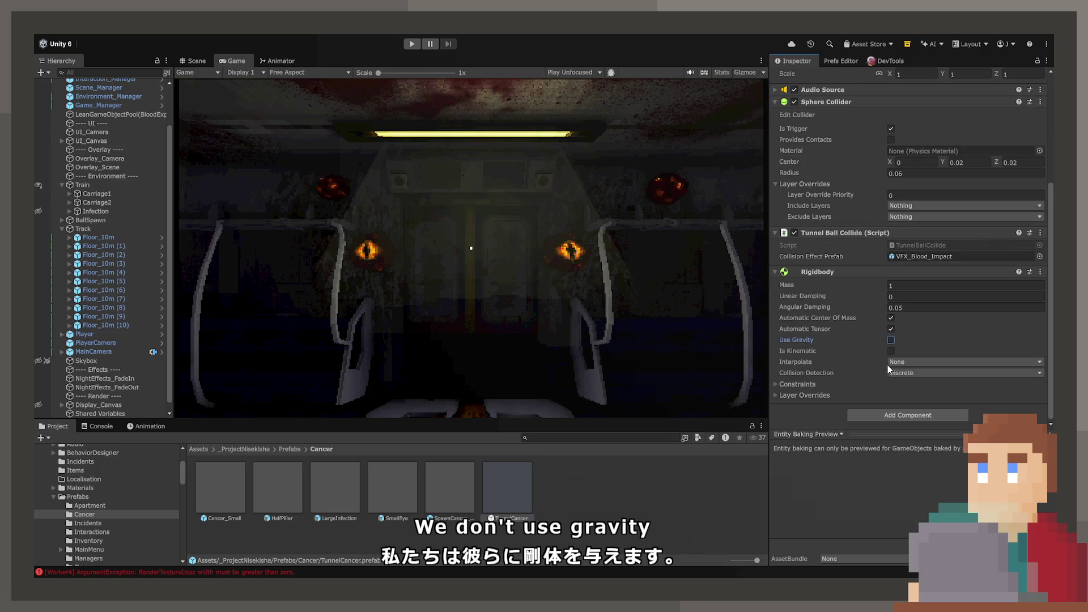
{"action": "left_click", "coordinate": [963, 373]}
{"action": "left_click", "coordinate": [936, 392]}
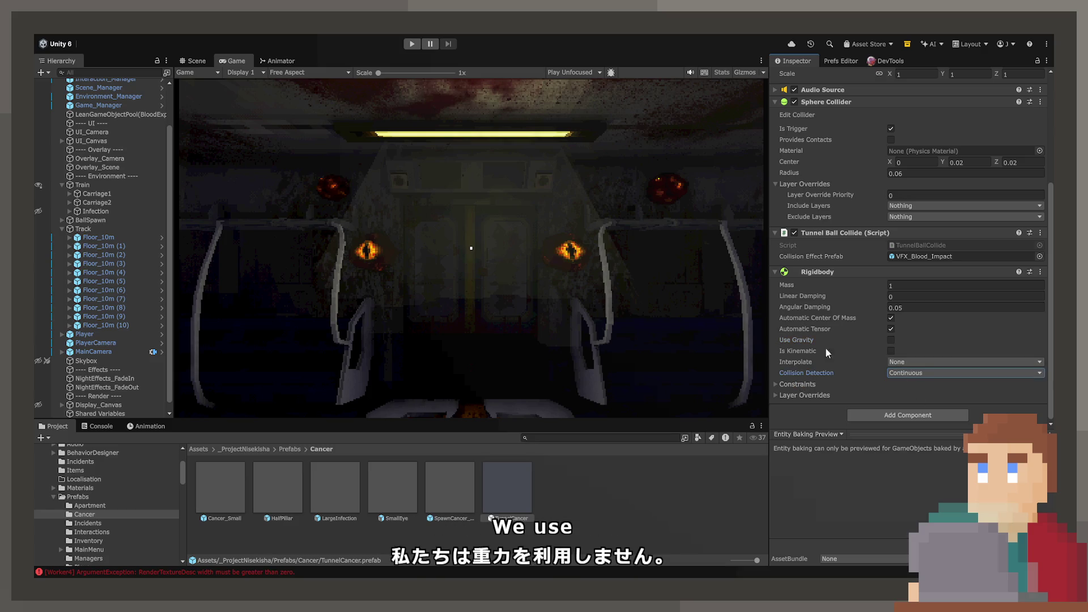
{"action": "left_click", "coordinate": [904, 307]}
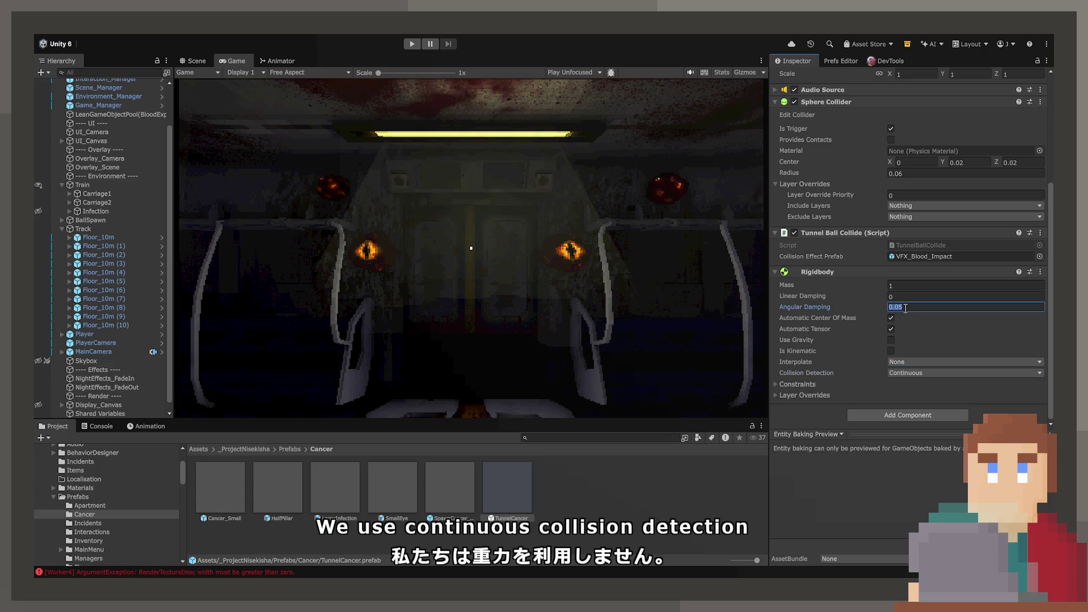
{"action": "type", "text": "0"}
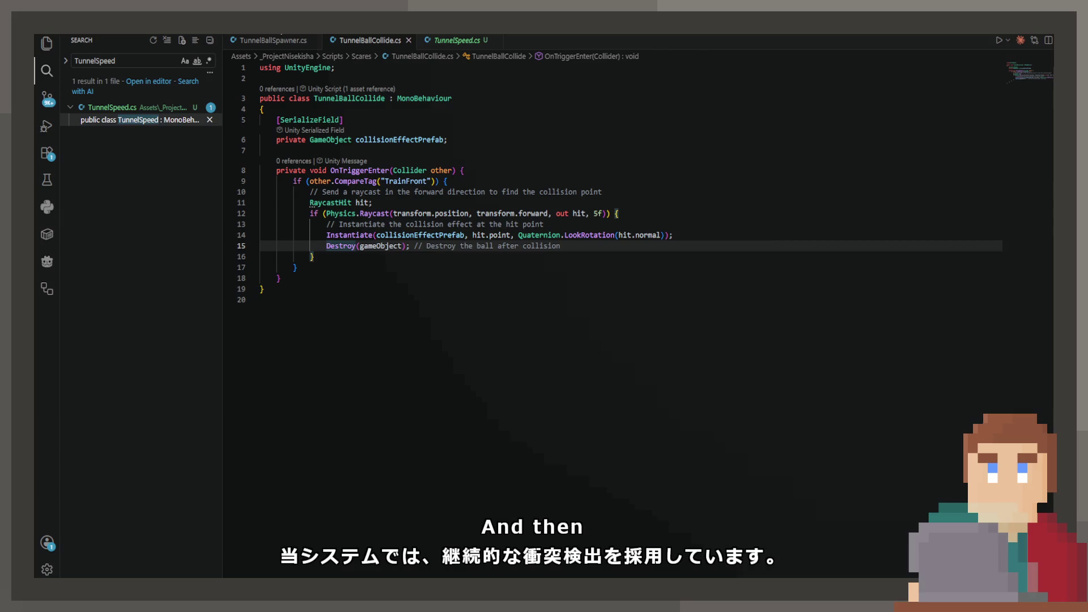
In TunnelBallSpawner.cs, change the ball list's element type from GameObject to Rigidbody
{"action": "left_click", "coordinate": [272, 41]}
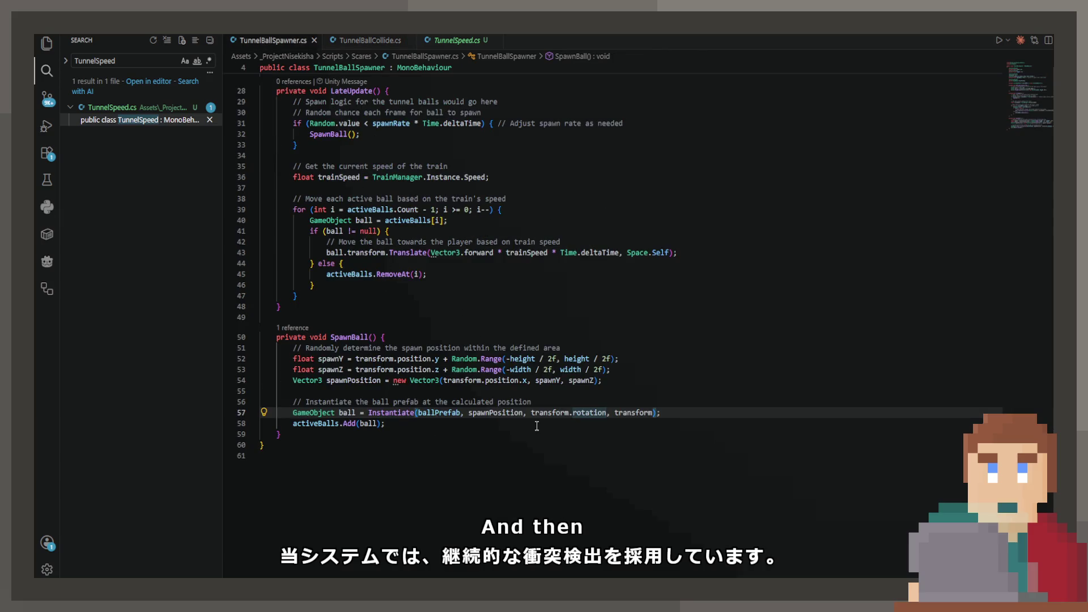
{"action": "scroll", "coordinate": [545, 363], "scroll_direction": "up", "scroll_amount": 4}
{"action": "left_click", "coordinate": [363, 145]}
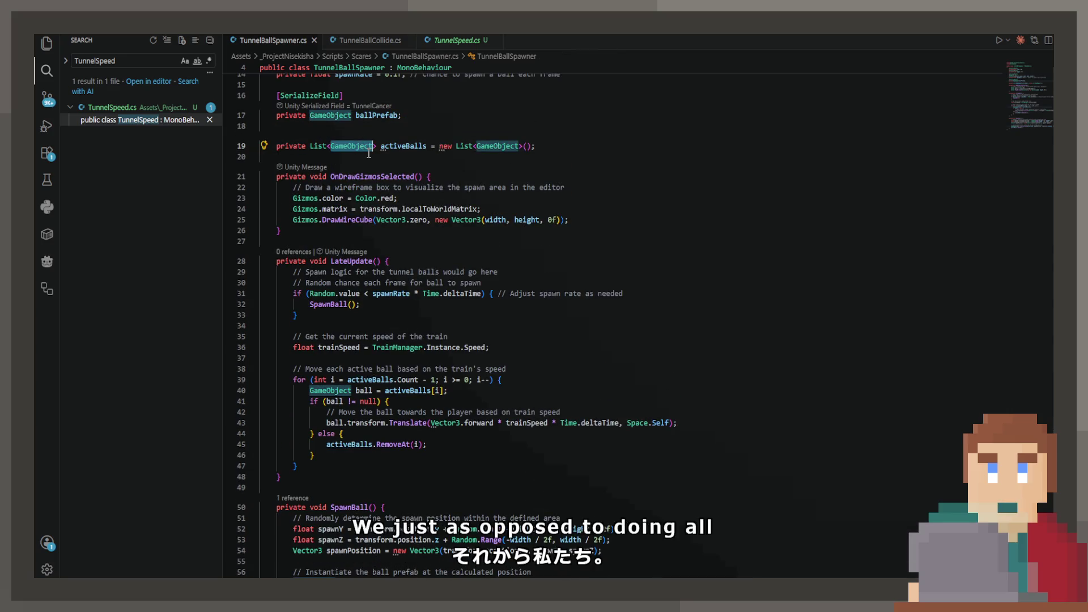
{"action": "type", "text": "Rigidb"}
{"action": "type", "text": "ody"}
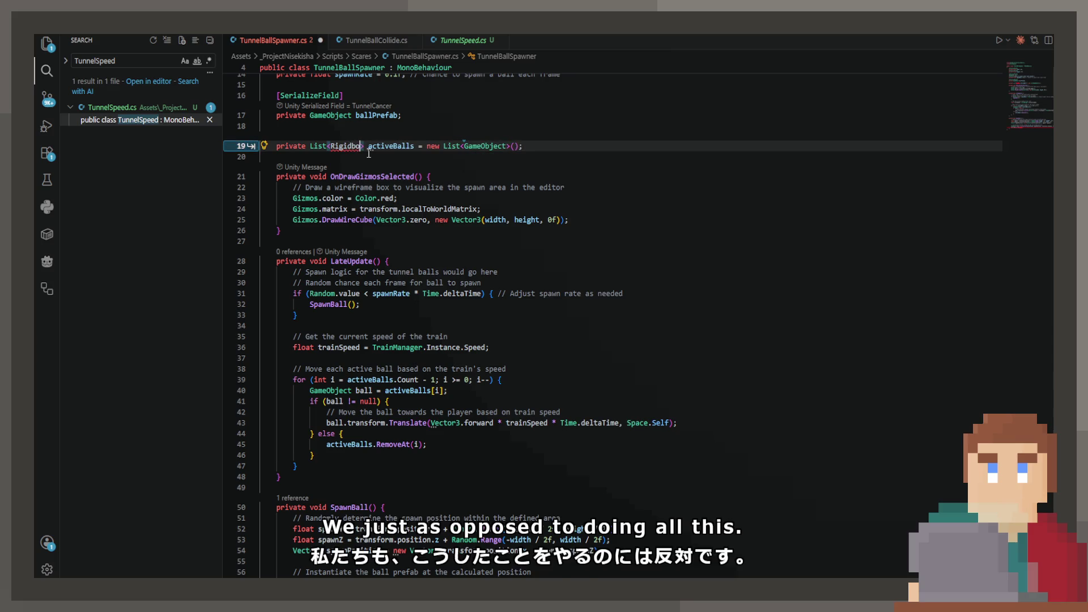
{"action": "key", "text": "ctrl+Right"}
{"action": "key", "text": "ctrl+Right"}
{"action": "key", "text": "ctrl+Right"}
{"action": "key", "text": "ctrl+shift+Right"}
{"action": "type", "text": "Rigidb"}
{"action": "key", "text": "Tab"}
Store each spawned ball as a Rigidbody on line 40 and save the script
{"action": "scroll", "coordinate": [368, 153], "scroll_direction": "down", "scroll_amount": 4}
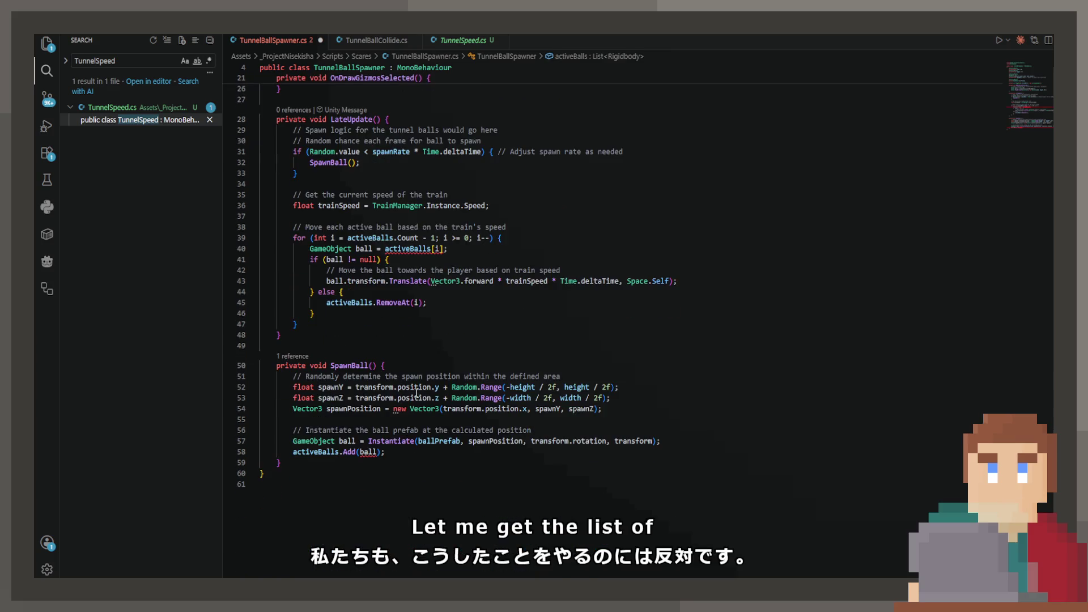
{"action": "left_click", "coordinate": [340, 249]}
{"action": "key", "text": "Tab"}
{"action": "double_click", "coordinate": [342, 249]}
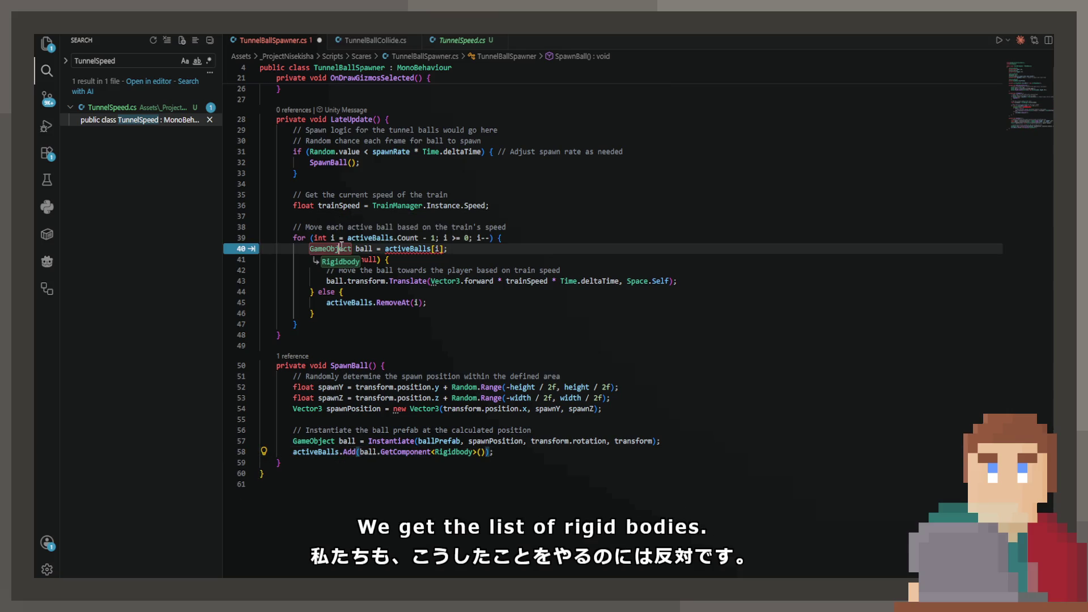
{"action": "type", "text": "Rigidbody"}
{"action": "key", "text": "ctrl+s"}
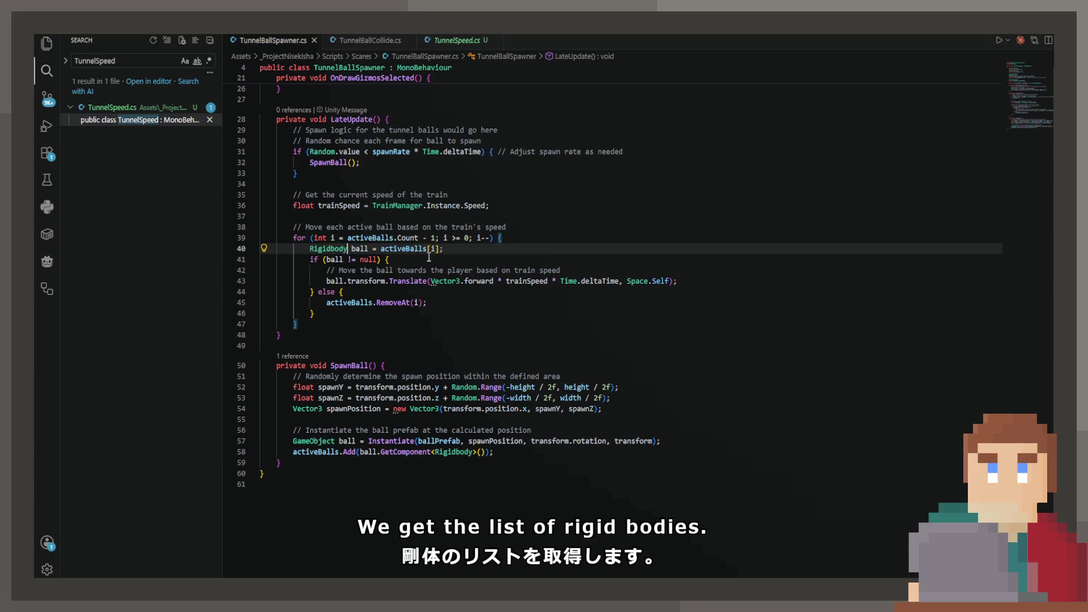
Replace the Translate statement on line 43 with a ball.linearVelocity assignment and save
{"action": "mouse_move", "coordinate": [686, 280]}
{"action": "left_mouse_down"}
{"action": "mouse_move", "coordinate": [309, 279]}
{"action": "mouse_move", "coordinate": [327, 280]}
{"action": "left_mouse_up"}
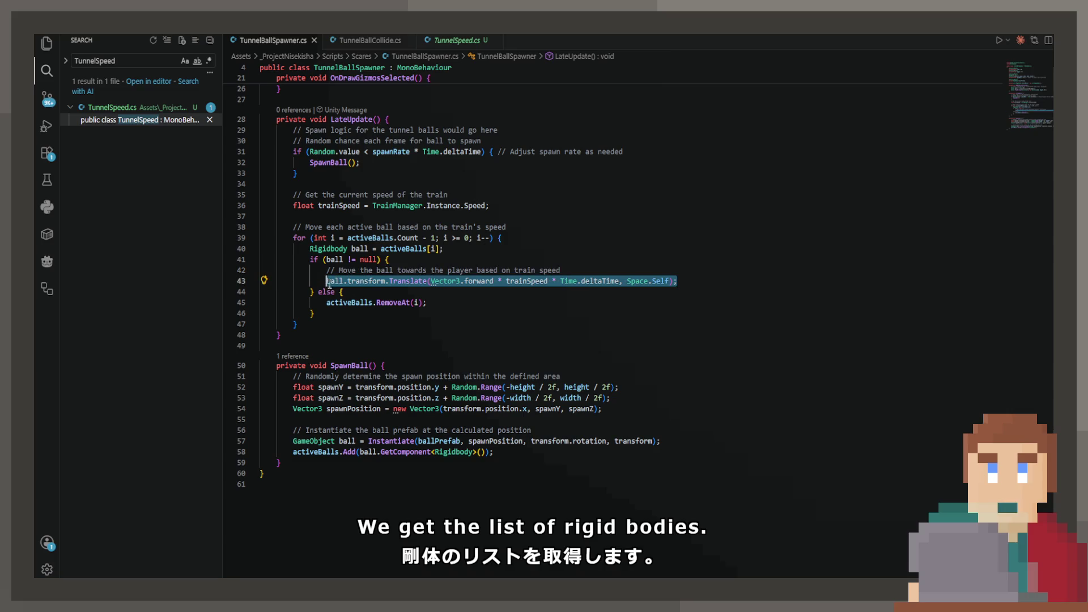
{"action": "type", "text": "ball."}
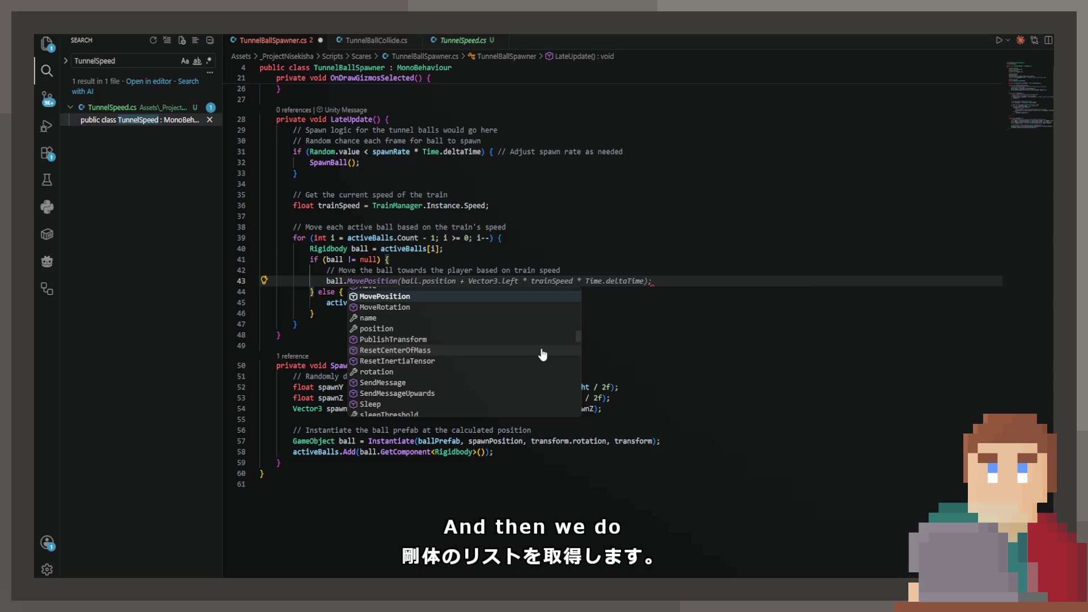
{"action": "type", "text": "Vel"}
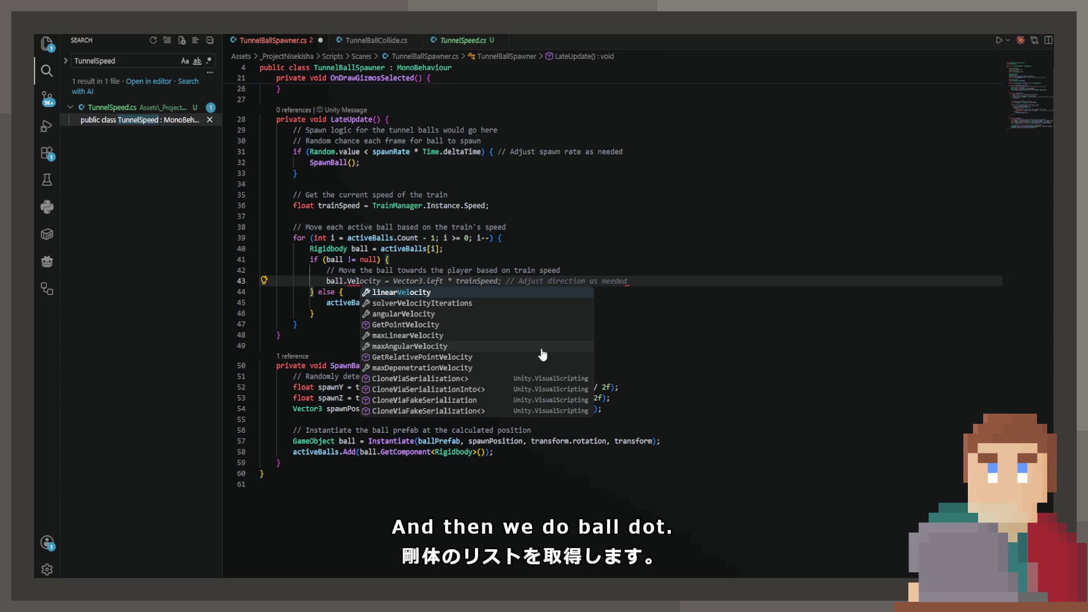
{"action": "key", "text": "Tab"}
{"action": "key", "text": "Tab"}
{"action": "key", "text": "ctrl+s"}
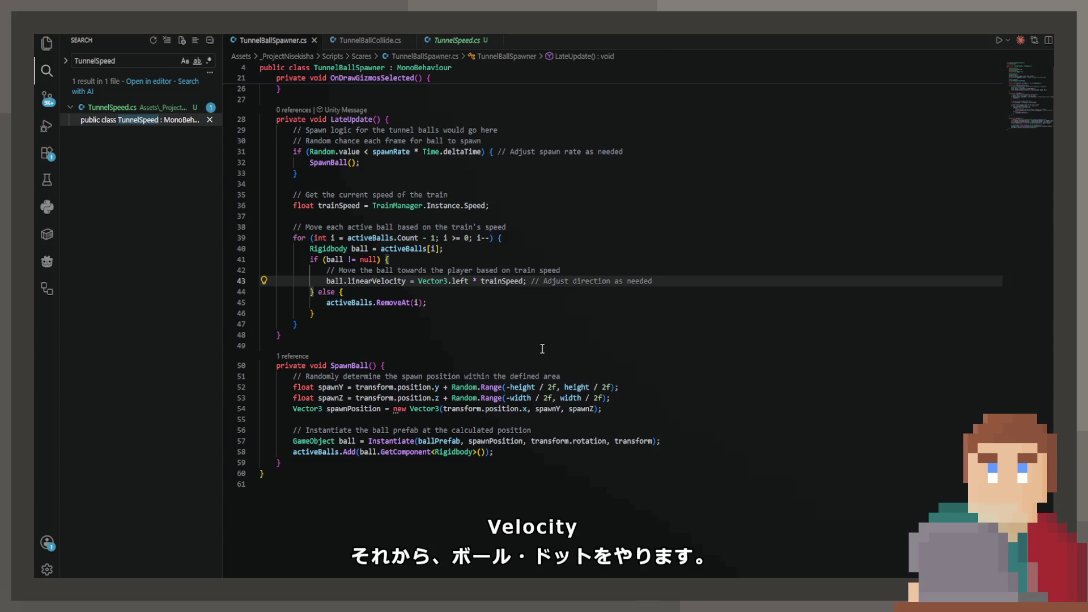
Change Vector3.left to Vector3.forward on line 43 and save
{"action": "double_click", "coordinate": [461, 279]}
{"action": "type", "text": "forwa"}
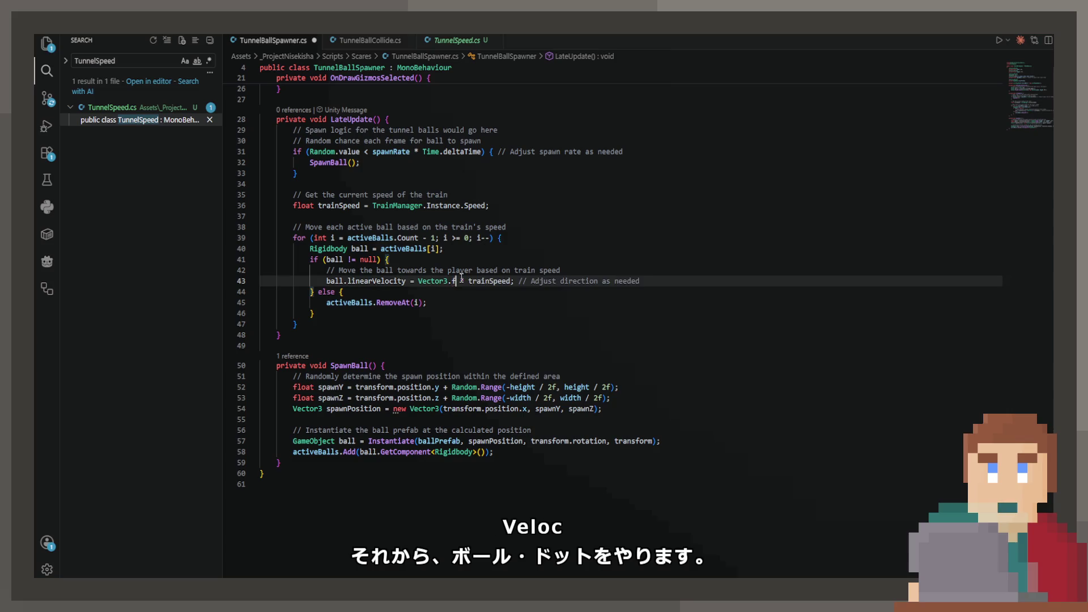
{"action": "key", "text": "Tab"}
{"action": "key", "text": "ctrl+s"}
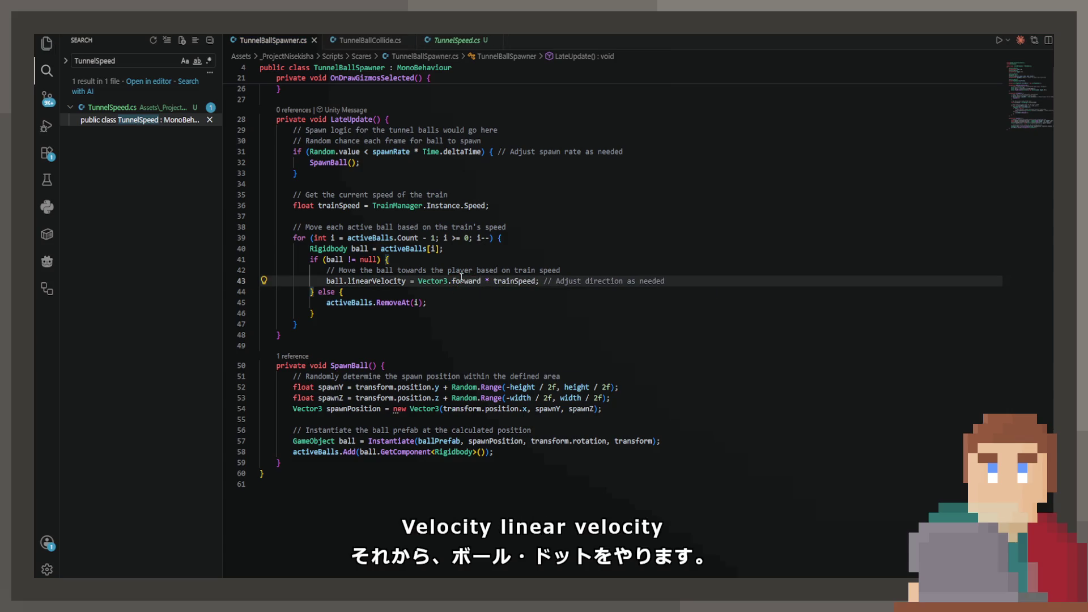
{"action": "left_click", "coordinate": [590, 280]}
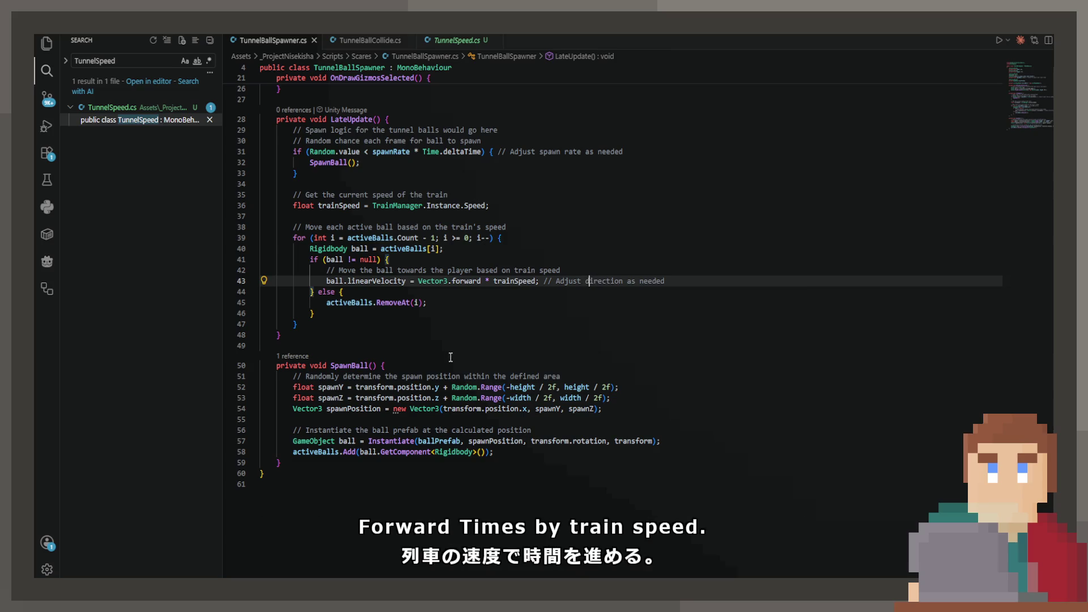
{"action": "mouse_move", "coordinate": [385, 282]}
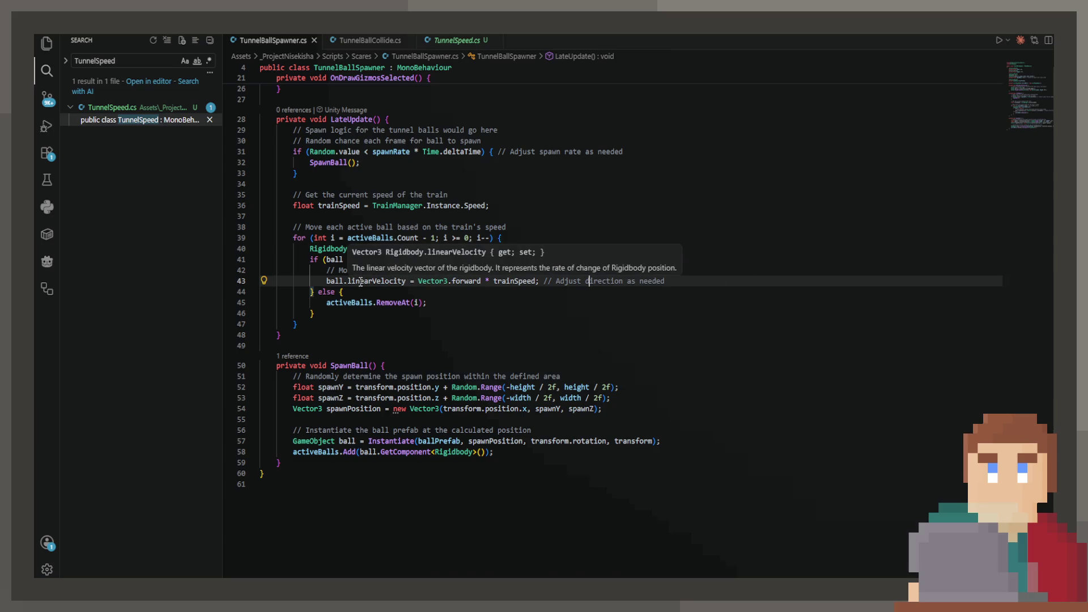
{"action": "key", "text": "Up"}
Start play in Unity and walk through the train into the cabin
{"action": "key", "text": "alt+Tab"}
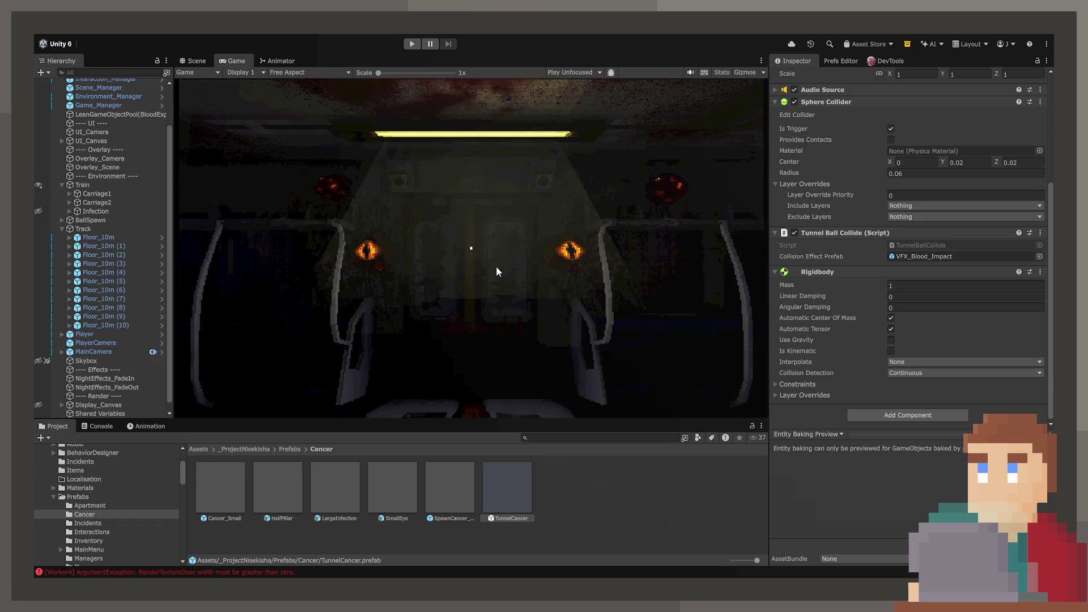
{"action": "left_click", "coordinate": [415, 44]}
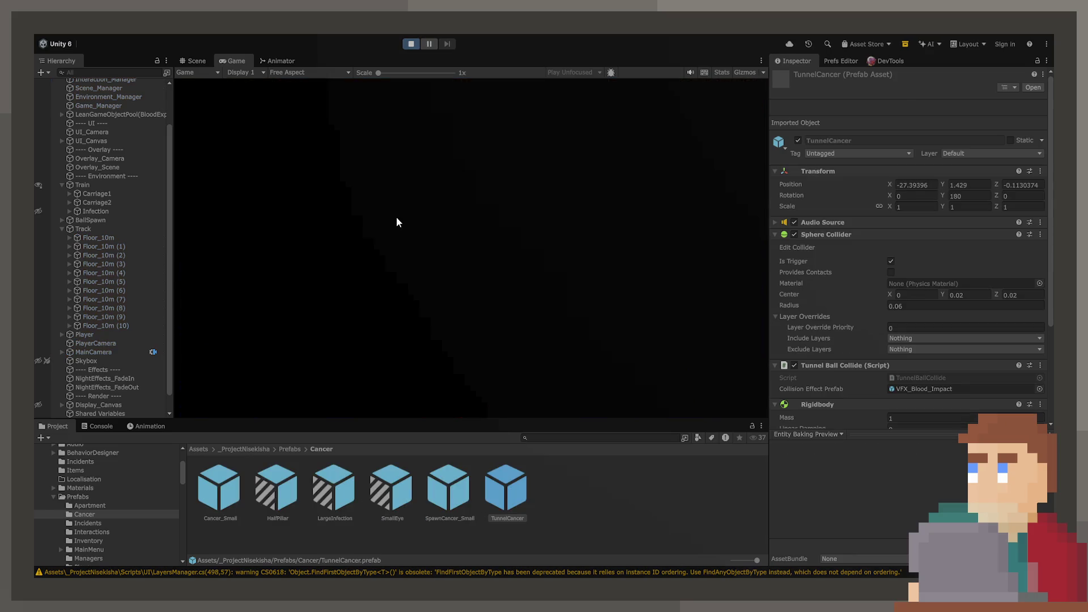
{"action": "key", "text": "w"}
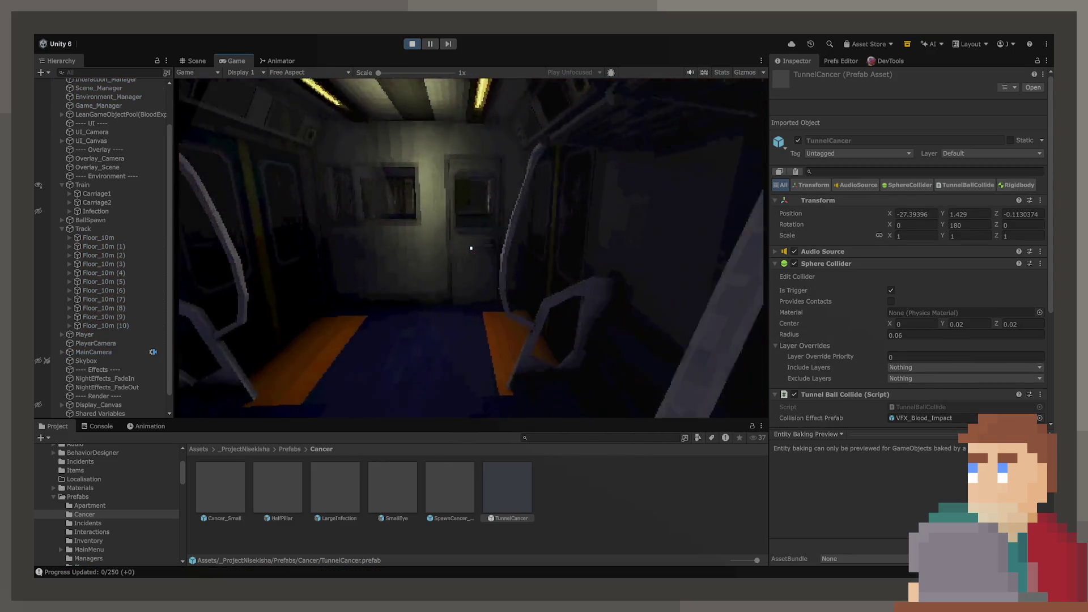
{"action": "left_click", "coordinate": [471, 248]}
{"action": "key", "text": "w"}
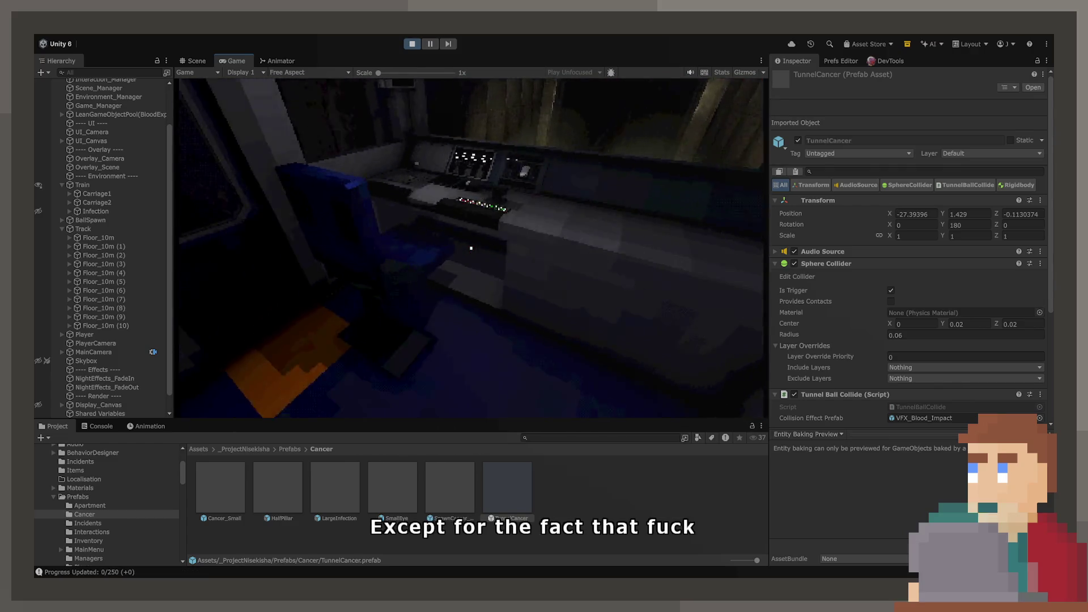
Work the cabin control panel, then set BallSpawn's Spawn Rate to 1
{"action": "left_click", "coordinate": [472, 248]}
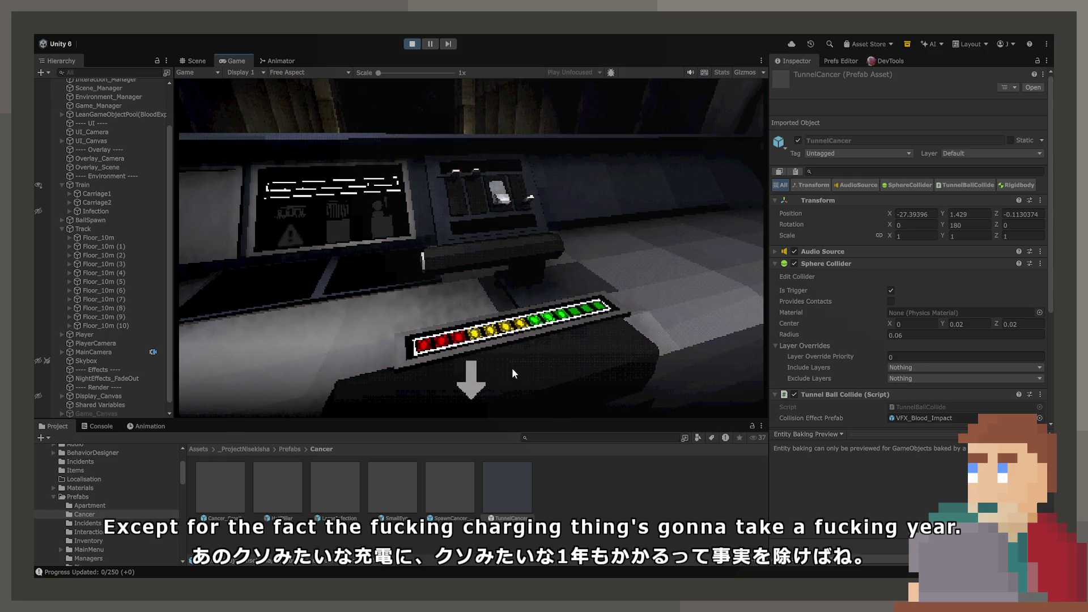
{"action": "left_click", "coordinate": [471, 385]}
{"action": "left_click", "coordinate": [471, 390]}
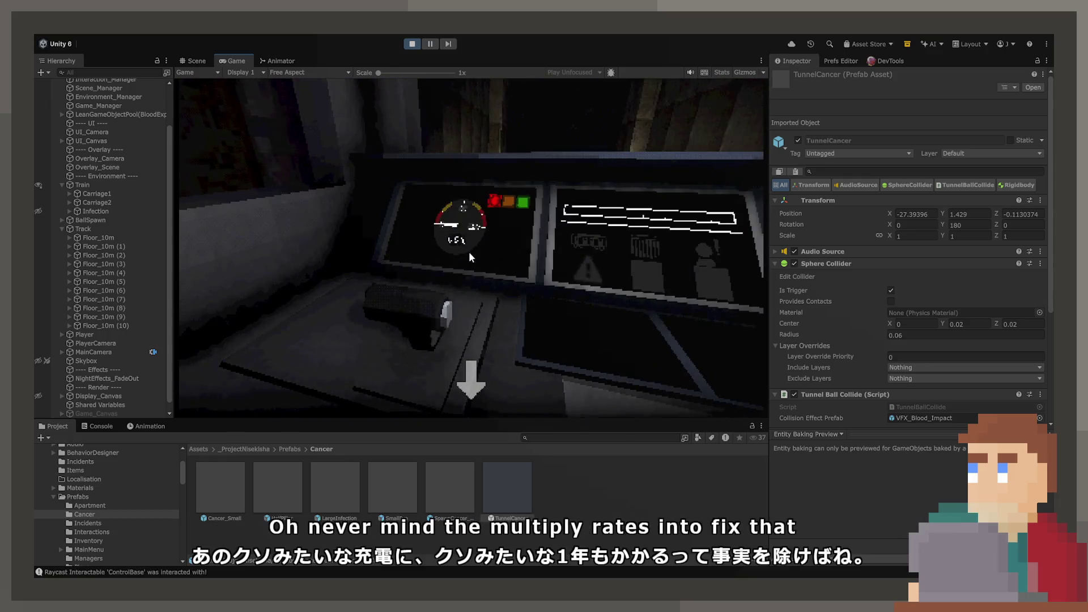
{"action": "left_click", "coordinate": [477, 374]}
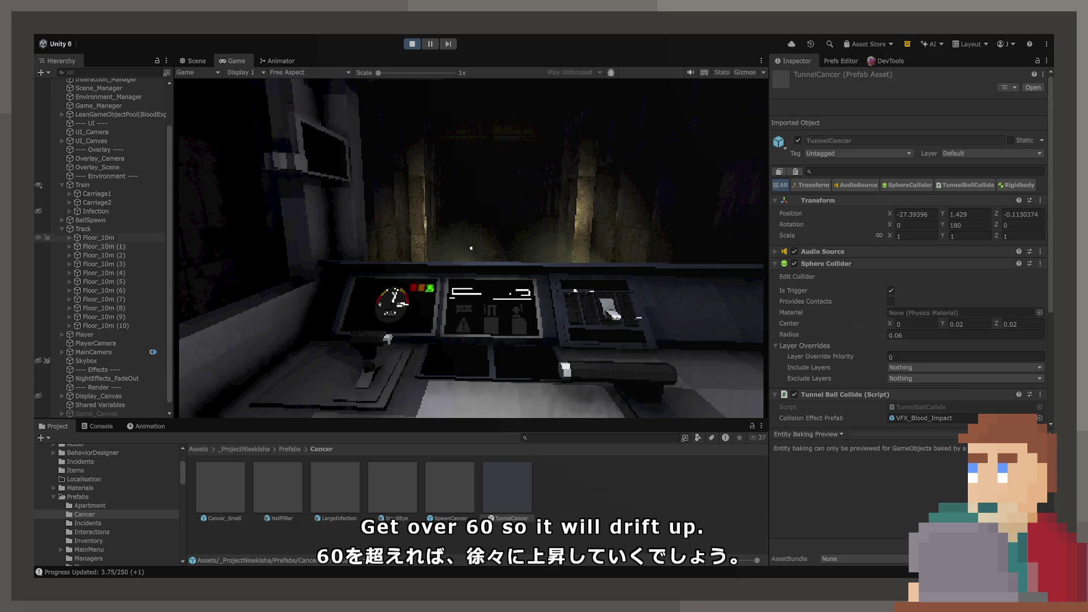
{"action": "left_click", "coordinate": [90, 220]}
{"action": "left_click_drag", "start_coordinate": [917, 233], "coordinate": [1021, 233]}
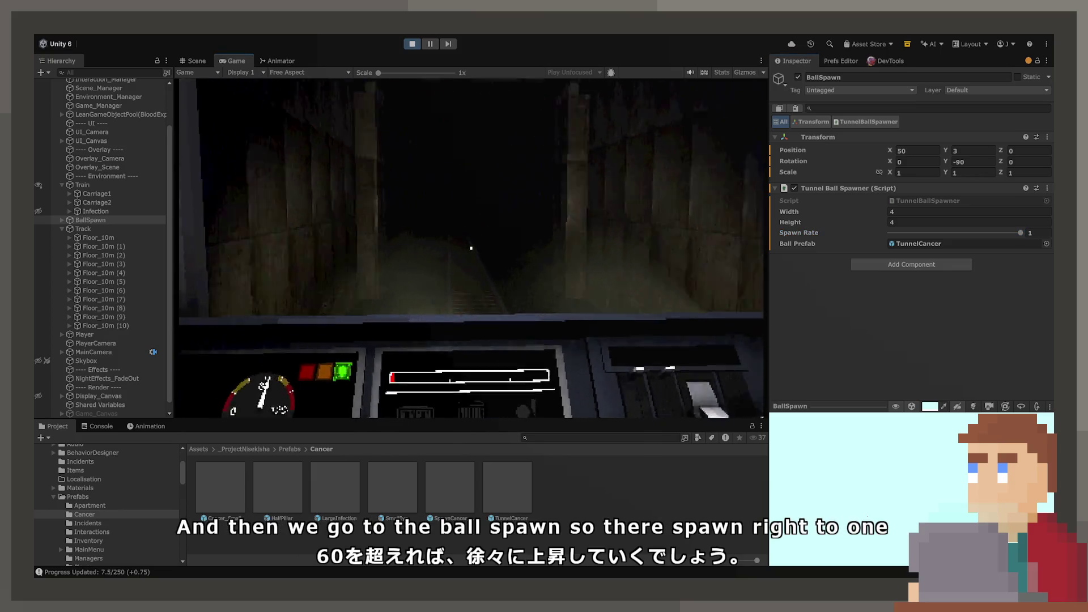
Maximize the Scene view, orbit around the tunnel, then restore the layout
{"action": "double_click", "coordinate": [196, 60]}
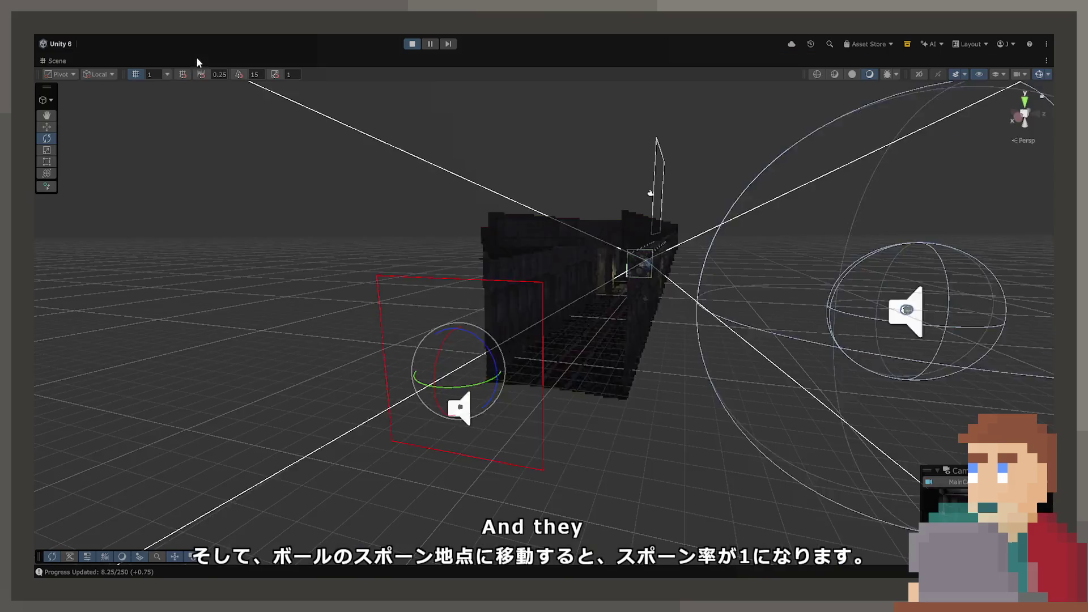
{"action": "mouse_move", "coordinate": [397, 198]}
{"action": "left_mouse_down"}
{"action": "mouse_move", "coordinate": [493, 216]}
{"action": "mouse_move", "coordinate": [677, 213]}
{"action": "mouse_move", "coordinate": [277, 234]}
{"action": "mouse_move", "coordinate": [630, 235]}
{"action": "left_mouse_up"}
{"action": "key", "text": "s"}
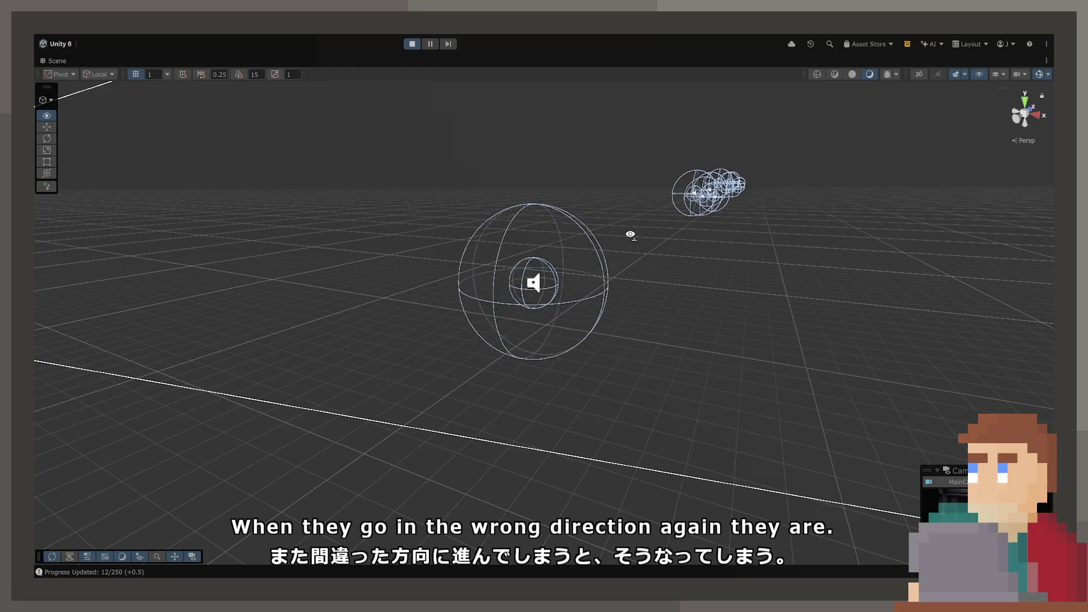
{"action": "left_click_drag", "start_coordinate": [628, 233], "coordinate": [402, 91]}
{"action": "key", "text": "shift+space"}
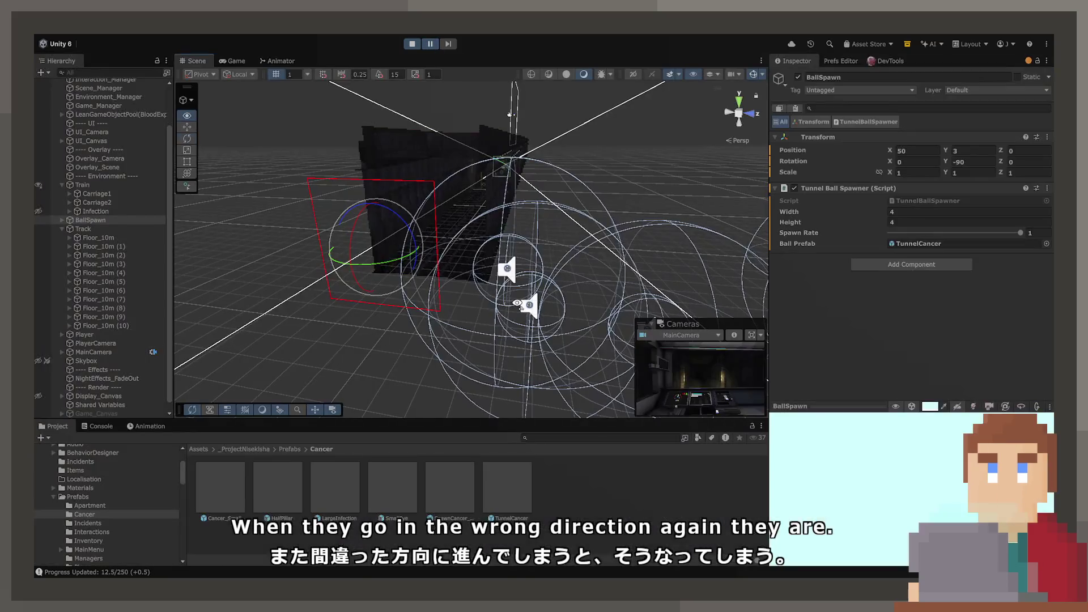
Select a TunnelCancer(Clone) in the scene and inspect it in the Inspector
{"action": "left_click", "coordinate": [508, 272]}
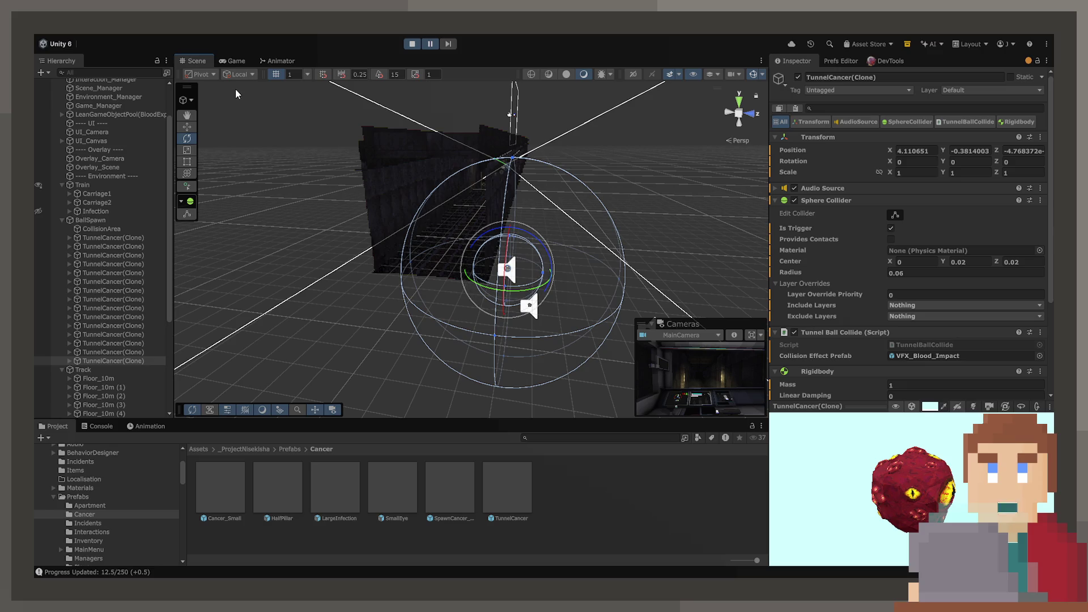
{"action": "key", "text": "w"}
{"action": "mouse_move", "coordinate": [354, 232]}
{"action": "left_mouse_down"}
{"action": "mouse_move", "coordinate": [383, 237]}
{"action": "mouse_move", "coordinate": [156, 255]}
{"action": "left_mouse_up"}
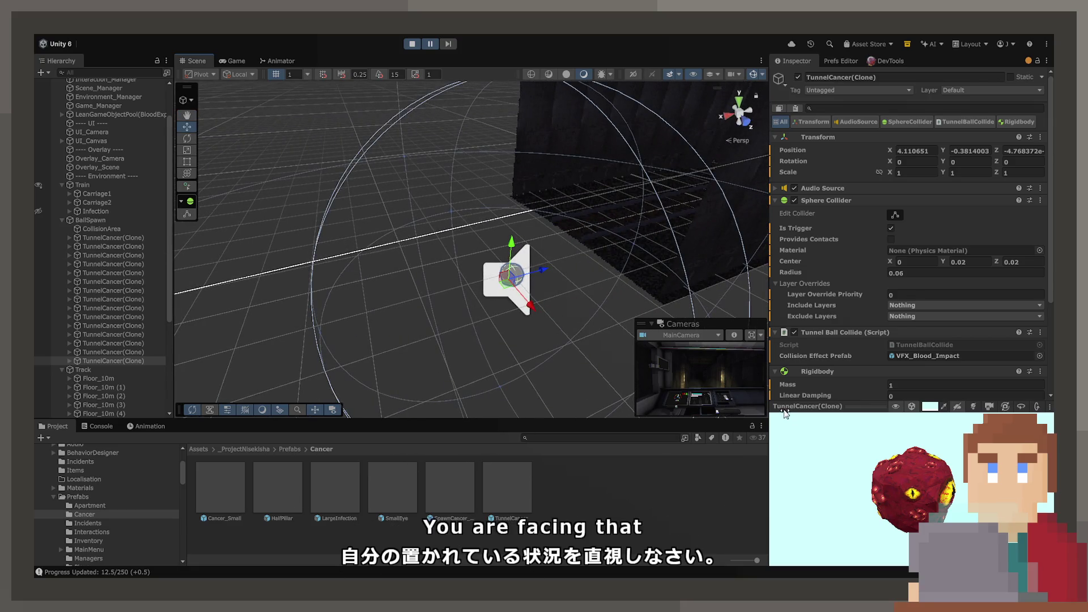
{"action": "scroll", "coordinate": [908, 256], "scroll_direction": "down", "scroll_amount": 5}
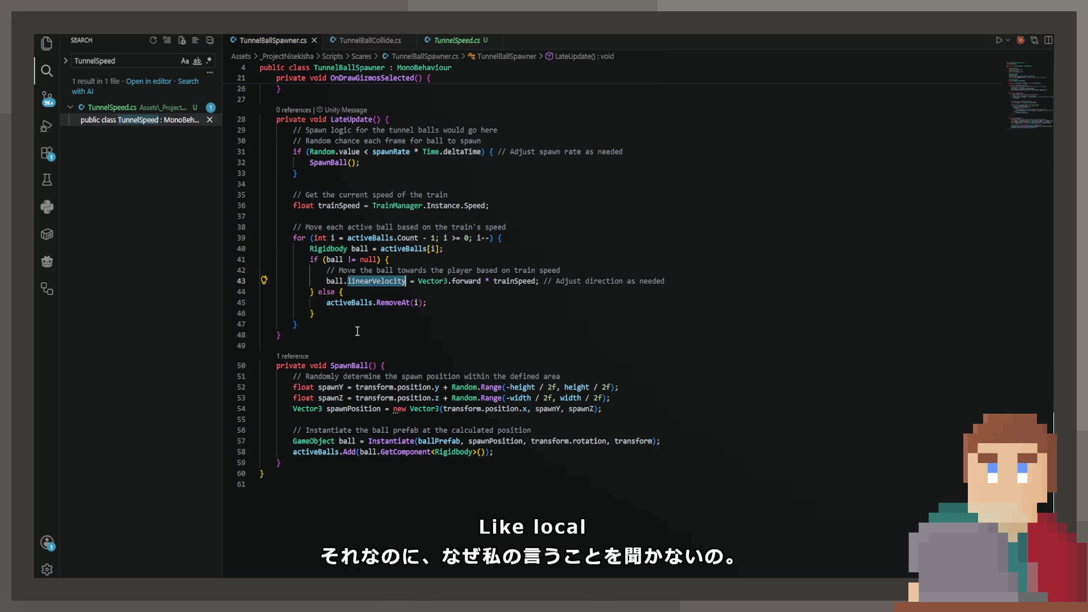
Wrap line 43's velocity in transform.TransformDirection( and save
{"action": "key", "text": "Escape"}
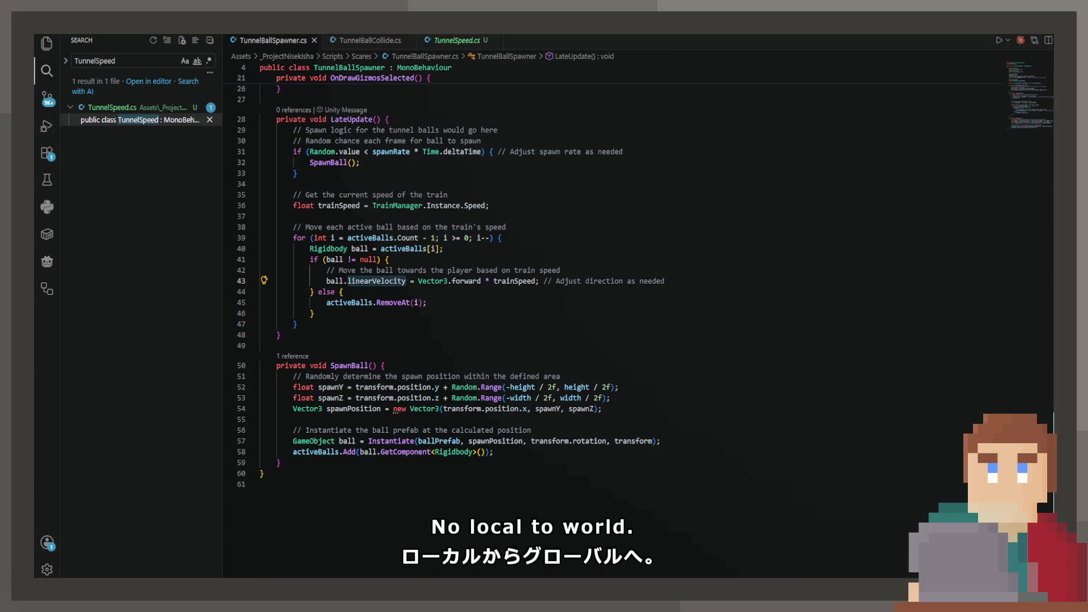
{"action": "left_click", "coordinate": [537, 281]}
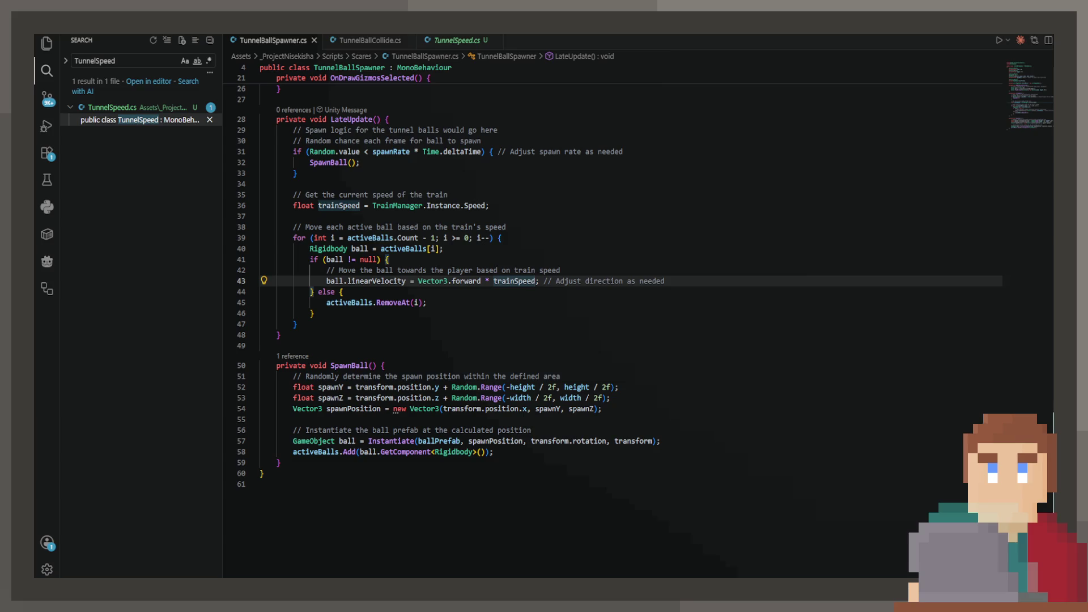
{"action": "left_click", "coordinate": [419, 284]}
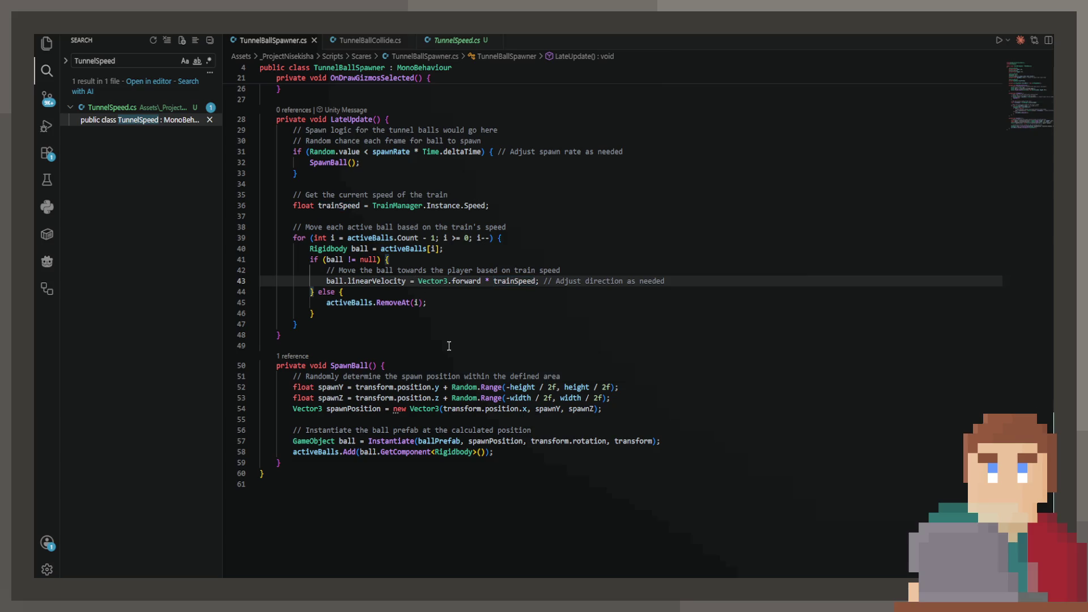
{"action": "type", "text": "trasn"}
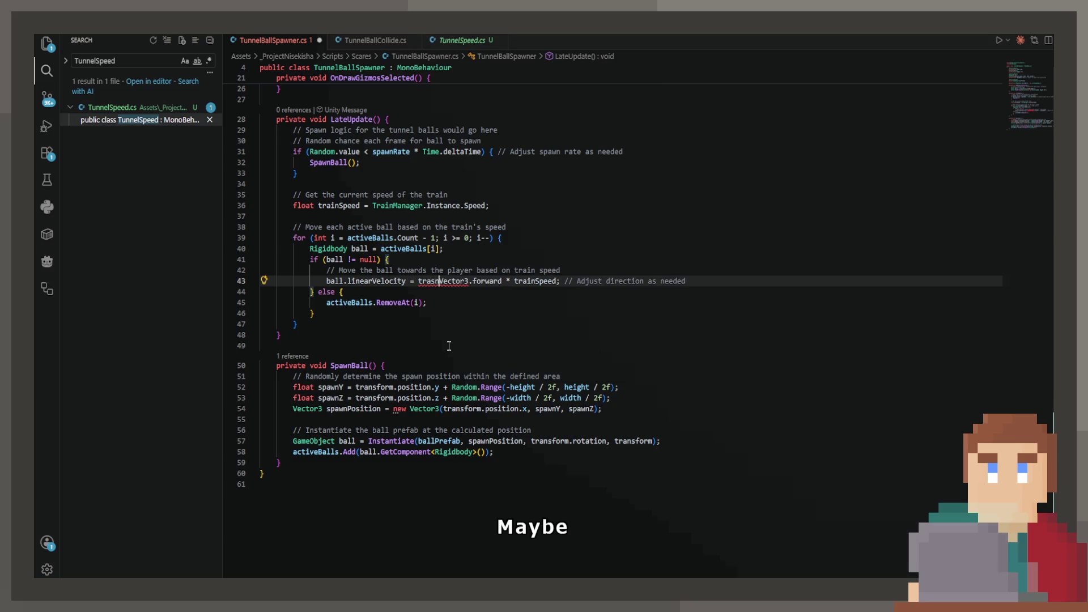
{"action": "key", "text": "BackSpace"}
{"action": "key", "text": "BackSpace"}
{"action": "type", "text": "ns"}
{"action": "key", "text": "Tab"}
{"action": "type", "text": "."}
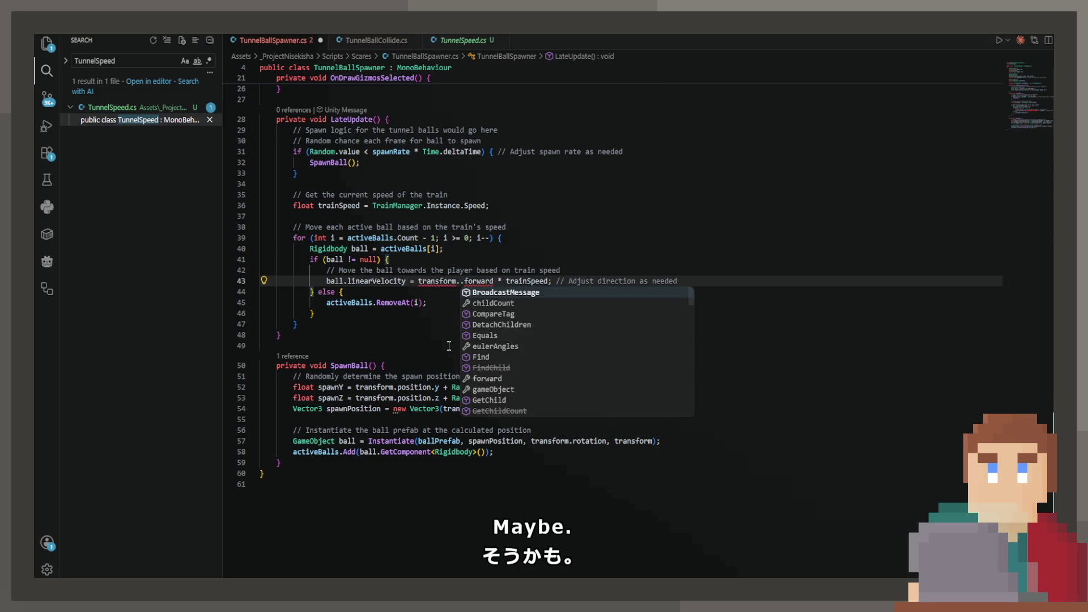
{"action": "type", "text": "Tra"}
{"action": "key", "text": "Tab"}
{"action": "type", "text": "("}
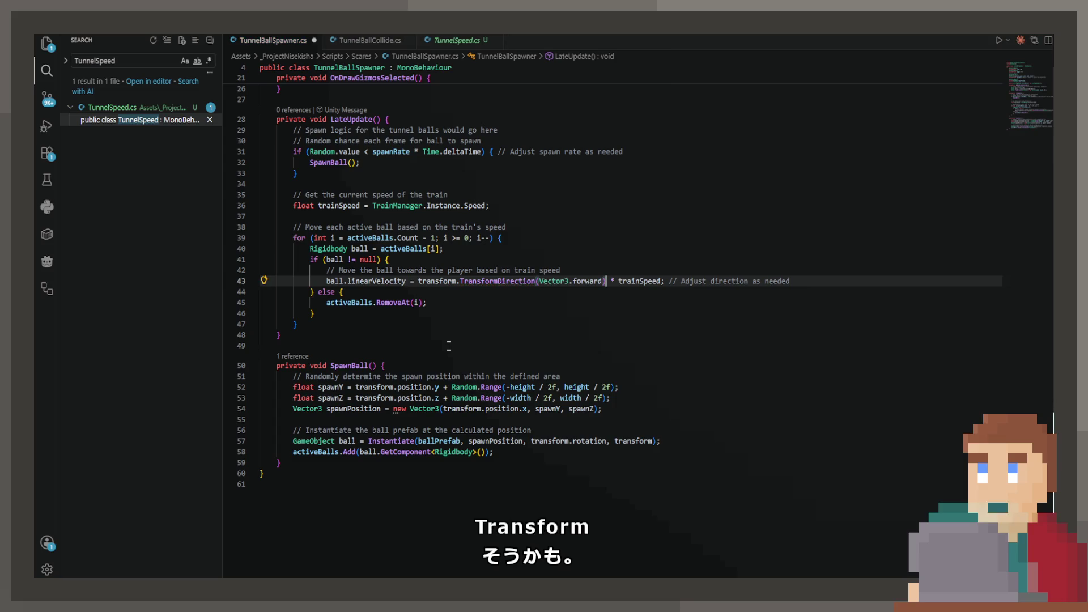
{"action": "key", "text": "ctrl+s"}
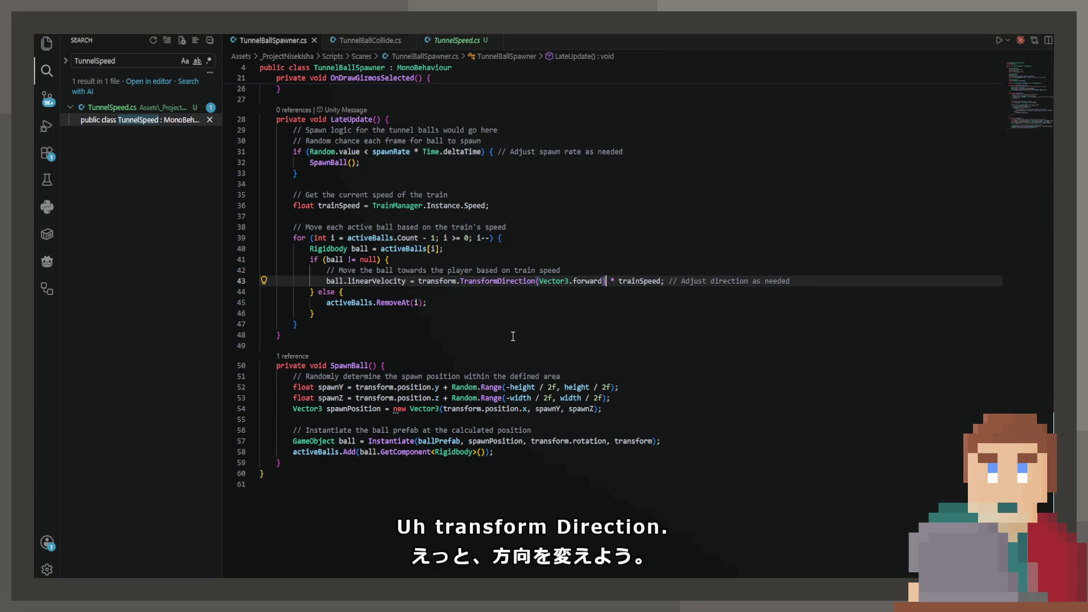
Rewrite the velocity as transform.forward times trainSpeed, remove the stray parenthesis, and save
{"action": "double_click", "coordinate": [625, 284]}
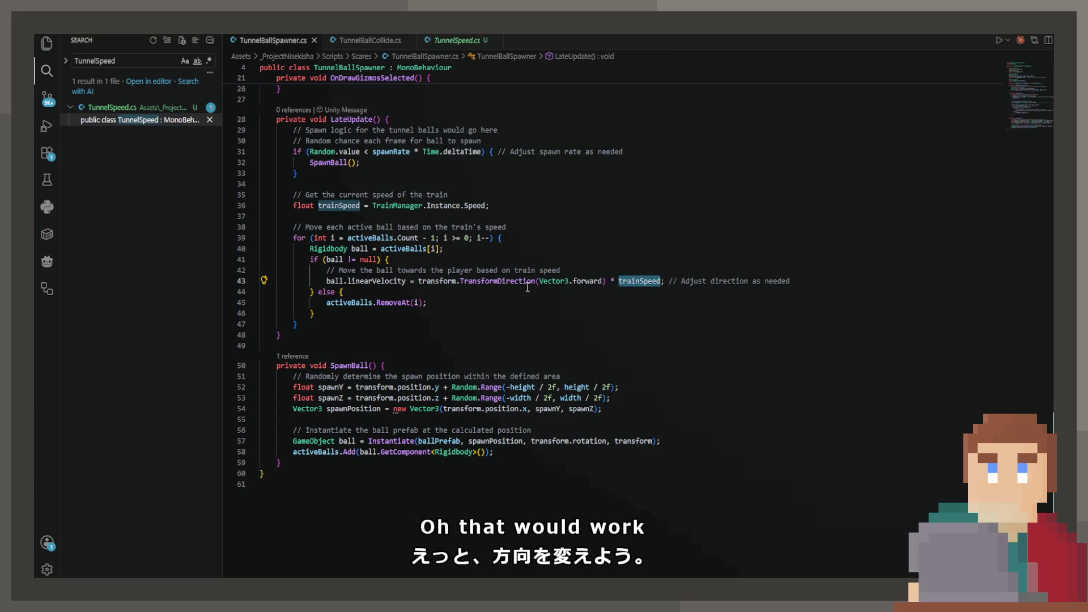
{"action": "left_click", "coordinate": [847, 283]}
{"action": "key", "text": "Down"}
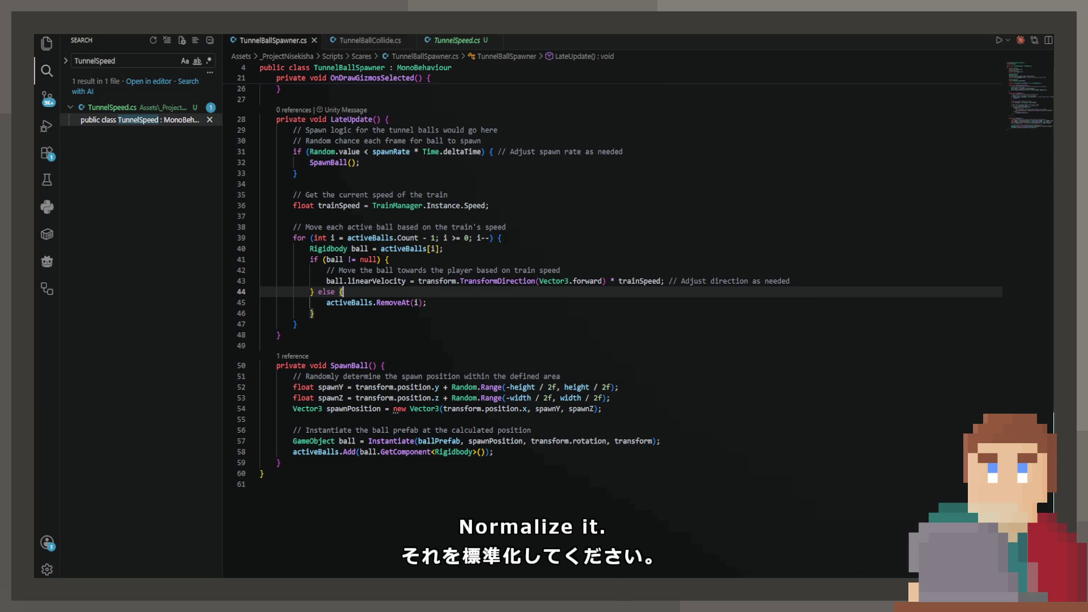
{"action": "left_click", "coordinate": [555, 282]}
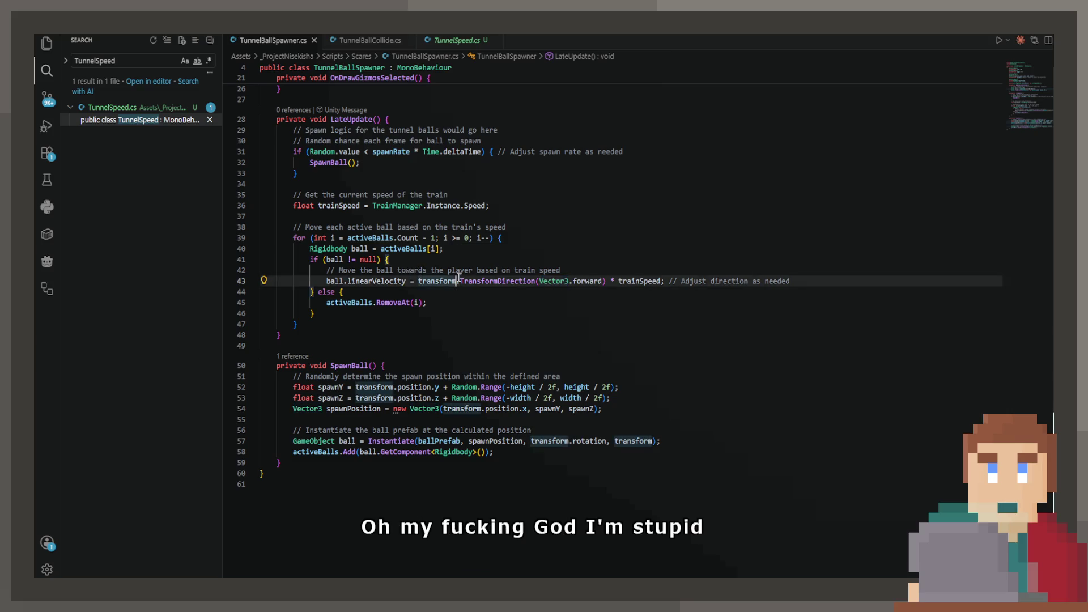
{"action": "mouse_move", "coordinate": [457, 282]}
{"action": "left_mouse_down"}
{"action": "mouse_move", "coordinate": [788, 282]}
{"action": "mouse_move", "coordinate": [575, 282]}
{"action": "left_mouse_up"}
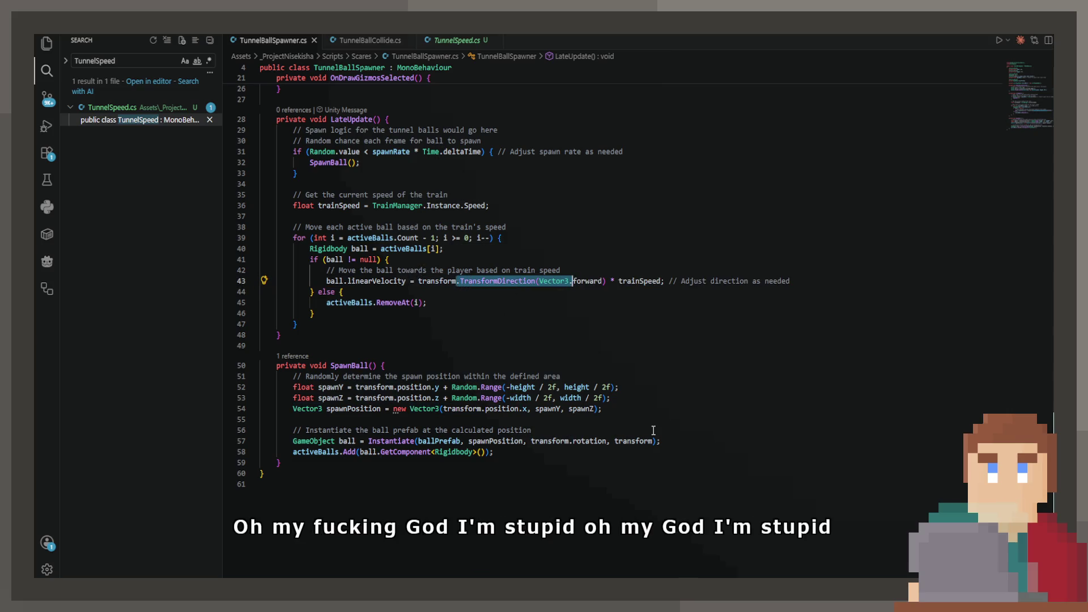
{"action": "type", "text": "."}
{"action": "key", "text": "Delete"}
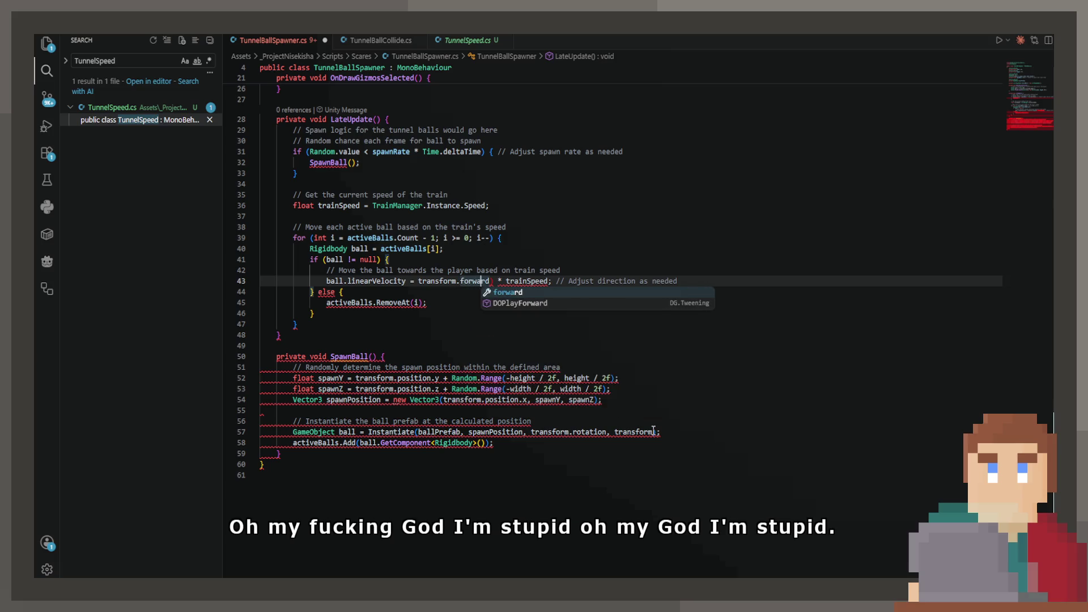
{"action": "key", "text": "ctrl+s"}
{"action": "key", "text": "Escape"}
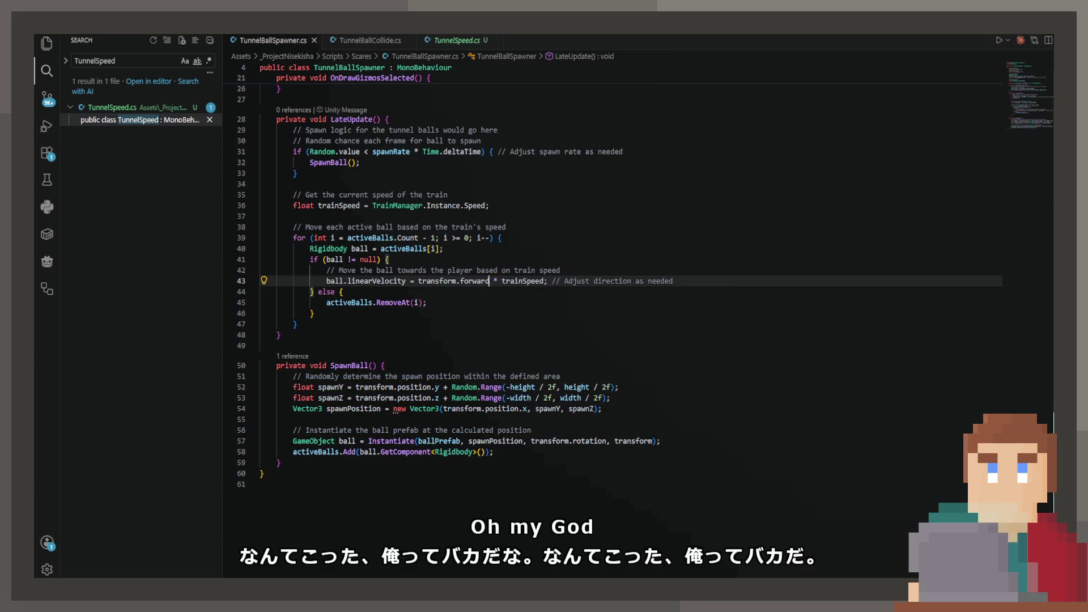
{"action": "scroll", "coordinate": [555, 227], "scroll_direction": "up", "scroll_amount": 2}
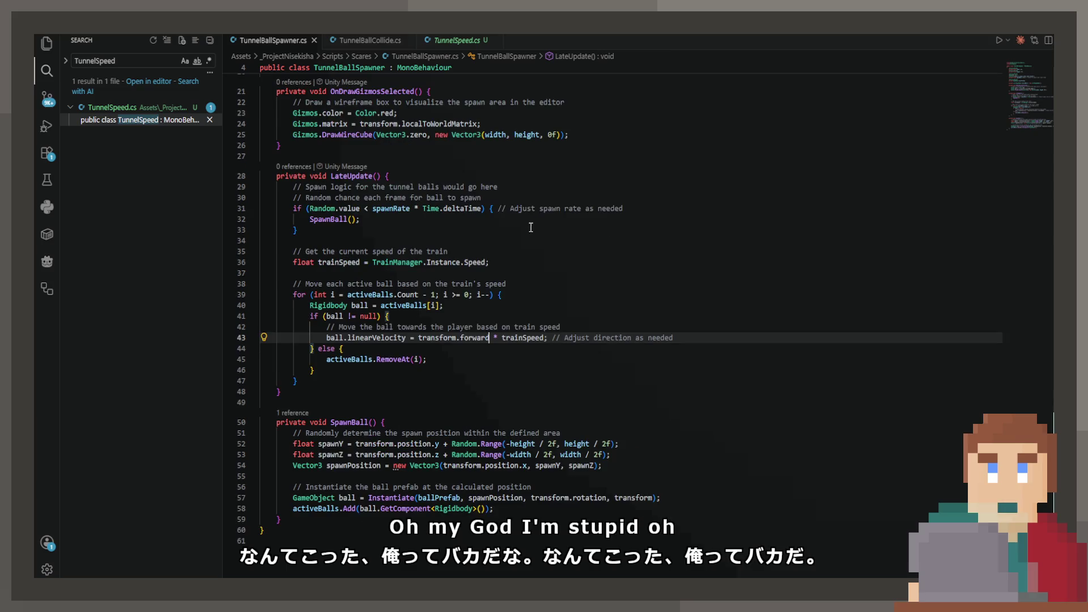
{"action": "scroll", "coordinate": [484, 203], "scroll_direction": "up", "scroll_amount": 1}
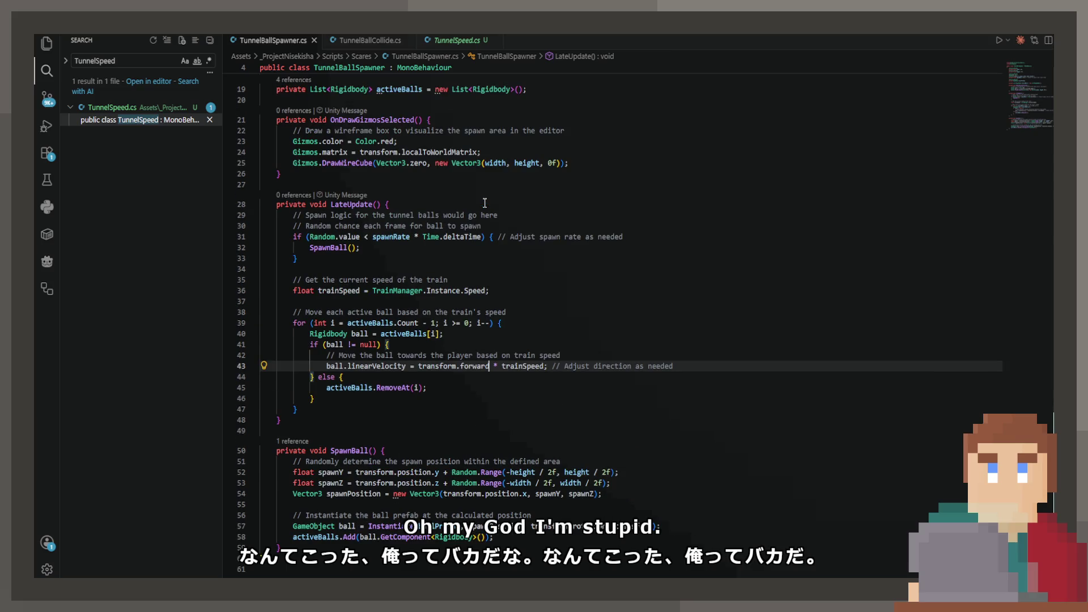
{"action": "left_click", "coordinate": [408, 398]}
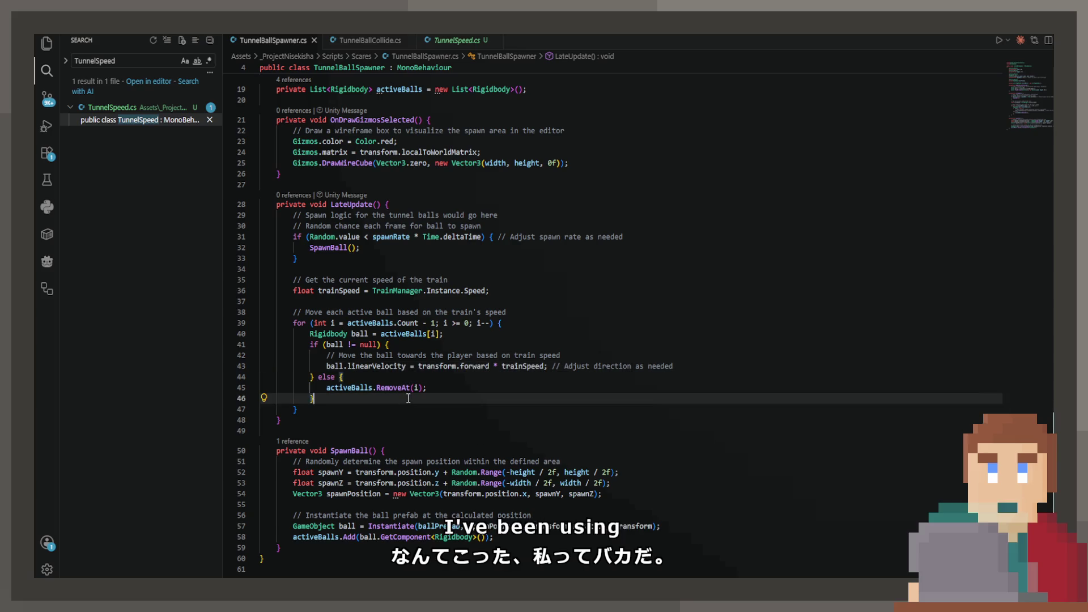
{"action": "scroll", "coordinate": [592, 379], "scroll_direction": "down", "scroll_amount": 1}
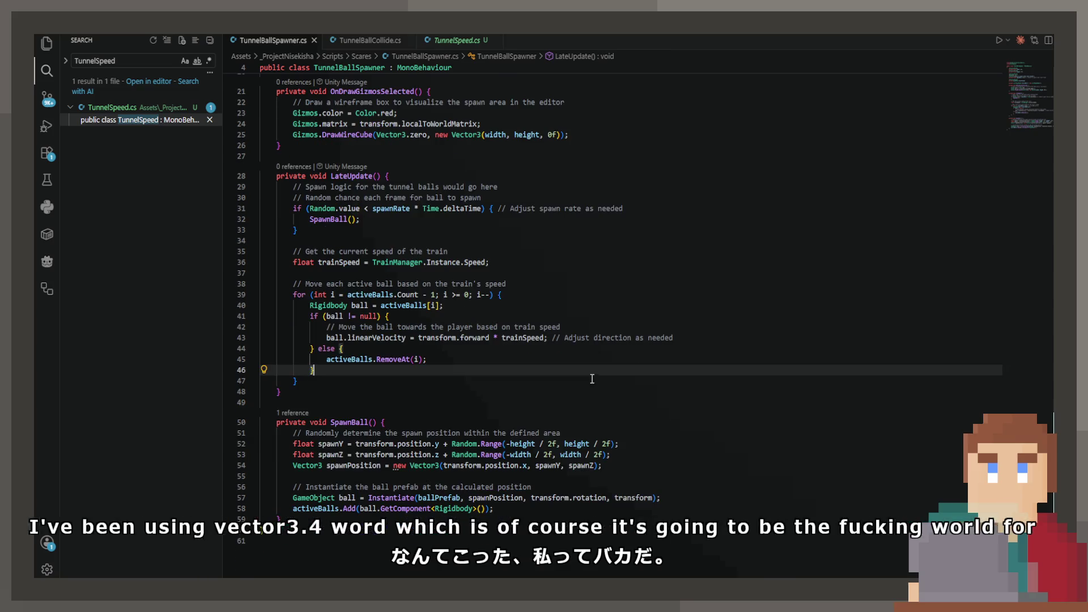
{"action": "scroll", "coordinate": [578, 351], "scroll_direction": "down", "scroll_amount": 1}
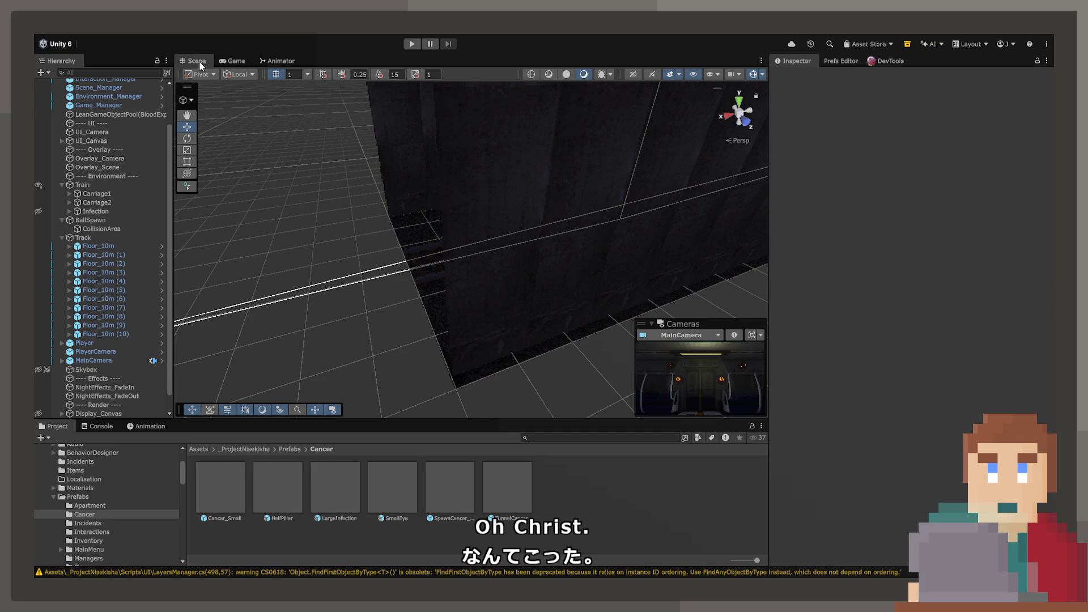
Start play, open the cab door, push the lever until progress climbs, then restore the layout
{"action": "left_click", "coordinate": [413, 47]}
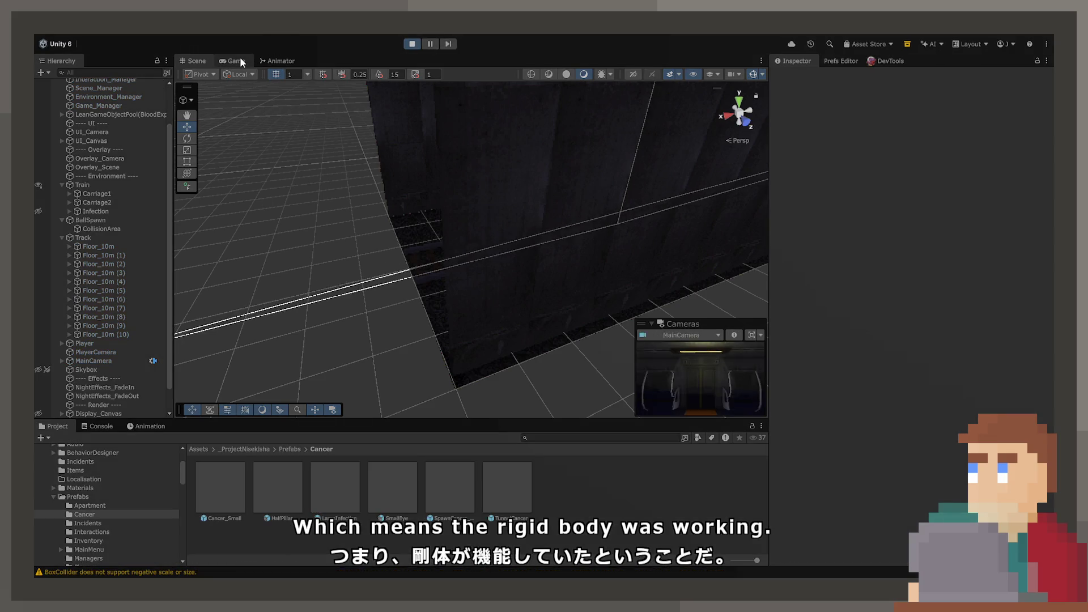
{"action": "left_click", "coordinate": [240, 59]}
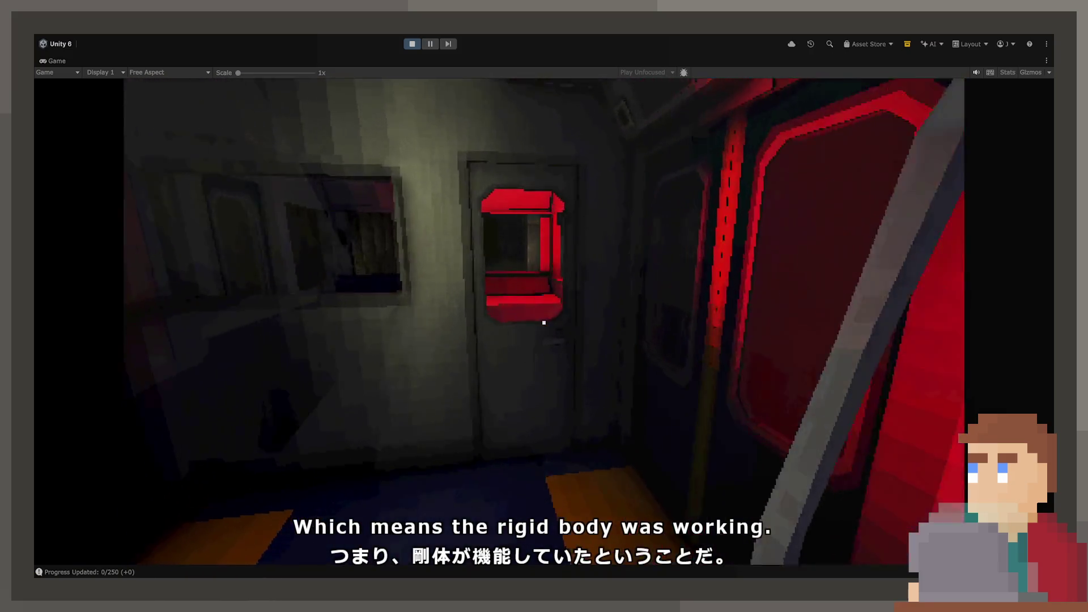
{"action": "key", "text": "e"}
{"action": "key", "text": "w"}
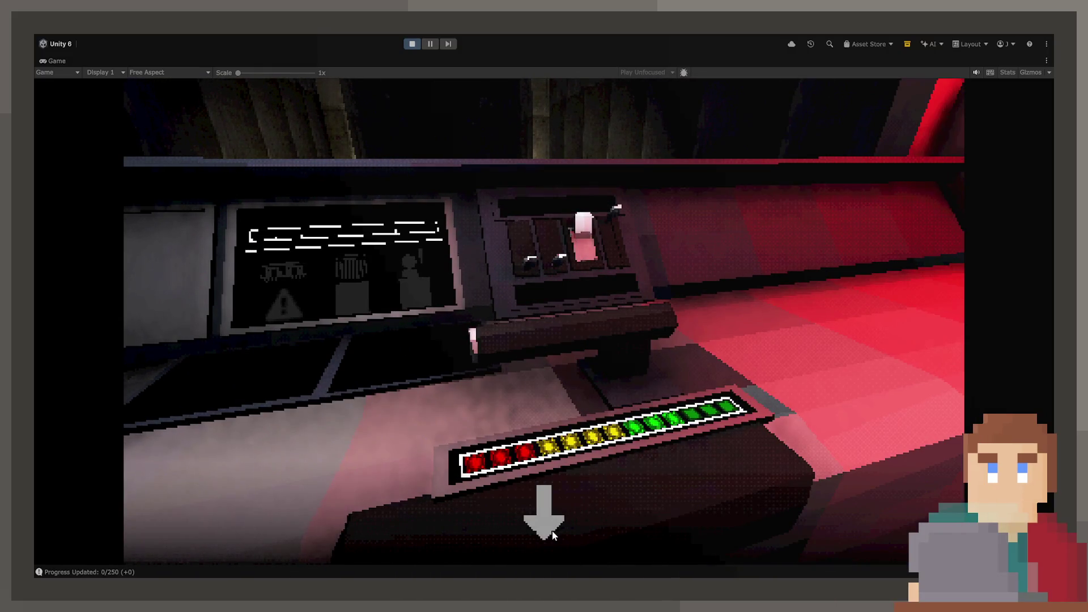
{"action": "key", "text": "s"}
{"action": "left_click", "coordinate": [544, 323]}
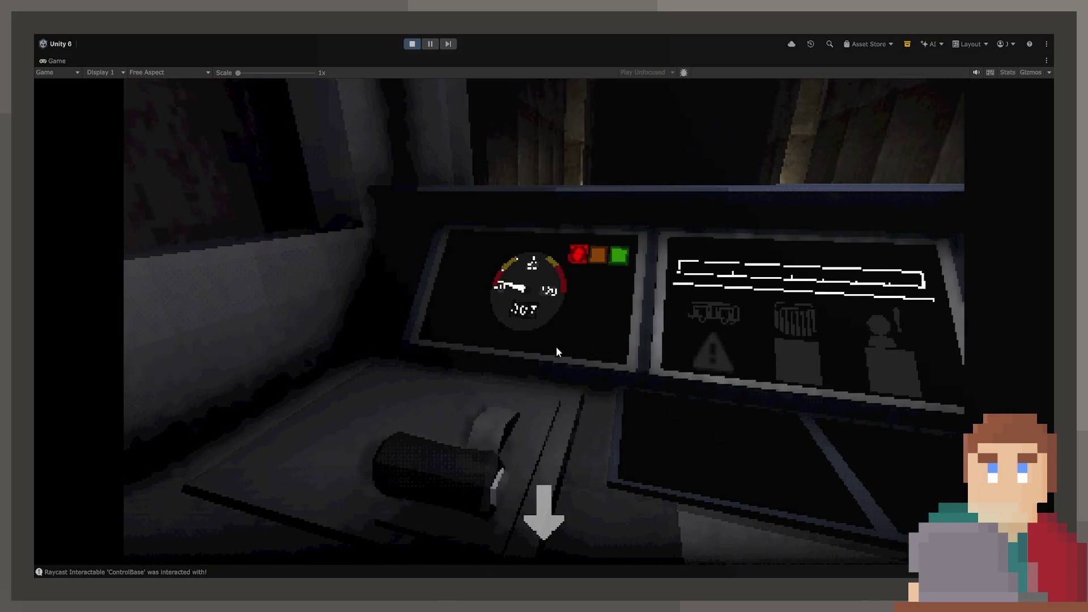
{"action": "left_click", "coordinate": [558, 524]}
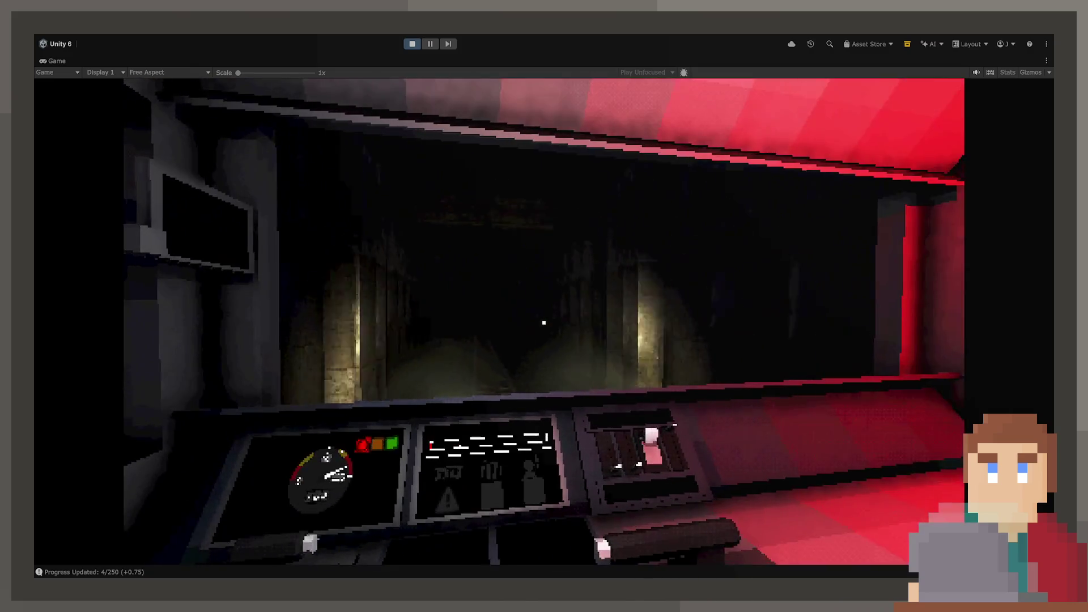
{"action": "double_click", "coordinate": [52, 59]}
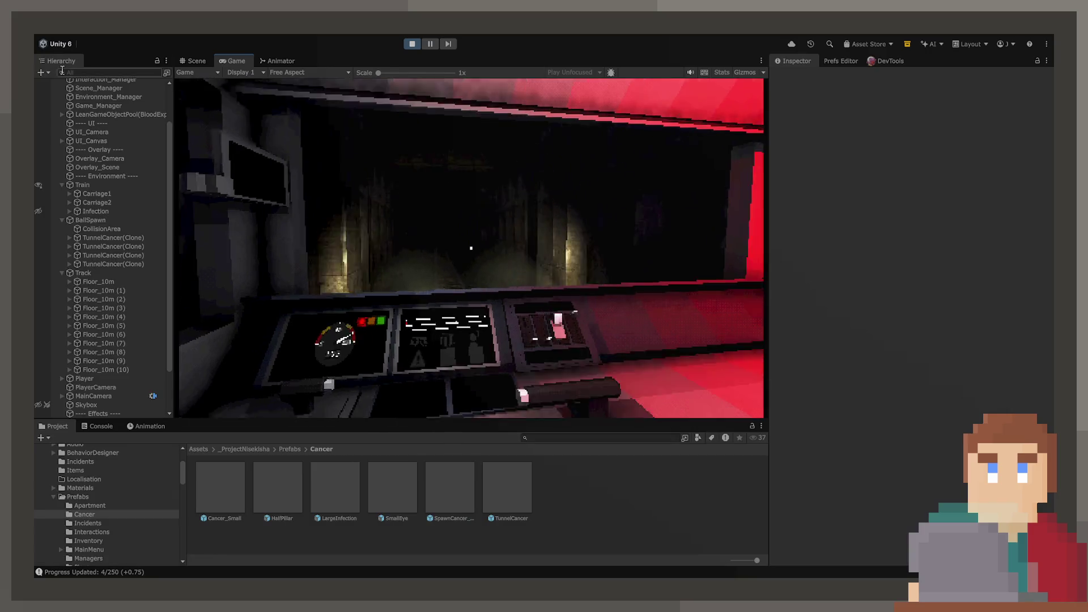
Raise BallSpawn's Spawn Rate to 1, then pause the game in the Scene view
{"action": "left_click", "coordinate": [94, 221]}
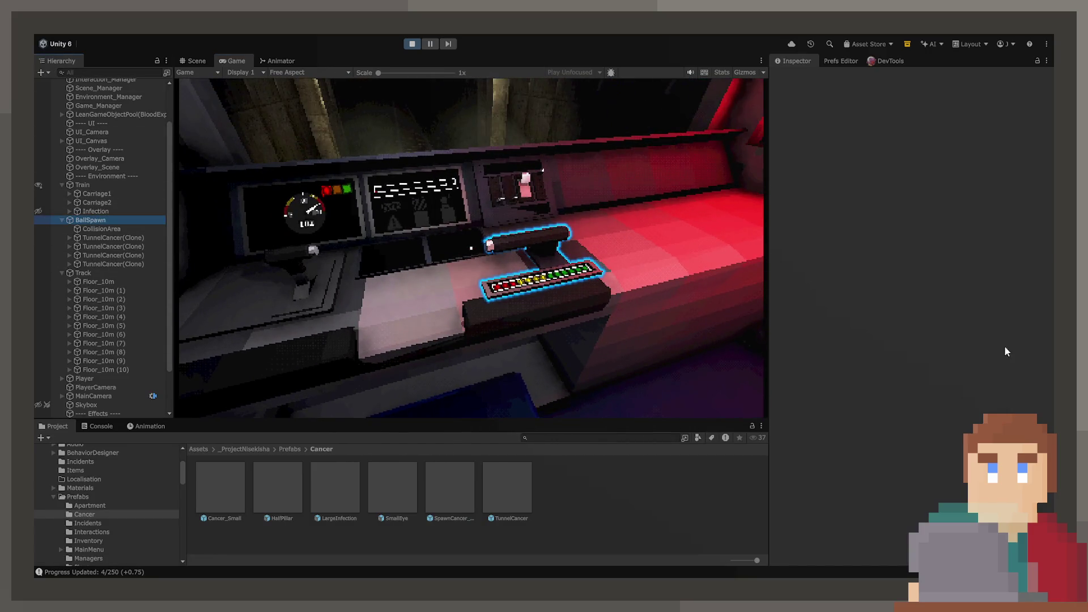
{"action": "left_click_drag", "start_coordinate": [933, 234], "coordinate": [1023, 233]}
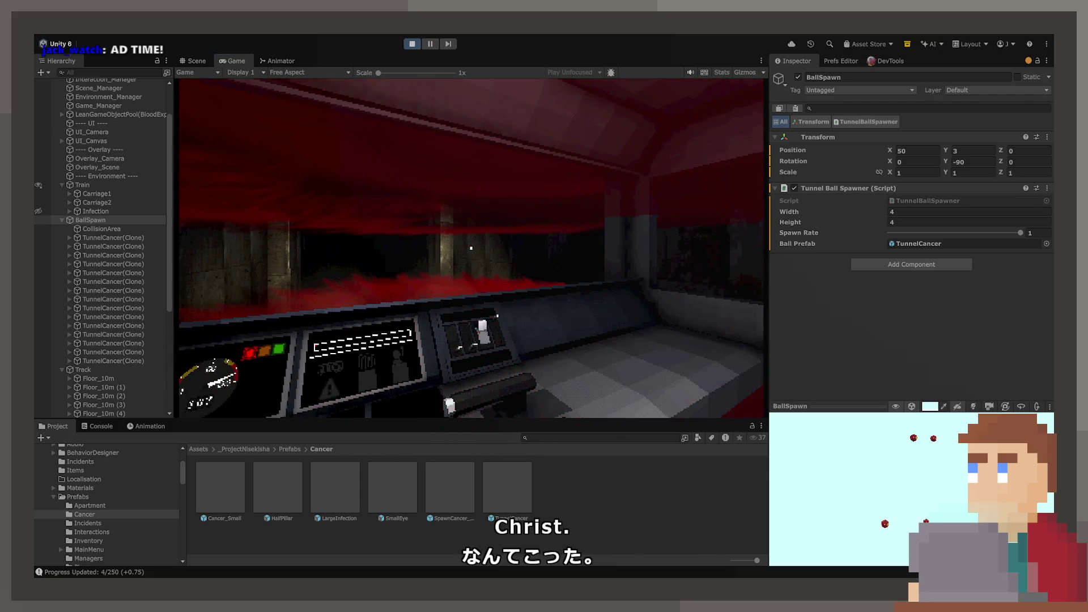
{"action": "key", "text": "ctrl+1"}
{"action": "mouse_move", "coordinate": [672, 182]}
{"action": "left_mouse_down"}
{"action": "mouse_move", "coordinate": [688, 134]}
{"action": "mouse_move", "coordinate": [669, 168]}
{"action": "mouse_move", "coordinate": [501, 209]}
{"action": "mouse_move", "coordinate": [431, 198]}
{"action": "mouse_move", "coordinate": [442, 179]}
{"action": "left_mouse_up"}
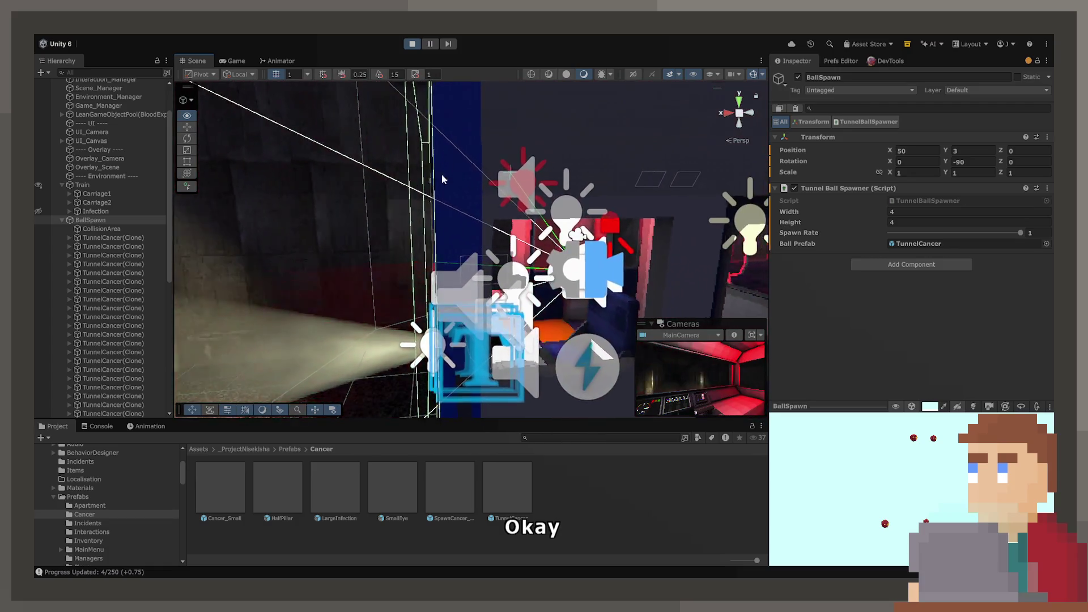
{"action": "left_click", "coordinate": [432, 42]}
Frame a VFX_Blood_Impact(Clone) in the Scene view and fly the camera around it
{"action": "scroll", "coordinate": [127, 250], "scroll_direction": "down", "scroll_amount": 10}
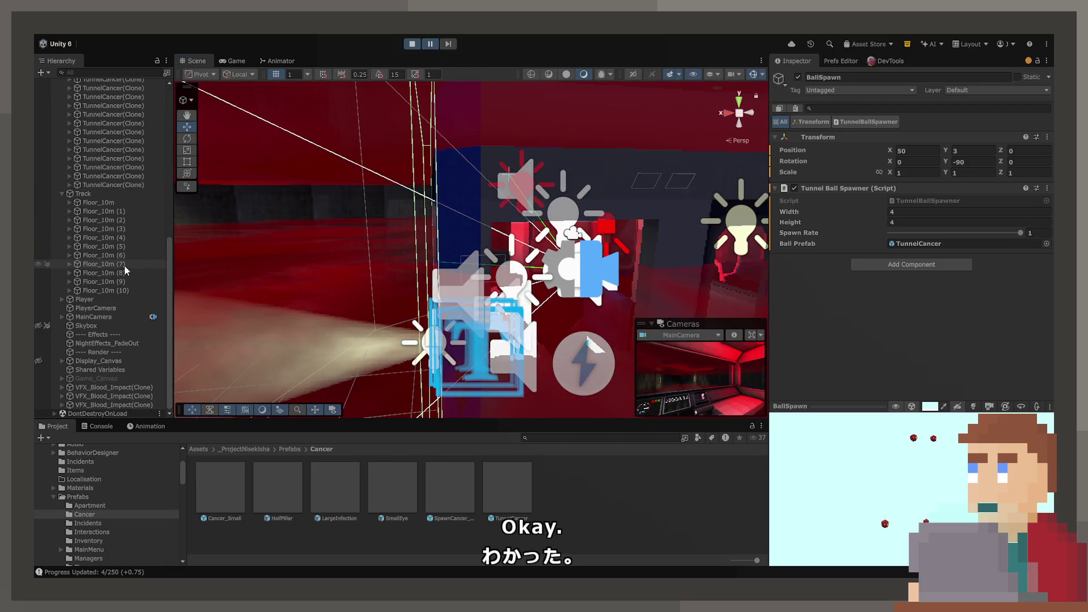
{"action": "double_click", "coordinate": [112, 396]}
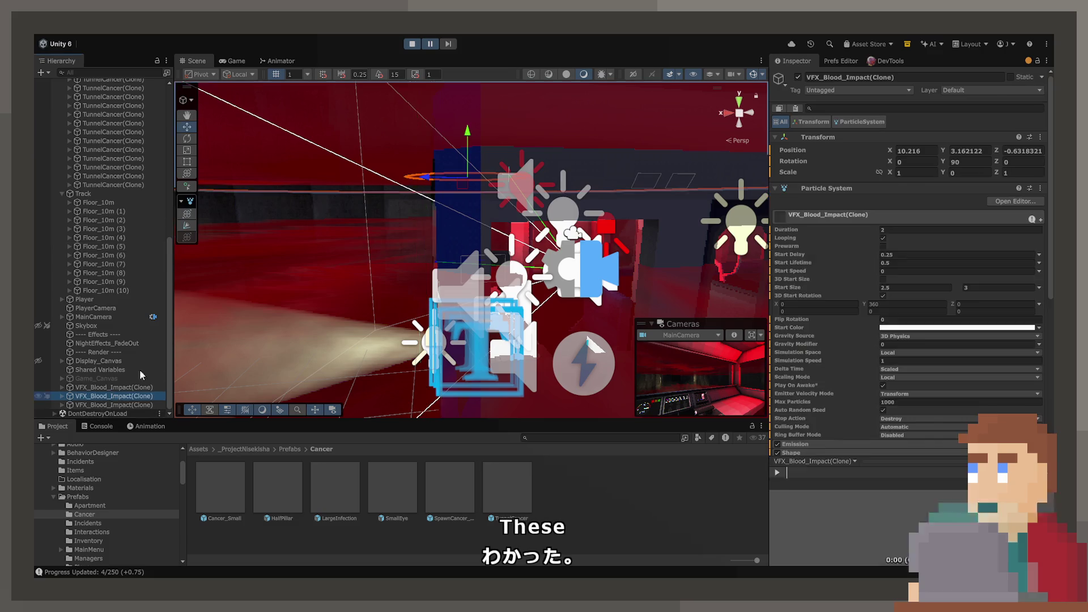
{"action": "key", "text": "w"}
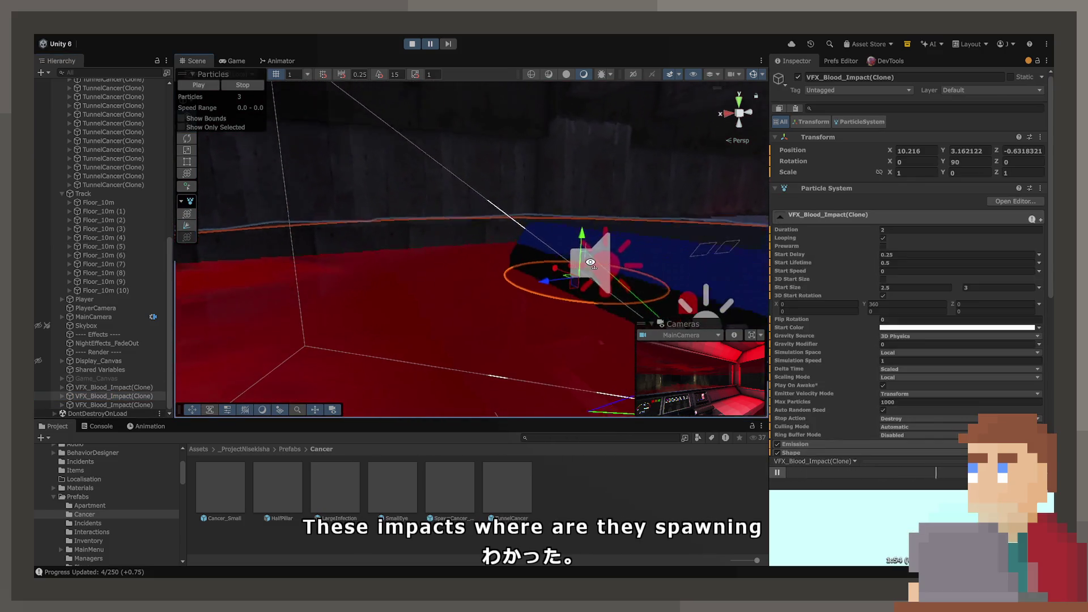
{"action": "key", "text": "w"}
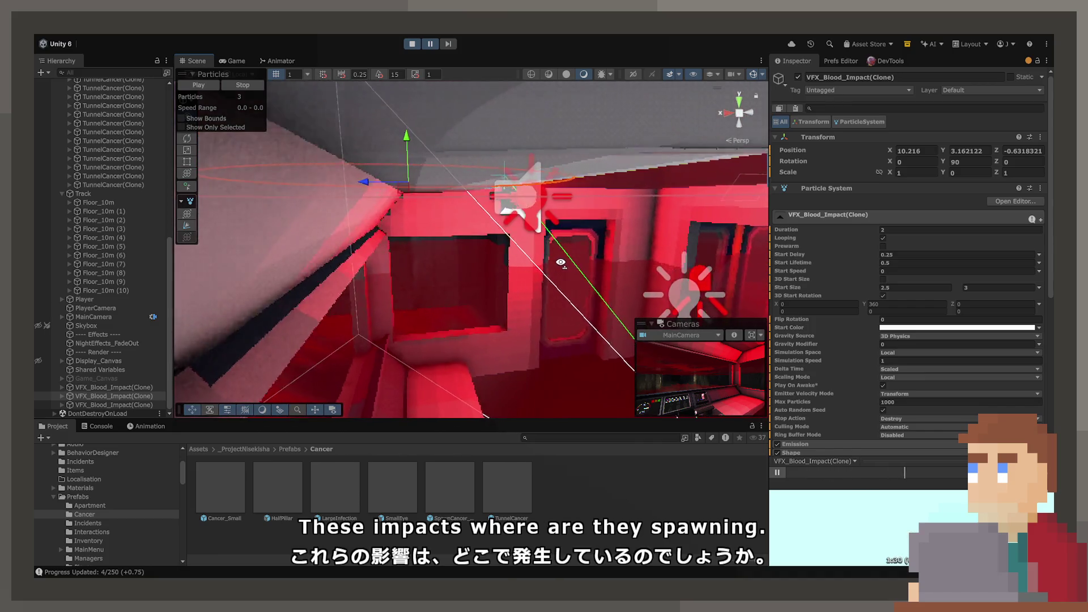
{"action": "key", "text": "w"}
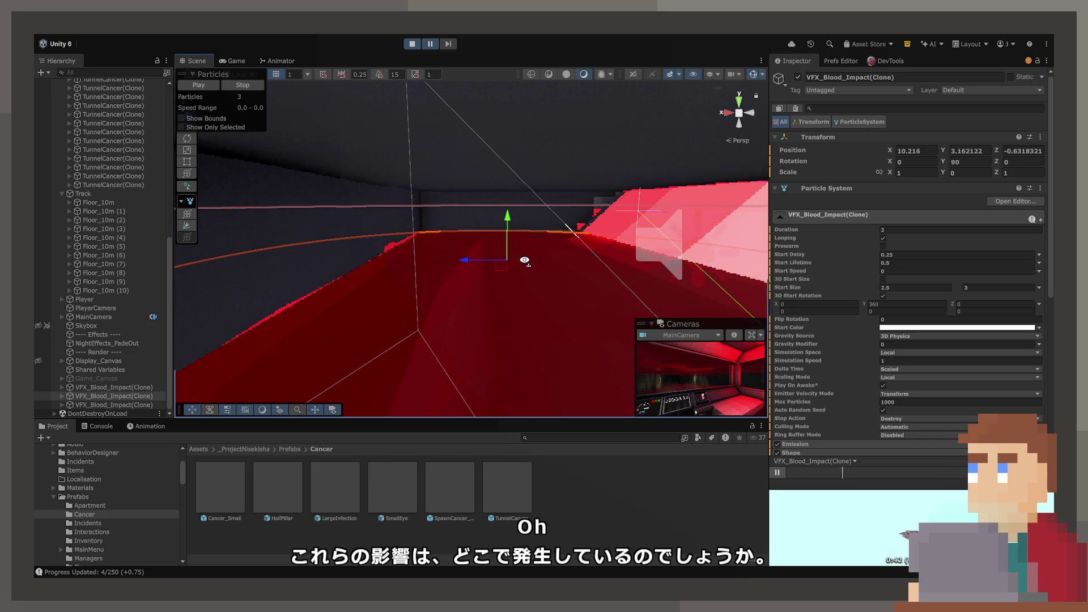
{"action": "left_click_drag", "start_coordinate": [529, 261], "coordinate": [525, 261]}
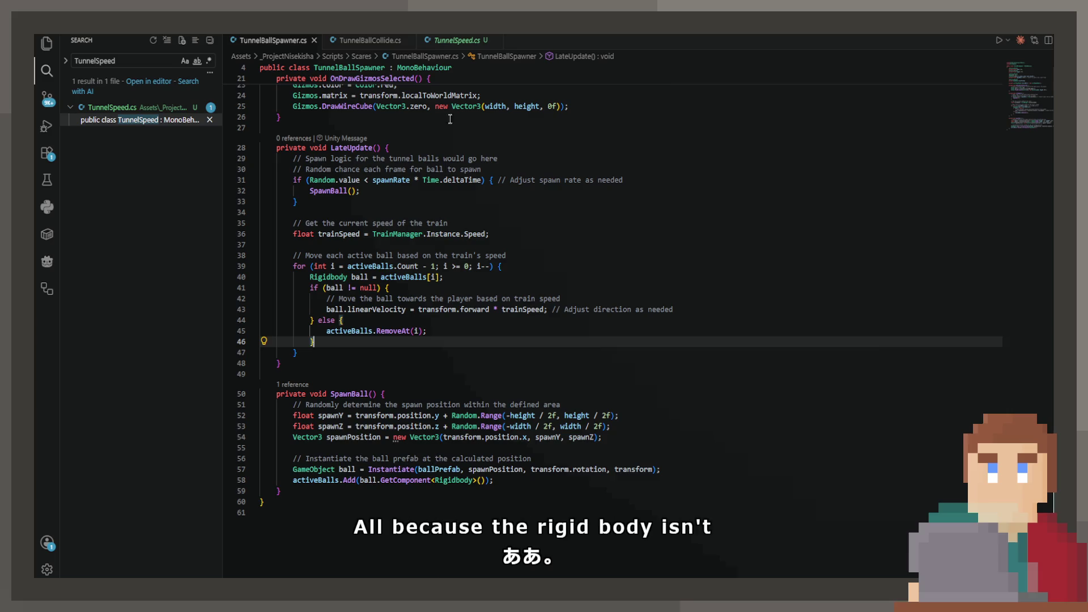
Look through TunnelSpeed.cs, TunnelBallSpawner.cs and TunnelBallCollide.cs, ending on TunnelBallCollide.cs's Physics.Raycast origin
{"action": "left_click", "coordinate": [438, 44]}
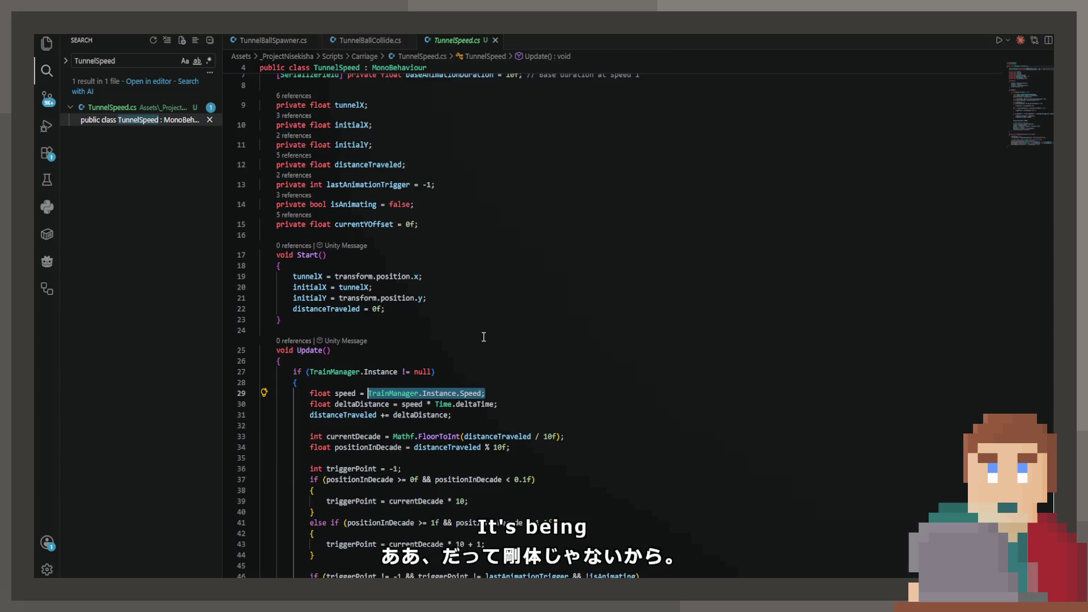
{"action": "left_click", "coordinate": [370, 40]}
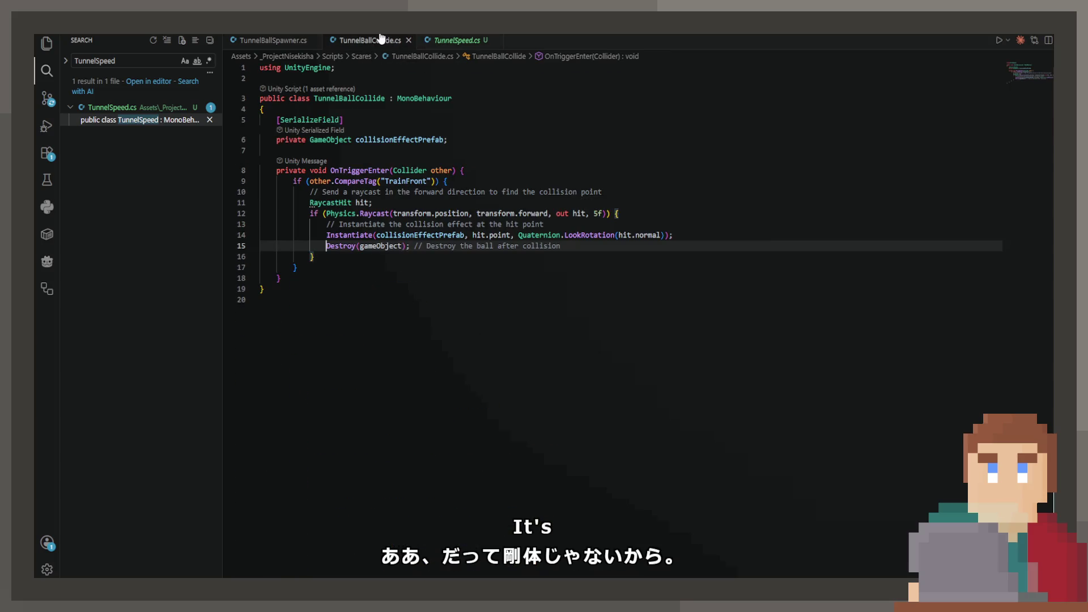
{"action": "left_click", "coordinate": [273, 41]}
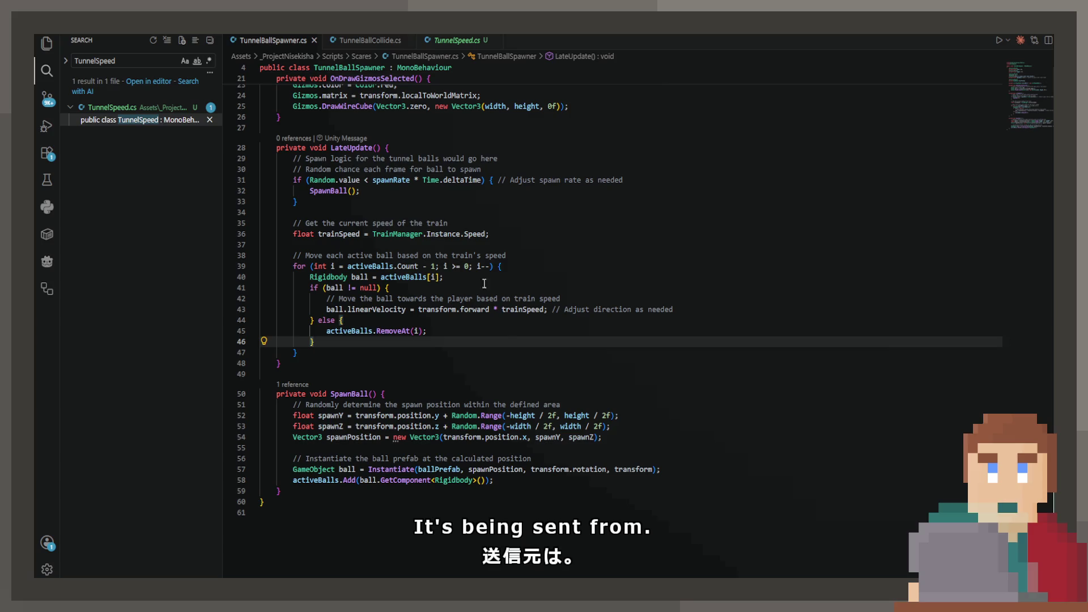
{"action": "left_click", "coordinate": [387, 43]}
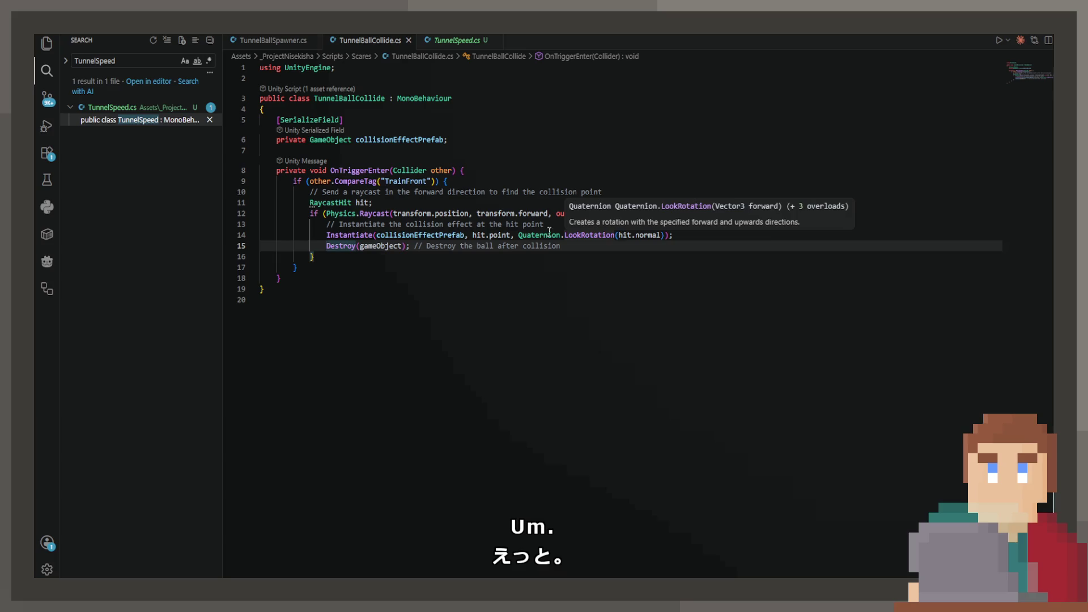
{"action": "left_click", "coordinate": [468, 238]}
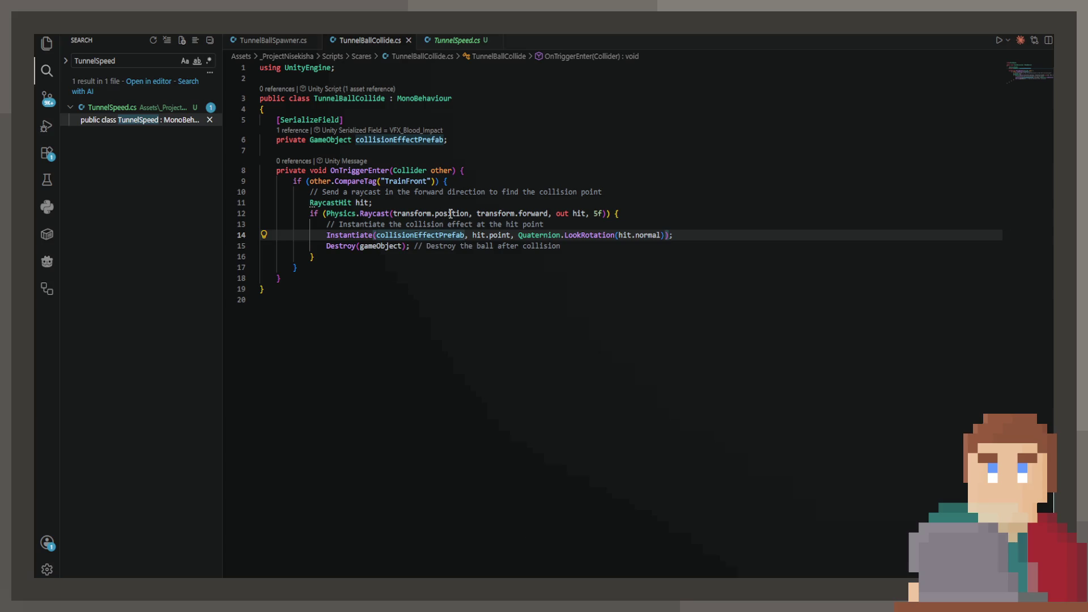
{"action": "left_click", "coordinate": [468, 213]}
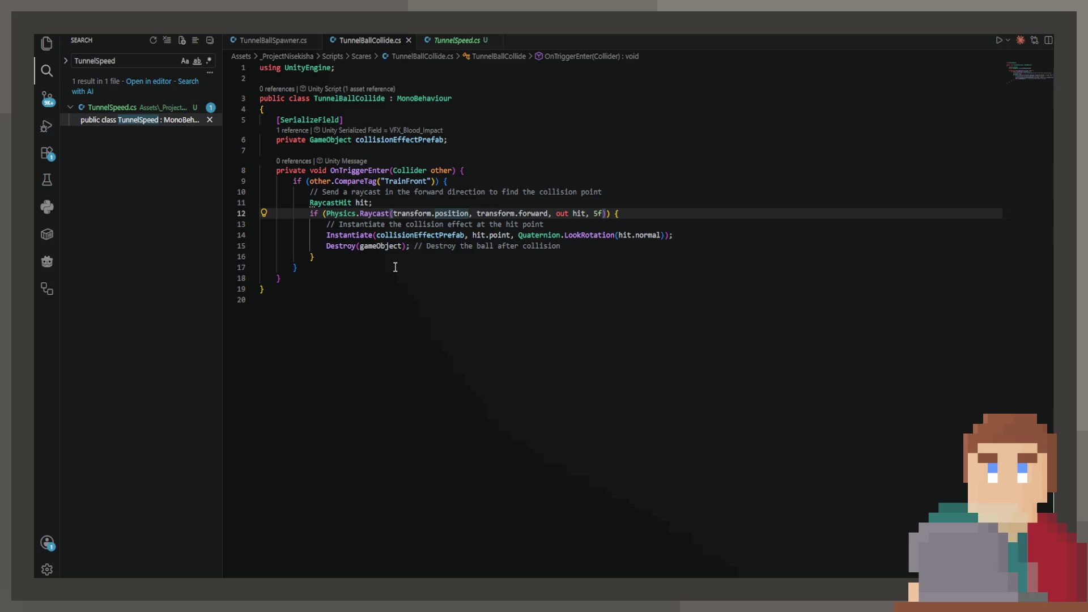
{"action": "mouse_move", "coordinate": [380, 220]}
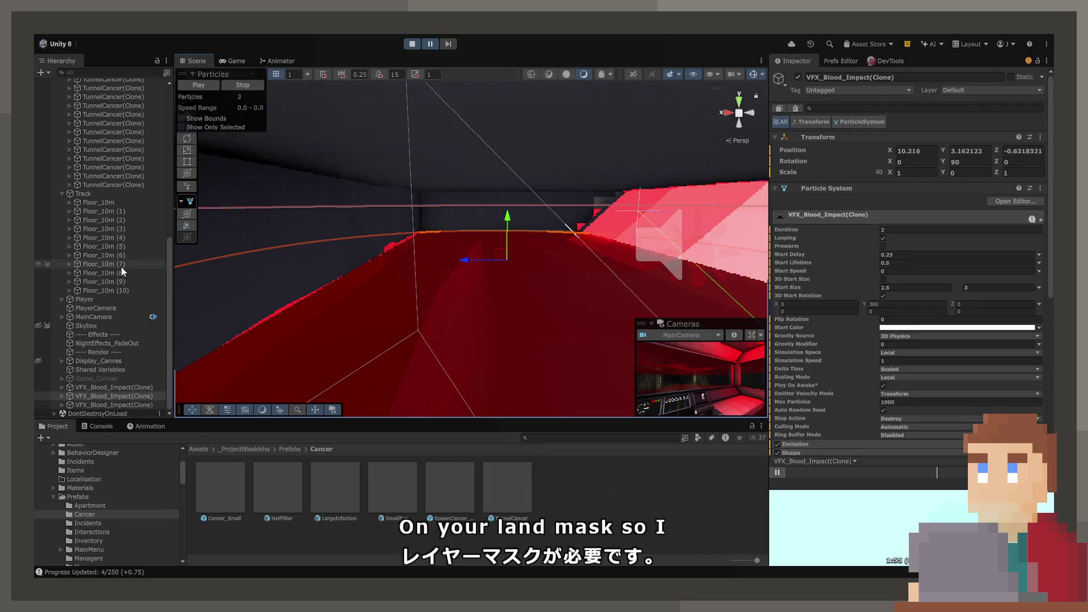
Create User Layer 12 named ExplosionSurface from CollisionArea's Layer dropdown
{"action": "scroll", "coordinate": [97, 187], "scroll_direction": "up", "scroll_amount": 10}
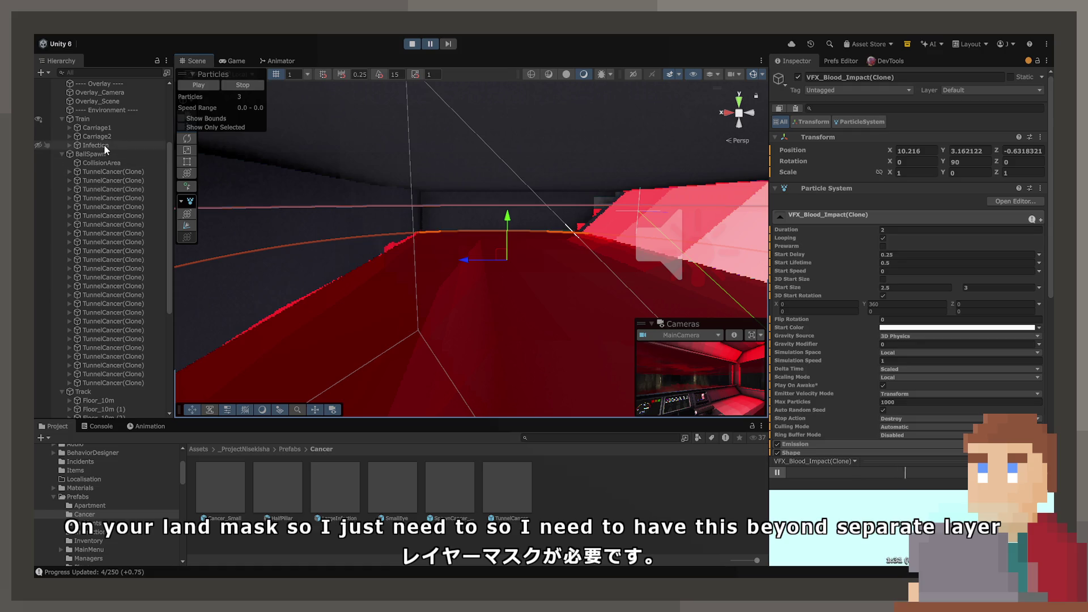
{"action": "left_click", "coordinate": [103, 155]}
{"action": "left_click", "coordinate": [110, 163]}
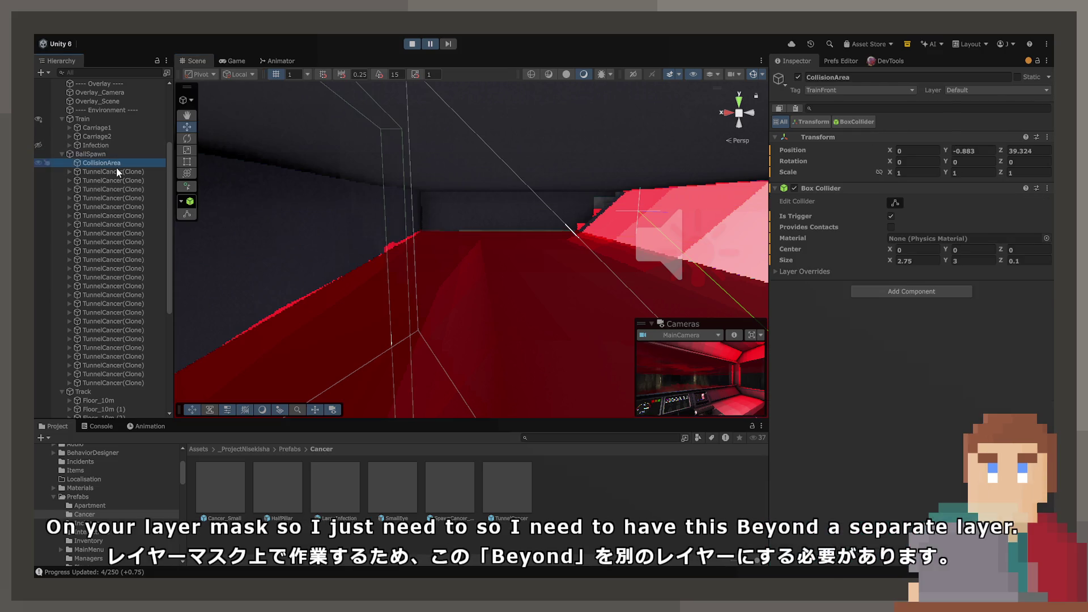
{"action": "left_click", "coordinate": [955, 91]}
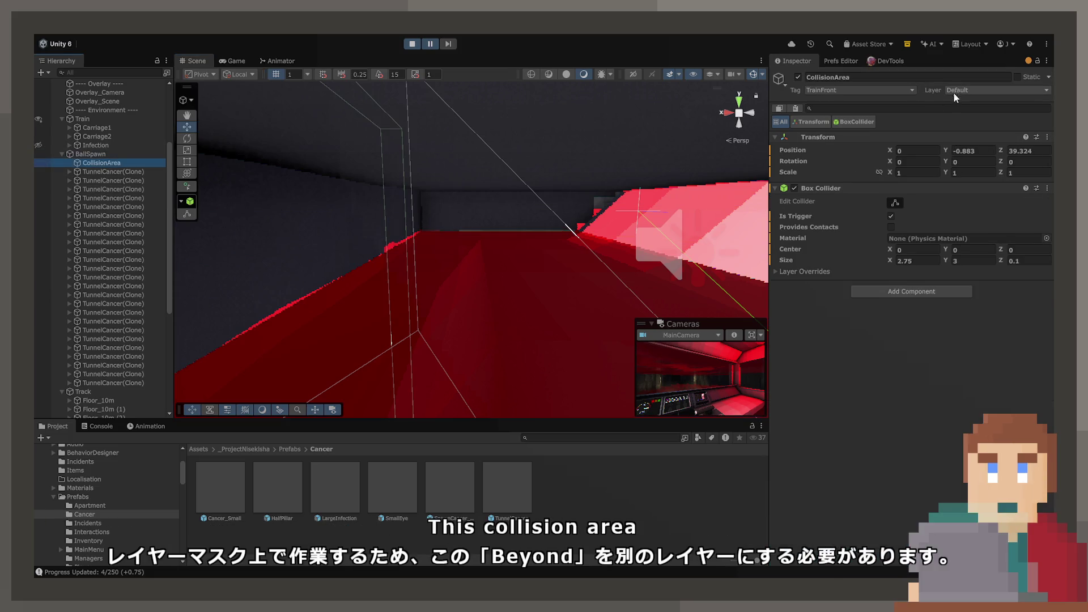
{"action": "left_click", "coordinate": [1001, 259]}
{"action": "left_click", "coordinate": [891, 282]}
{"action": "type", "text": "Expl"}
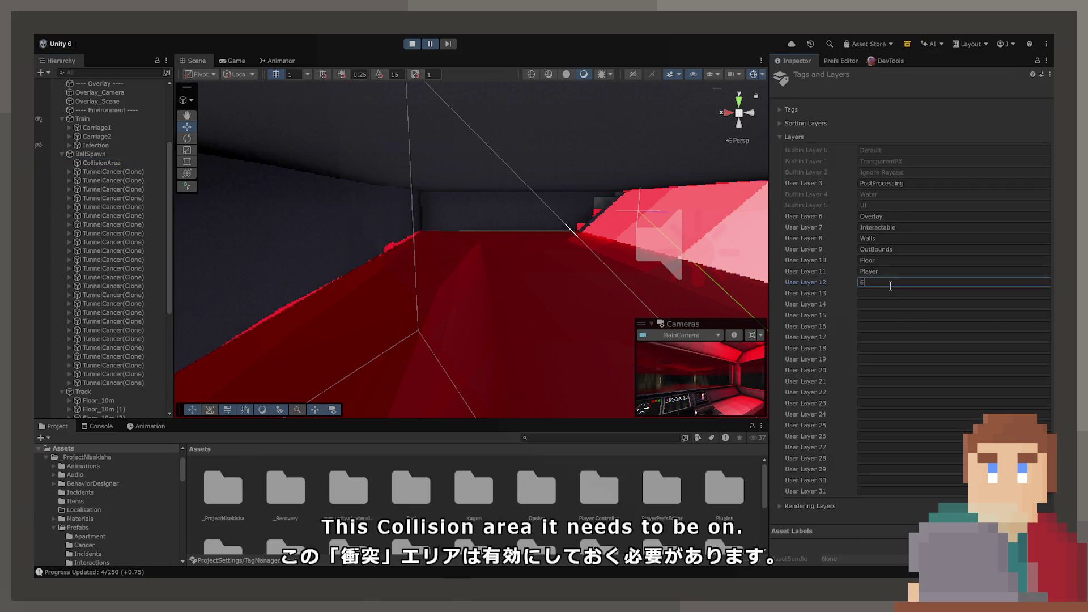
{"action": "type", "text": "osionSurfa"}
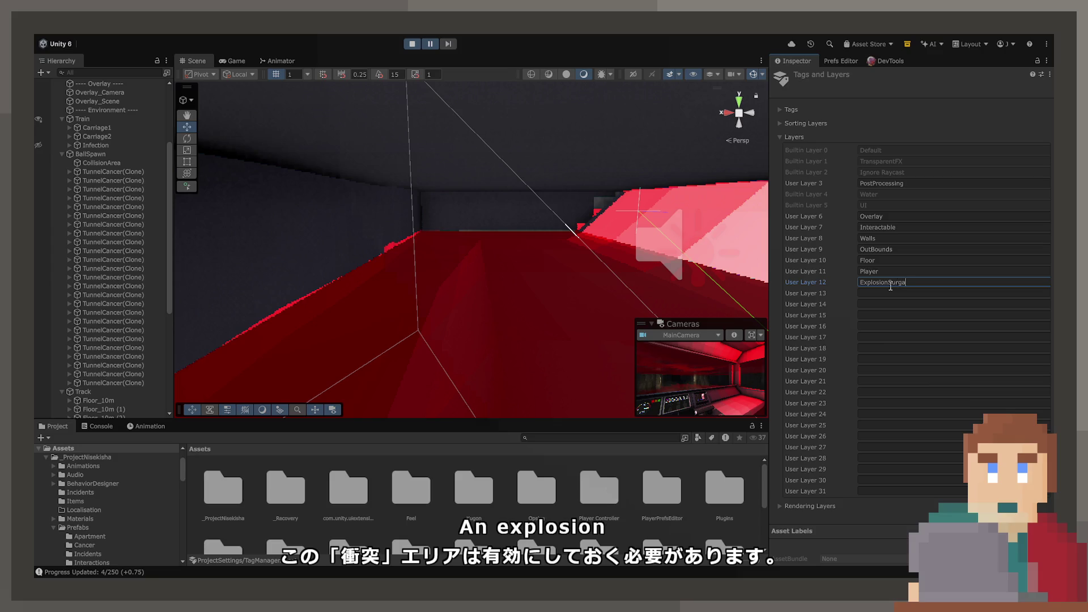
{"action": "type", "text": "ce"}
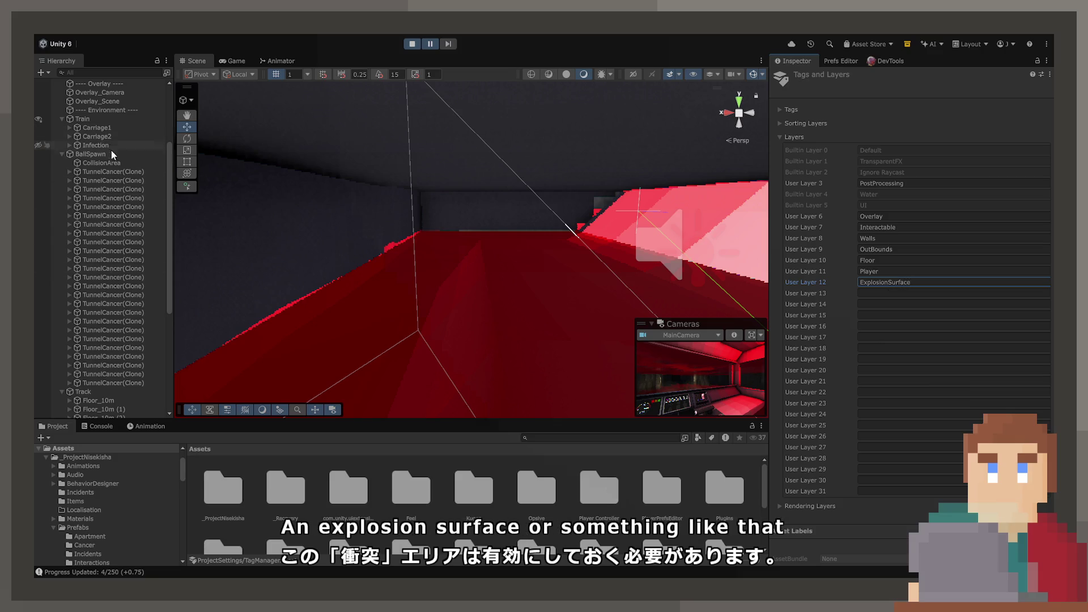
Reselect CollisionArea and assign it to the ExplosionSurface layer
{"action": "left_click", "coordinate": [111, 153]}
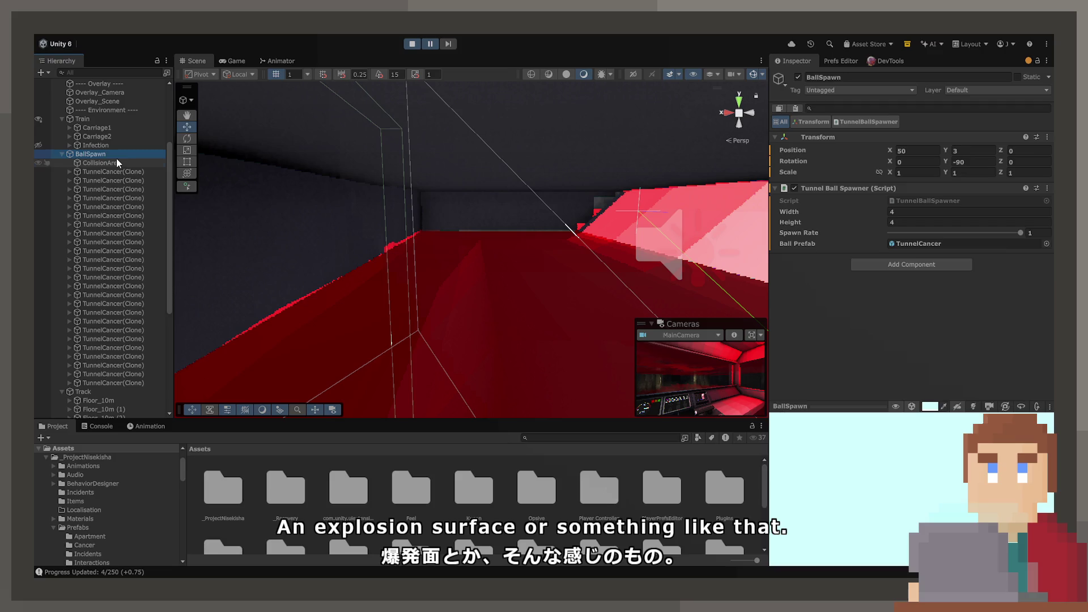
{"action": "left_click", "coordinate": [117, 161]}
{"action": "left_click", "coordinate": [997, 90]}
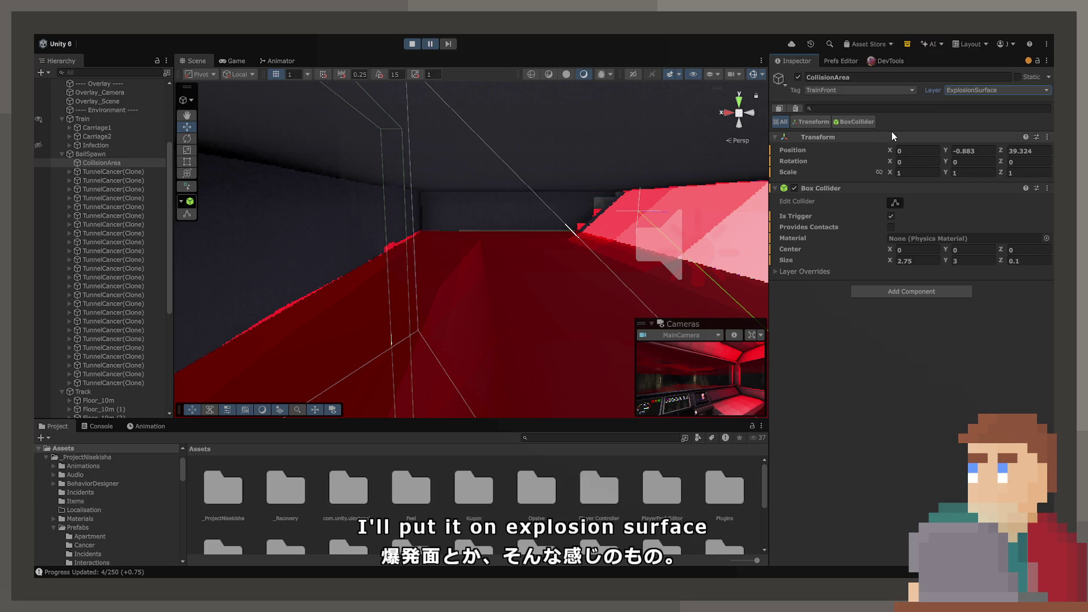
{"action": "key", "text": "Up"}
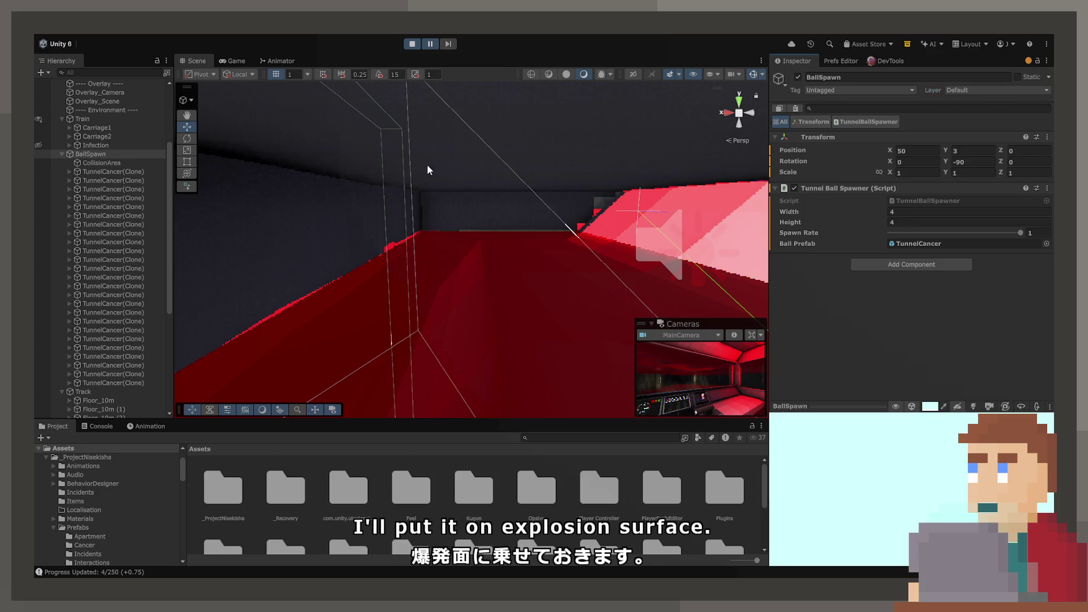
{"action": "left_click", "coordinate": [116, 163]}
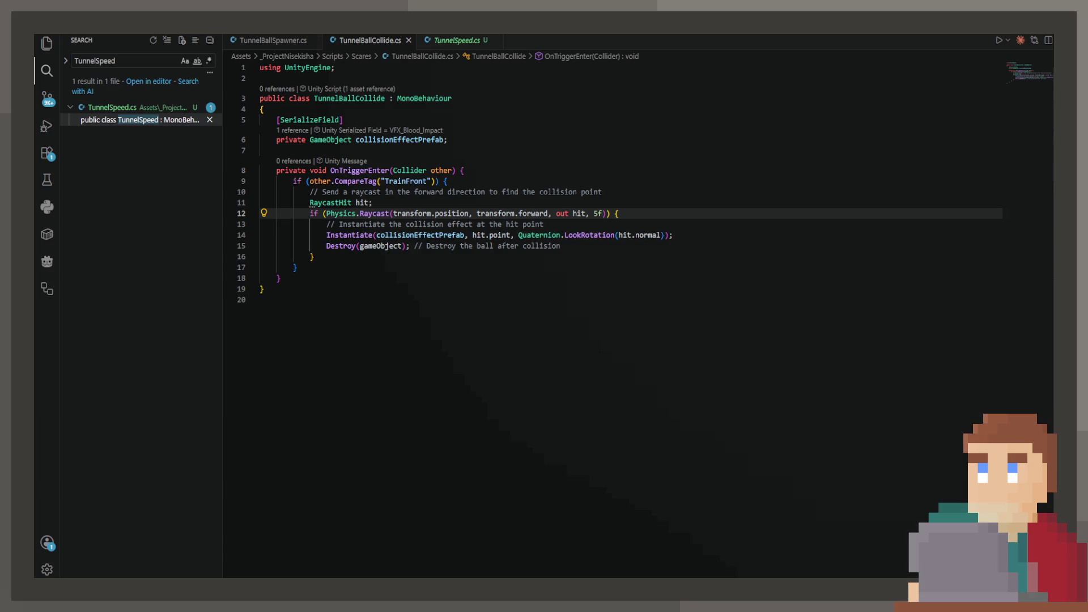
Change the line 12 raycast origin to transform.position - transform.forward * 0.5f and save
{"action": "left_click", "coordinate": [469, 213]}
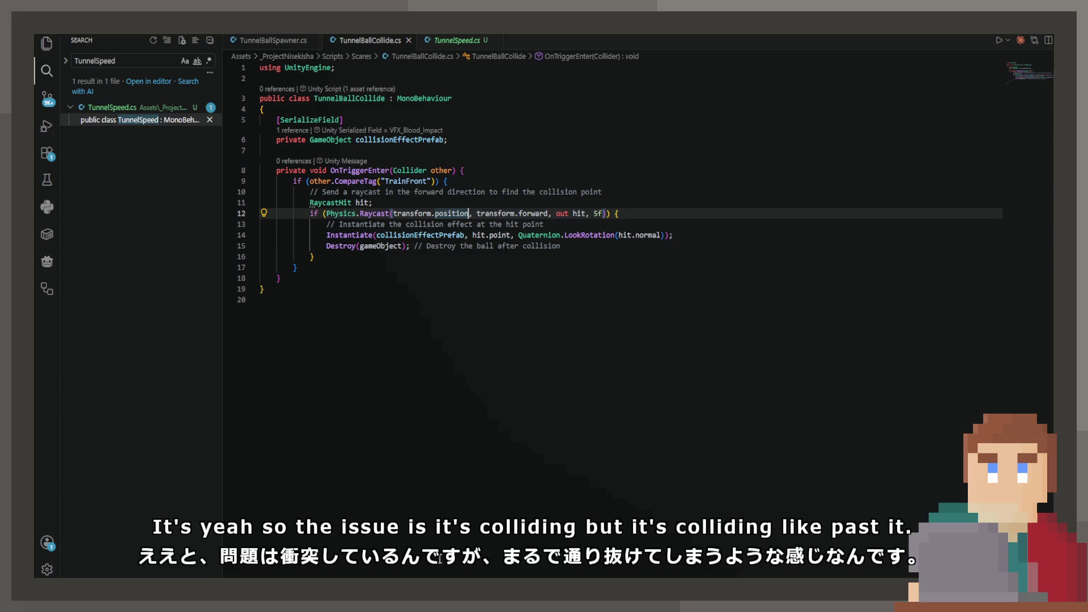
{"action": "type", "text": "*"}
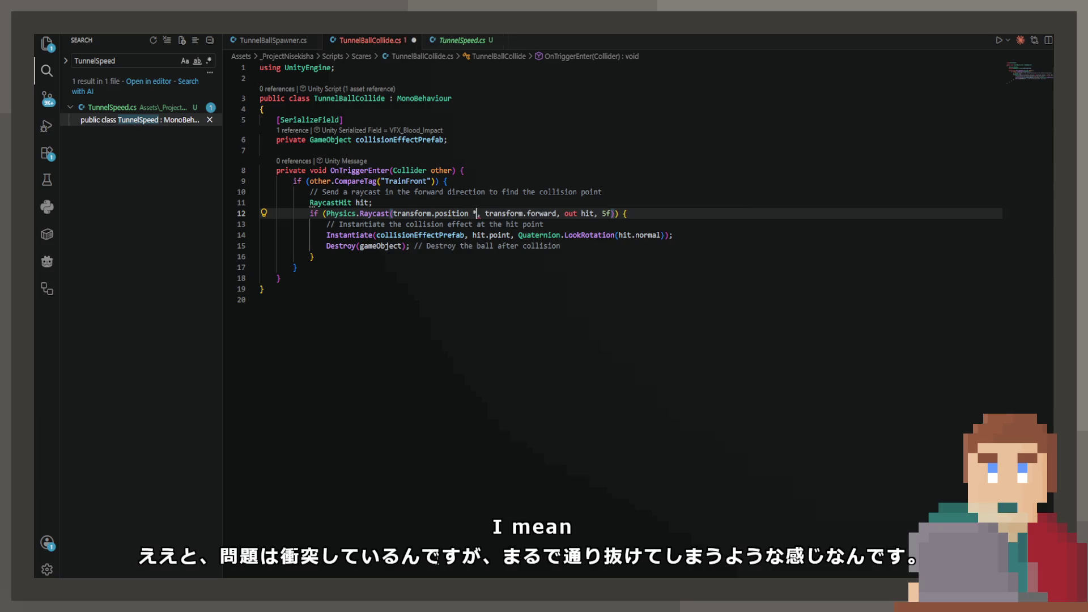
{"action": "type", "text": " transform.lossyScale.x,"}
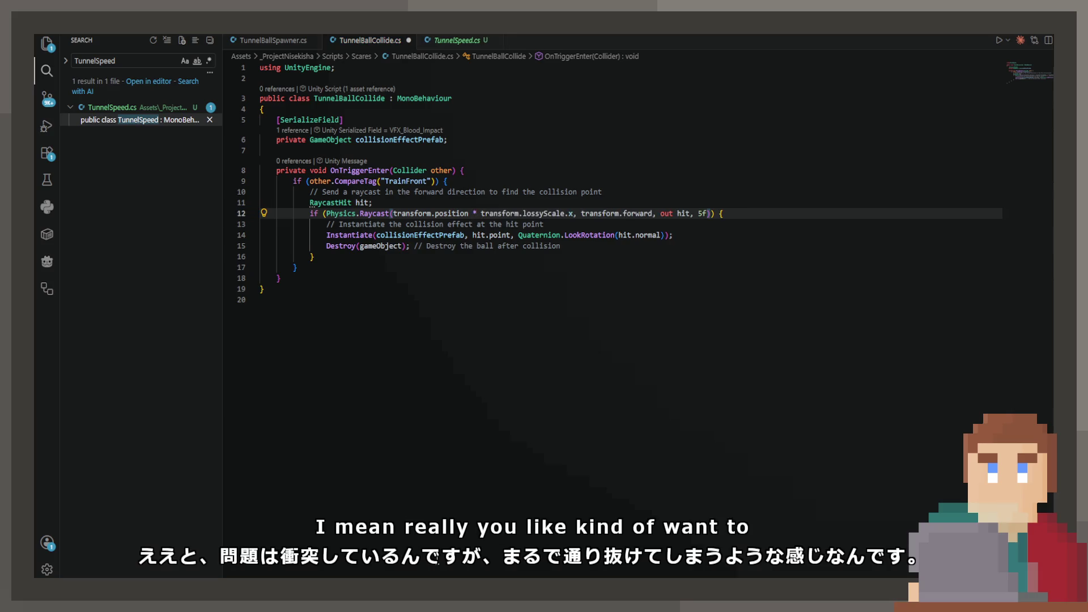
{"action": "key", "text": "ctrl+z"}
{"action": "type", "text": "transfo"}
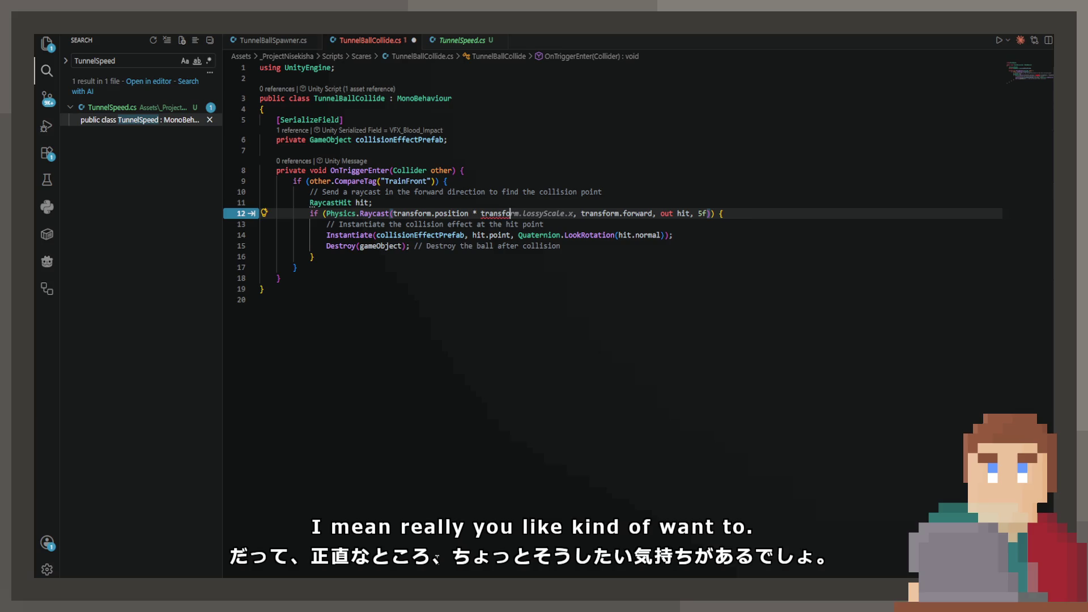
{"action": "type", "text": "rm.bac"}
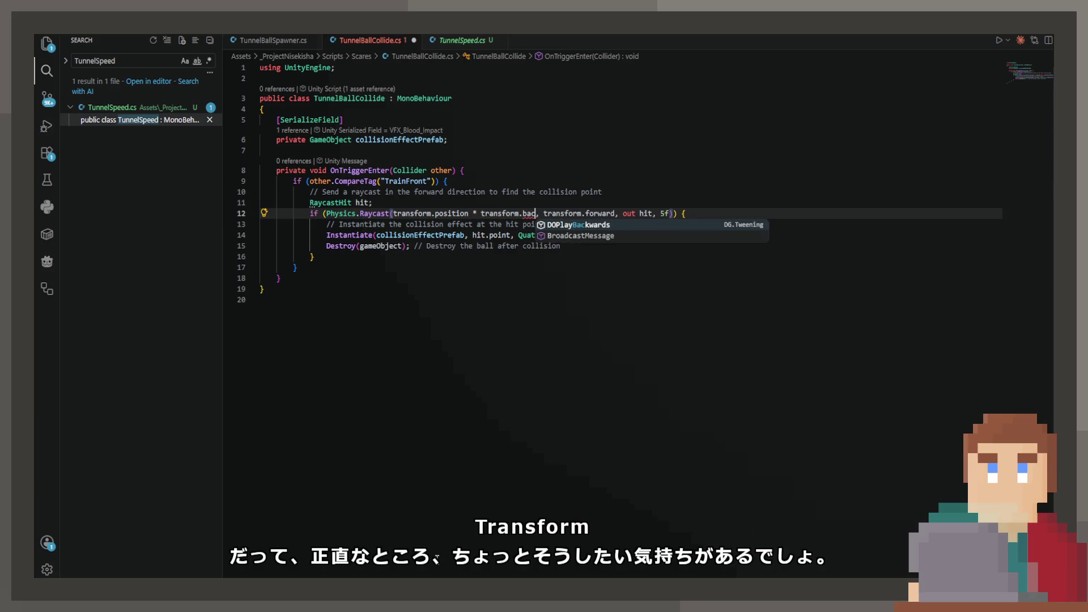
{"action": "key", "text": "BackSpace"}
{"action": "key", "text": "BackSpace"}
{"action": "key", "text": "BackSpace"}
{"action": "type", "text": "forward"}
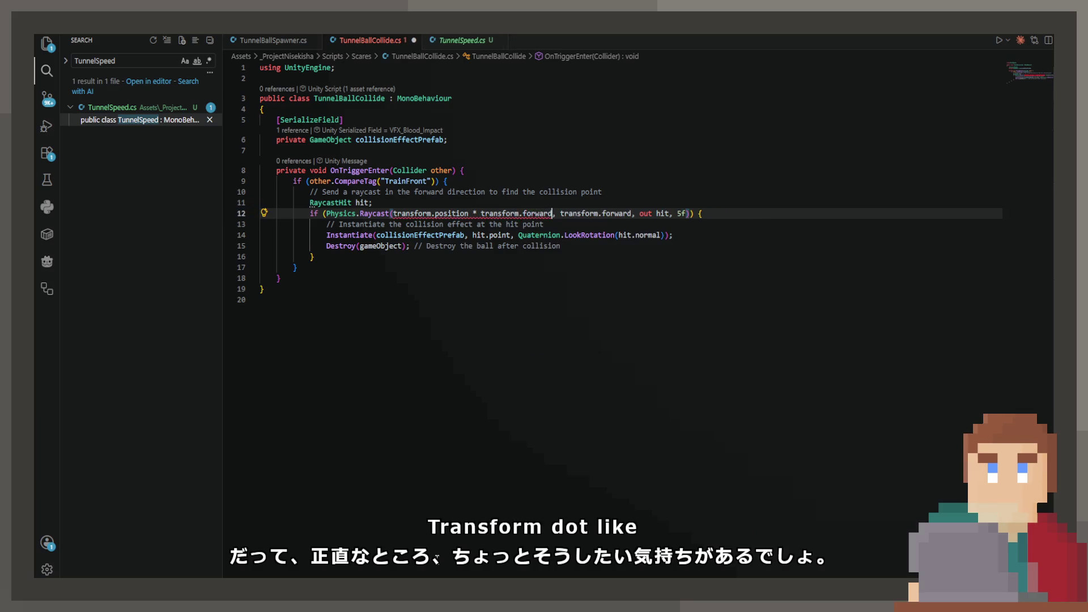
{"action": "key", "text": "Tab"}
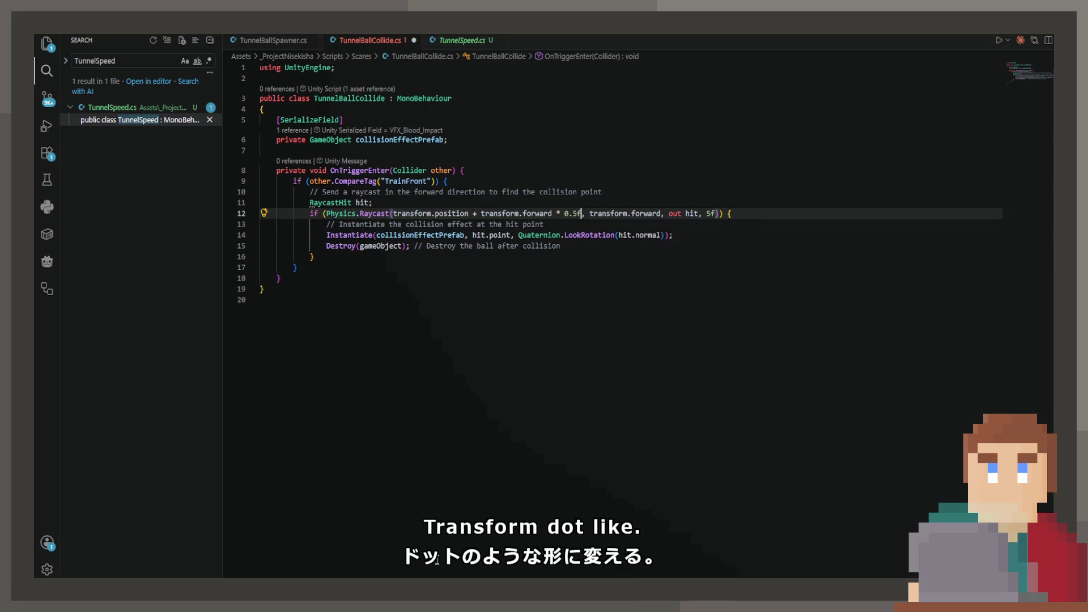
{"action": "key", "text": "Left"}
{"action": "key", "text": "ctrl+Left"}
{"action": "key", "text": "ctrl+Left"}
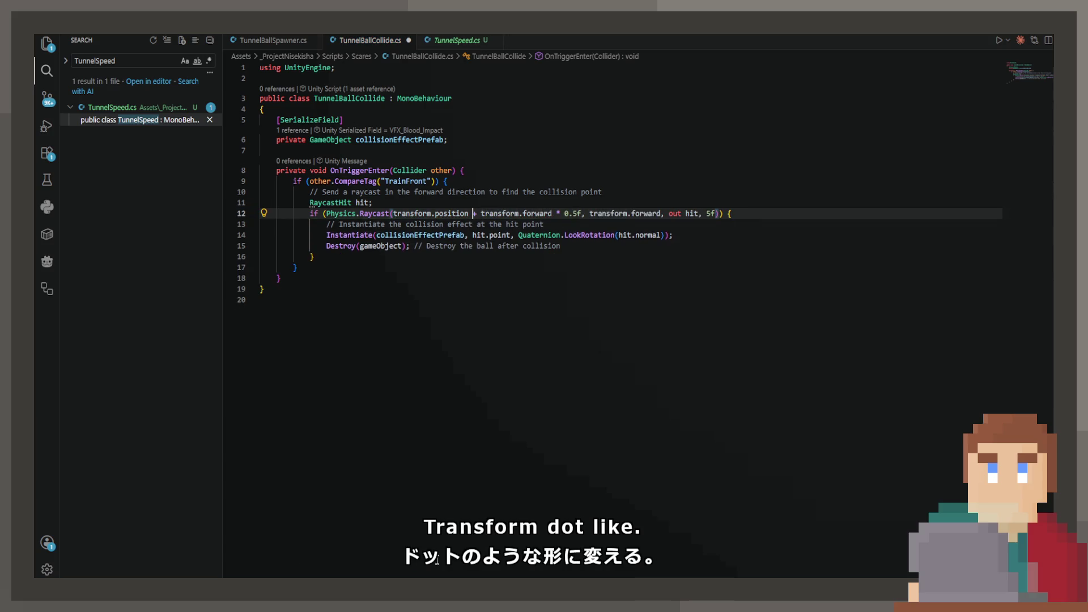
{"action": "key", "text": "Delete"}
{"action": "type", "text": "-"}
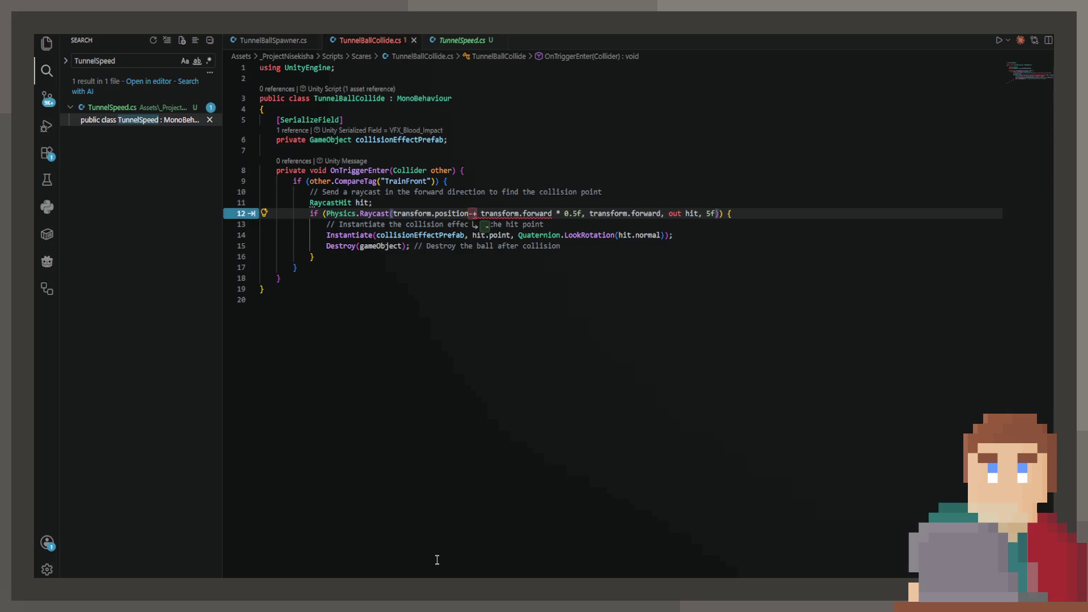
{"action": "key", "text": "ctrl+s"}
Change the backward offset from 0.5f to 1f
{"action": "key", "text": "Right"}
{"action": "key", "text": "Right"}
{"action": "key", "text": "Right"}
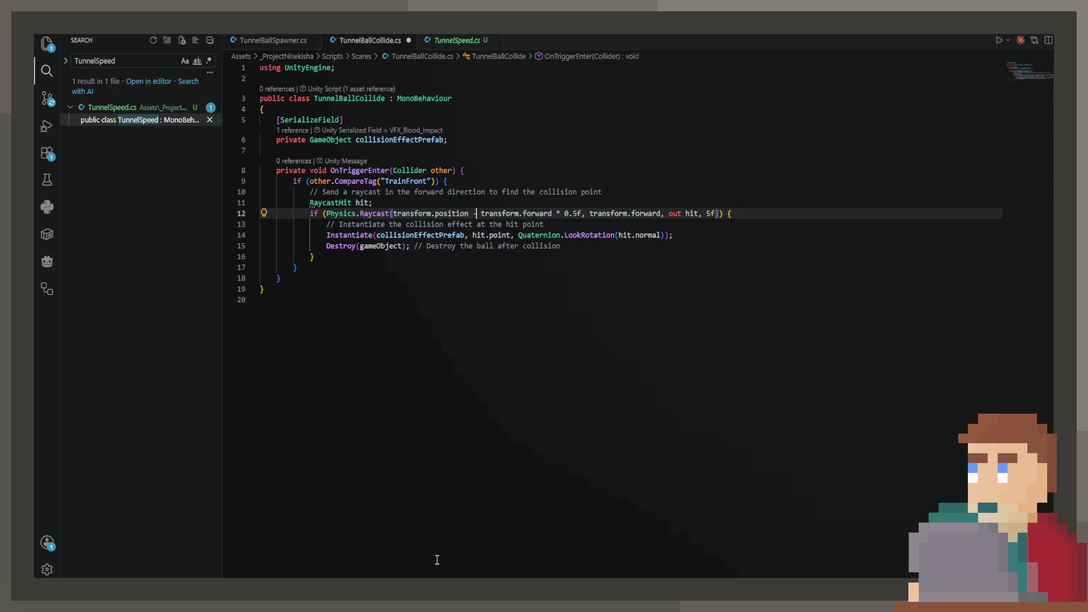
{"action": "key", "text": "Tab"}
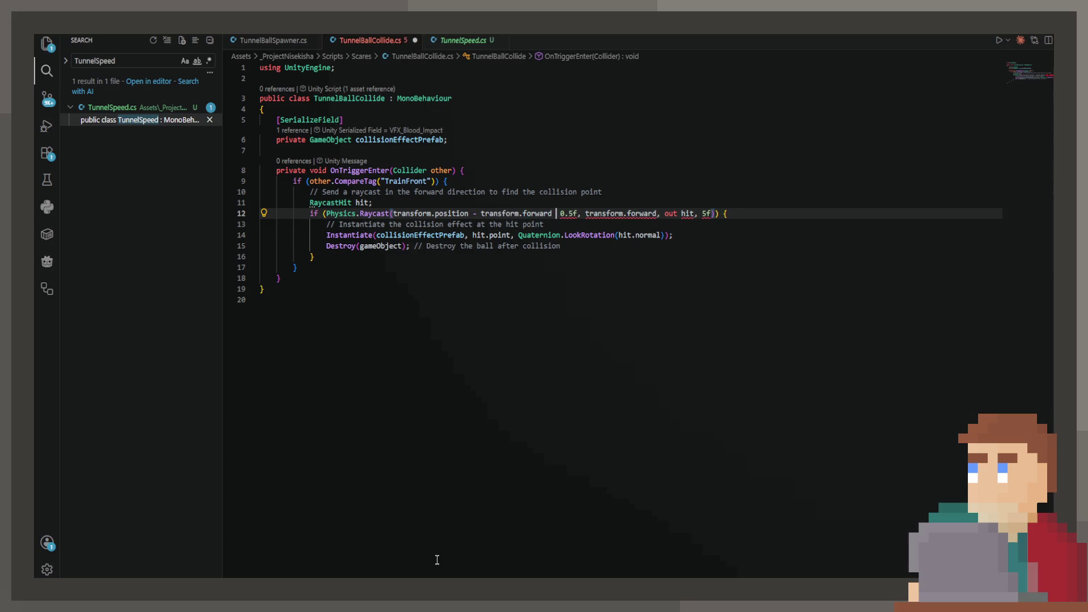
{"action": "key", "text": "ctrl+z"}
{"action": "key", "text": "Delete"}
{"action": "key", "text": "Delete"}
{"action": "key", "text": "Delete"}
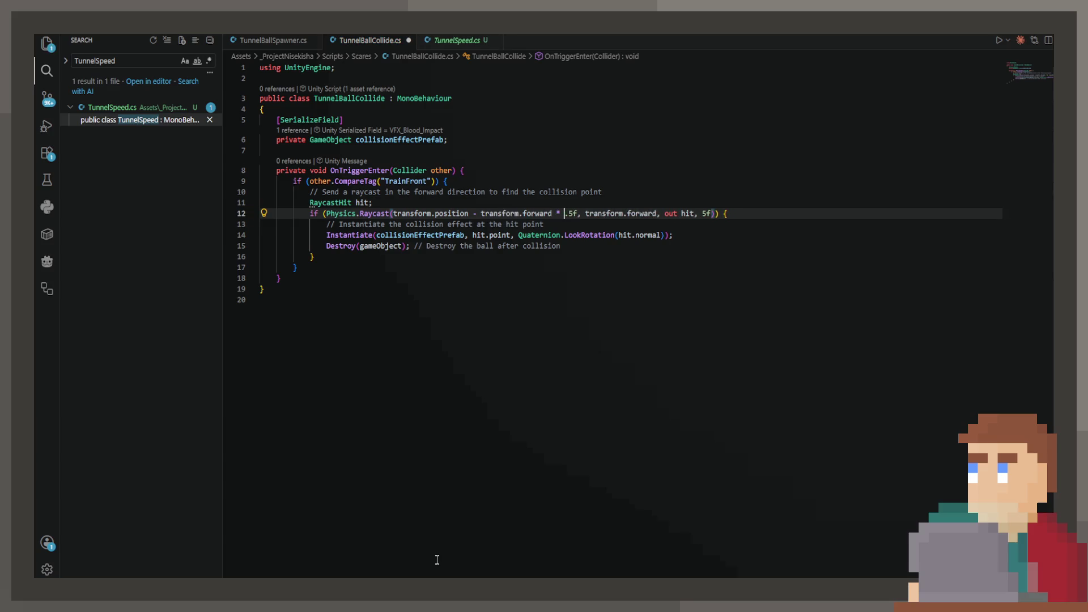
{"action": "type", "text": "1"}
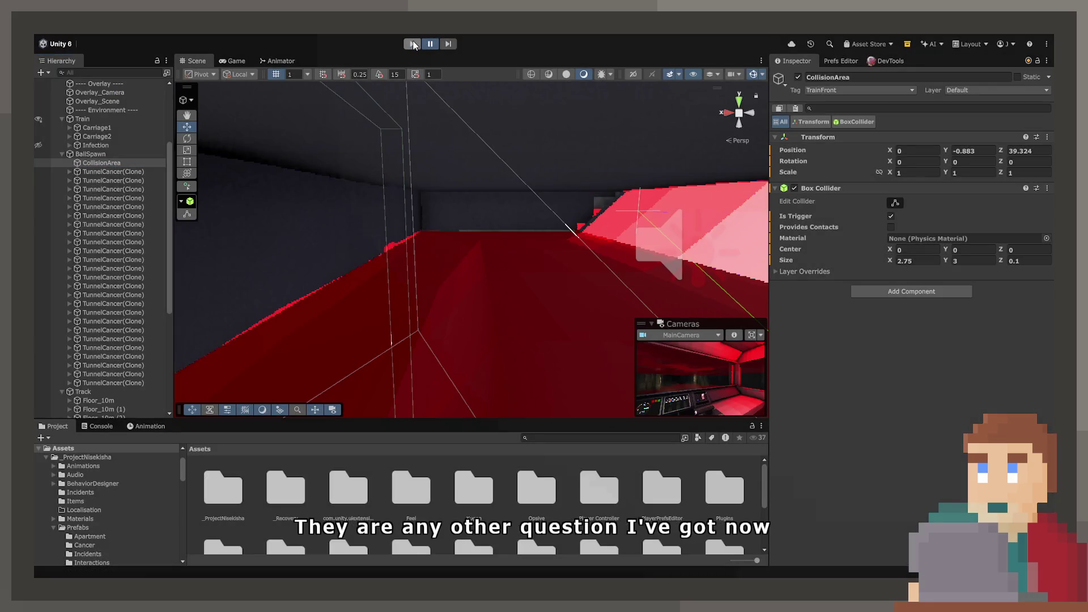
Start Play mode in Unity to test the offset raycast origin
{"action": "left_click", "coordinate": [412, 44]}
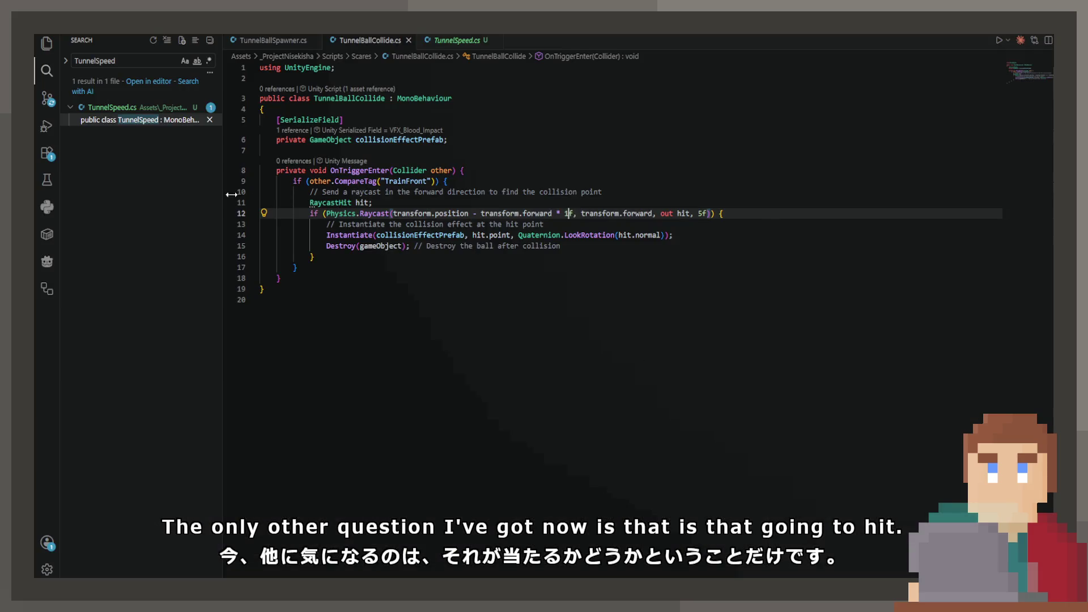
Check the Physics.Raycast call's context options on line 12, select Raycast, then return to Unity
{"action": "right_click", "coordinate": [382, 215]}
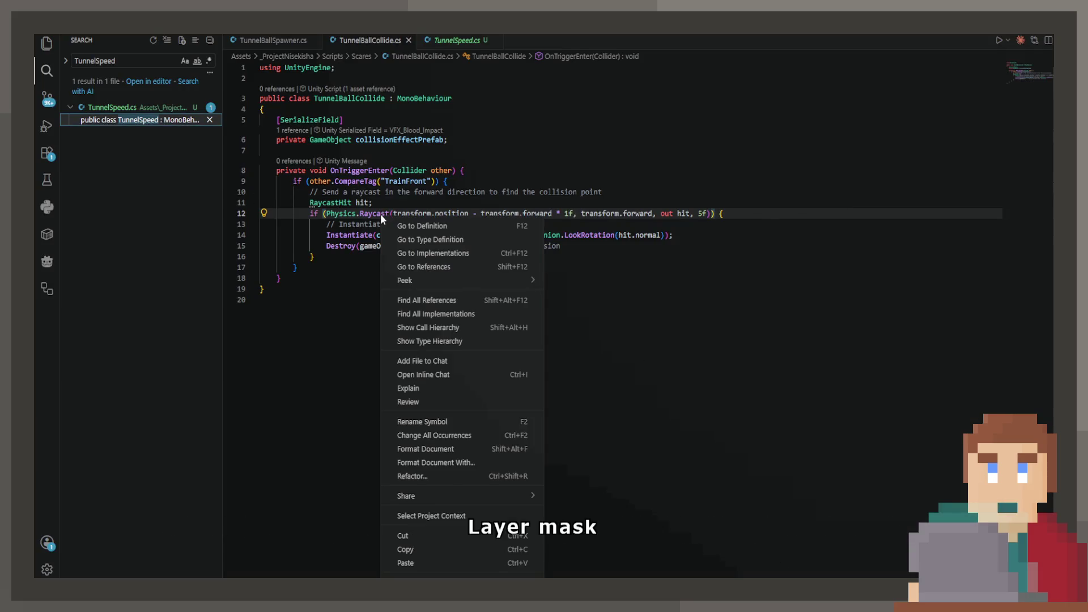
{"action": "key", "text": "Escape"}
{"action": "right_click", "coordinate": [369, 212]}
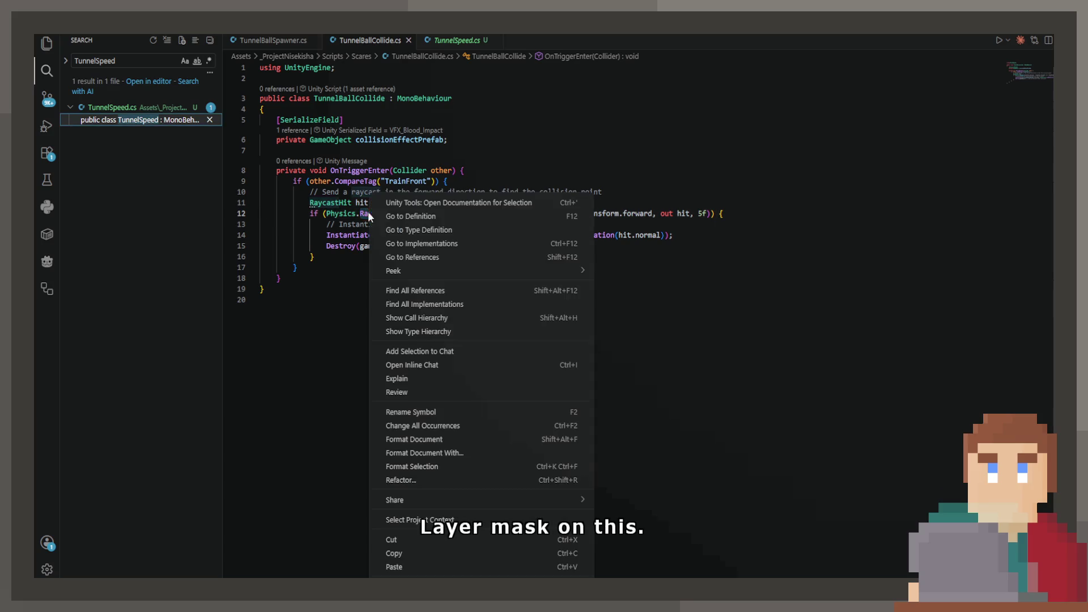
{"action": "key", "text": "Escape"}
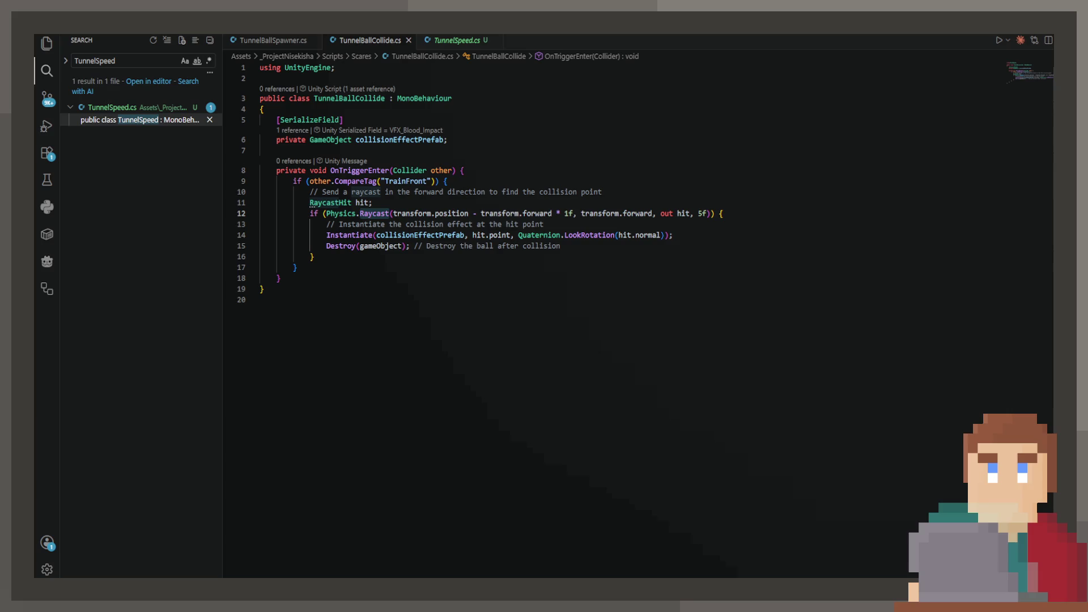
{"action": "double_click", "coordinate": [374, 213]}
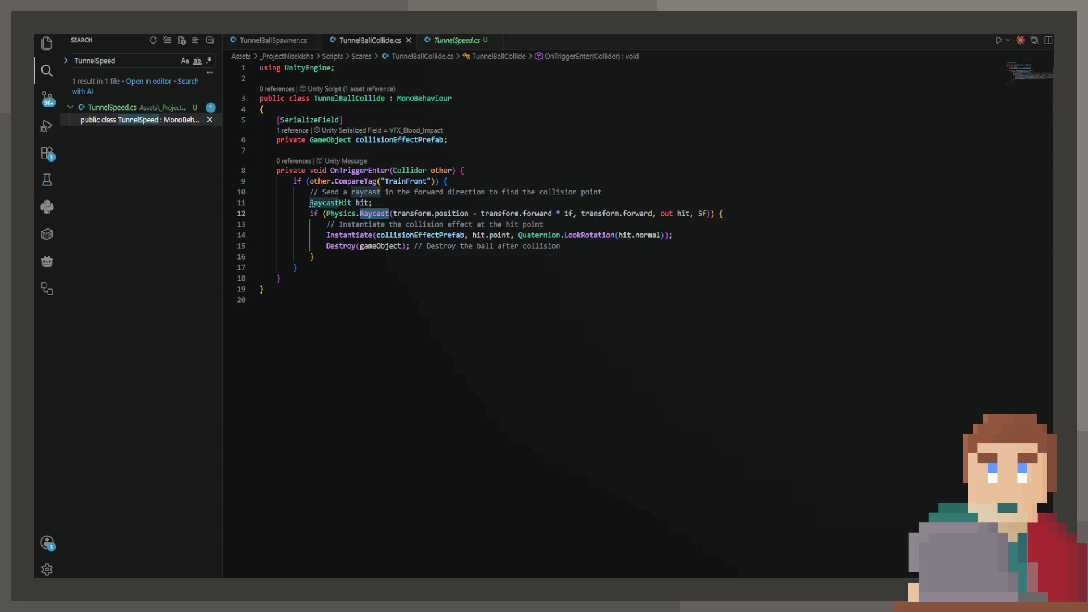
{"action": "key", "text": "alt+Tab"}
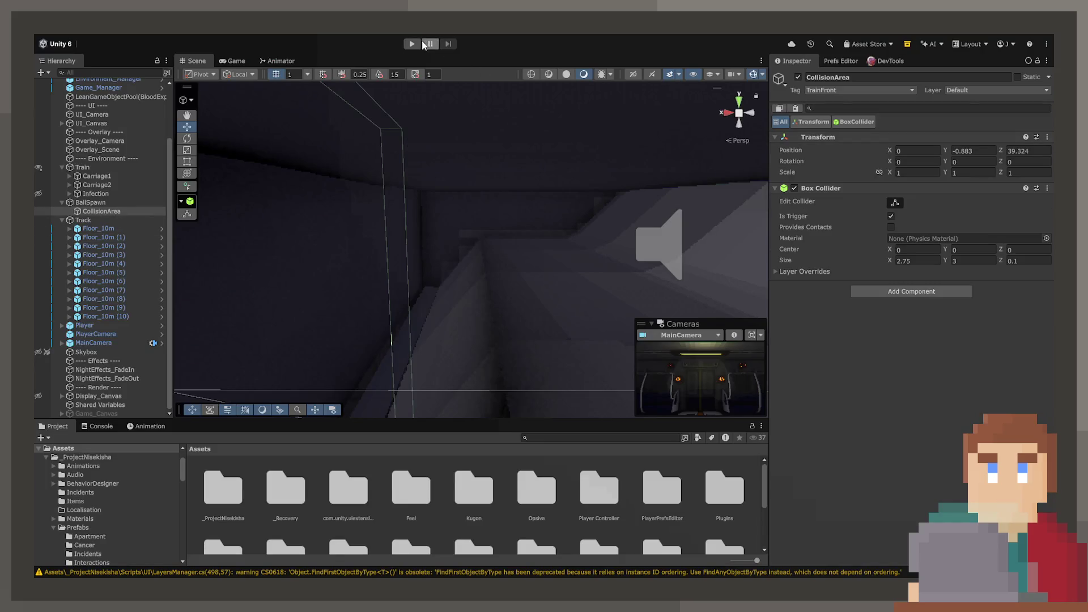
Play in the maximized Game view, walk into the driver's cab, work the lever, then select BallSpawn
{"action": "left_click", "coordinate": [413, 43]}
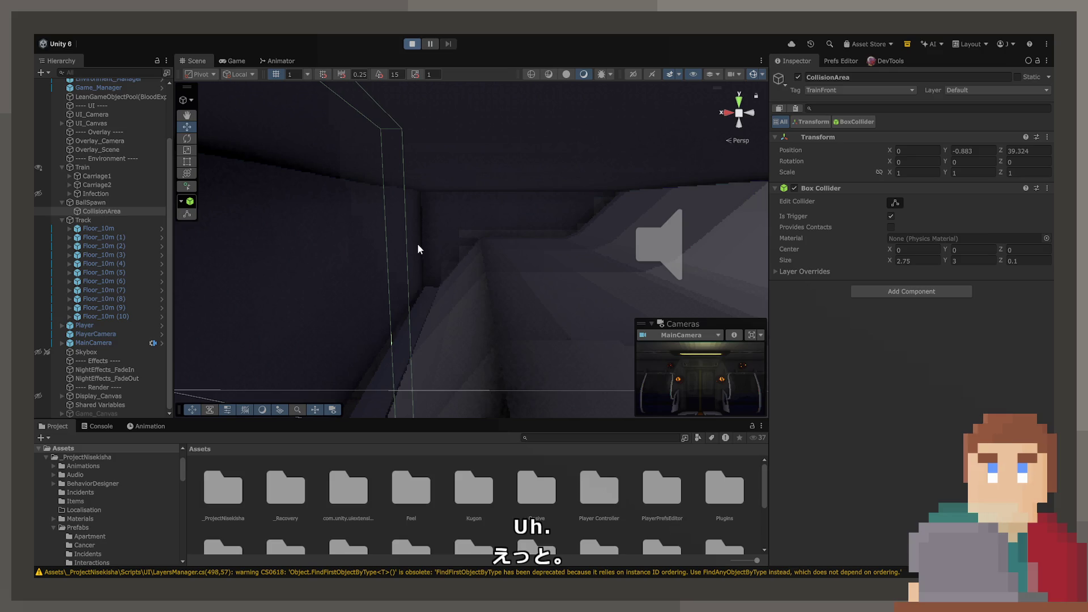
{"action": "left_click", "coordinate": [227, 60]}
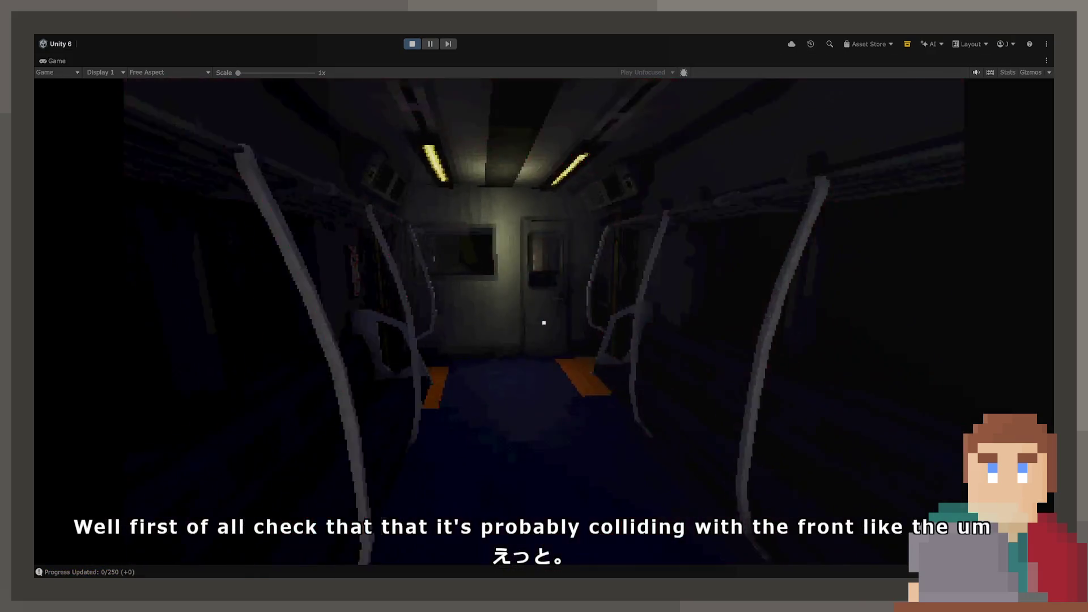
{"action": "key", "text": "w"}
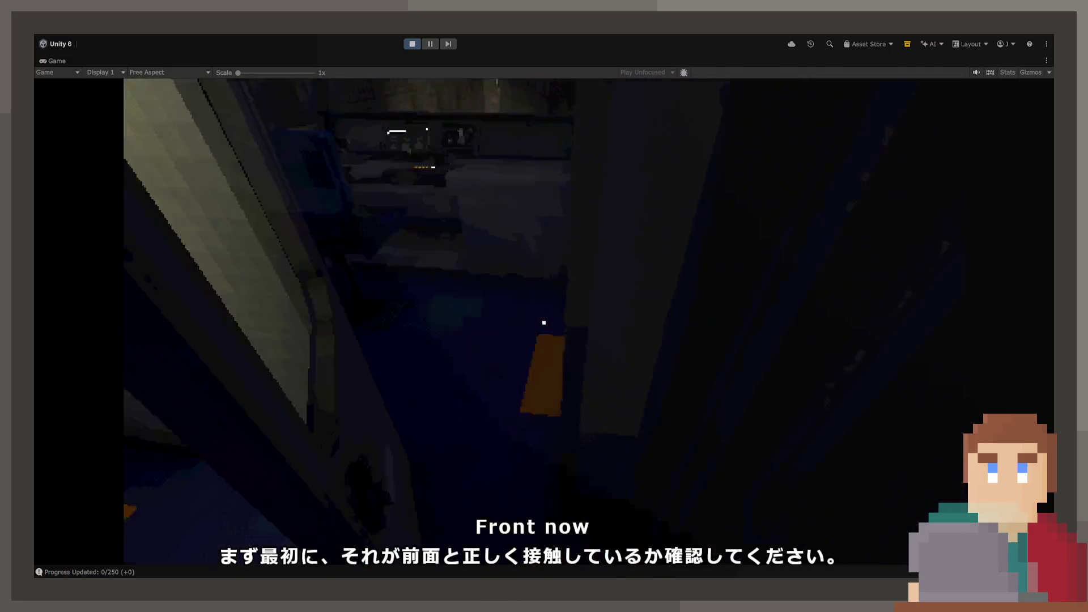
{"action": "left_click", "coordinate": [544, 326]}
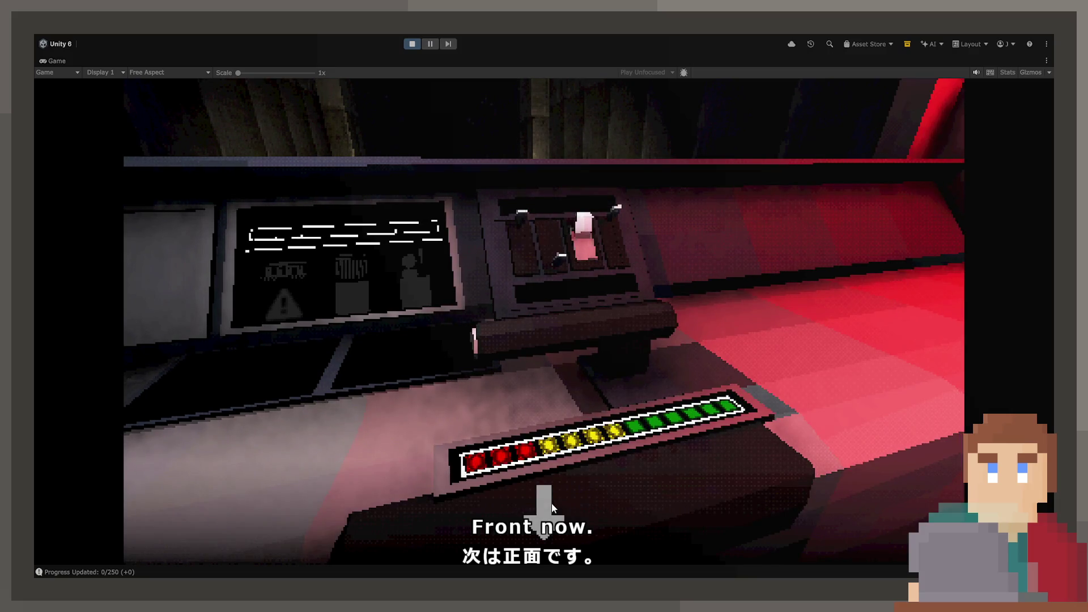
{"action": "left_click", "coordinate": [552, 503]}
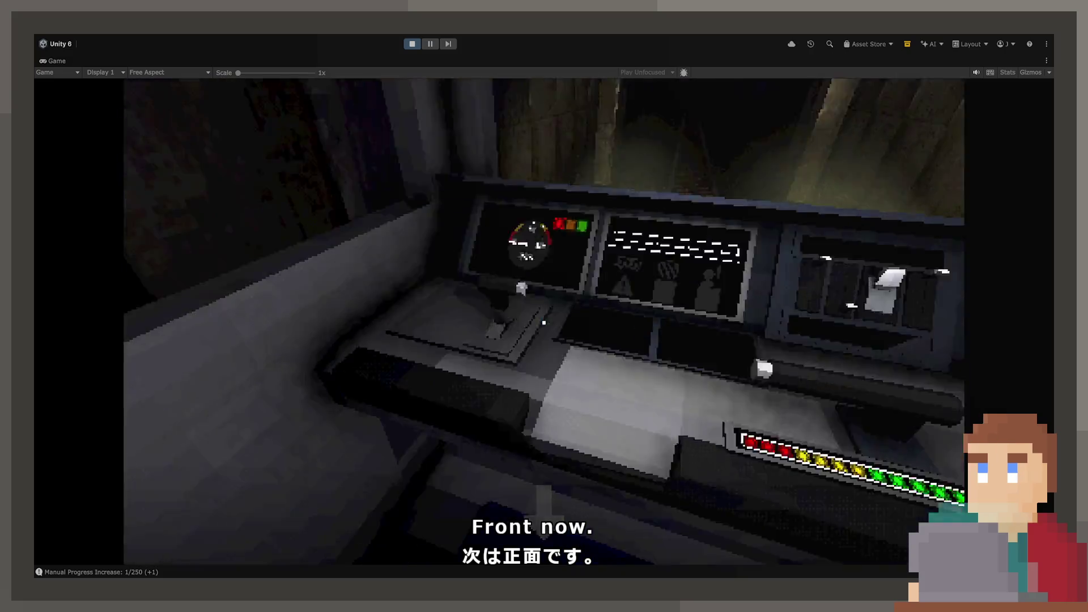
{"action": "left_click", "coordinate": [543, 323]}
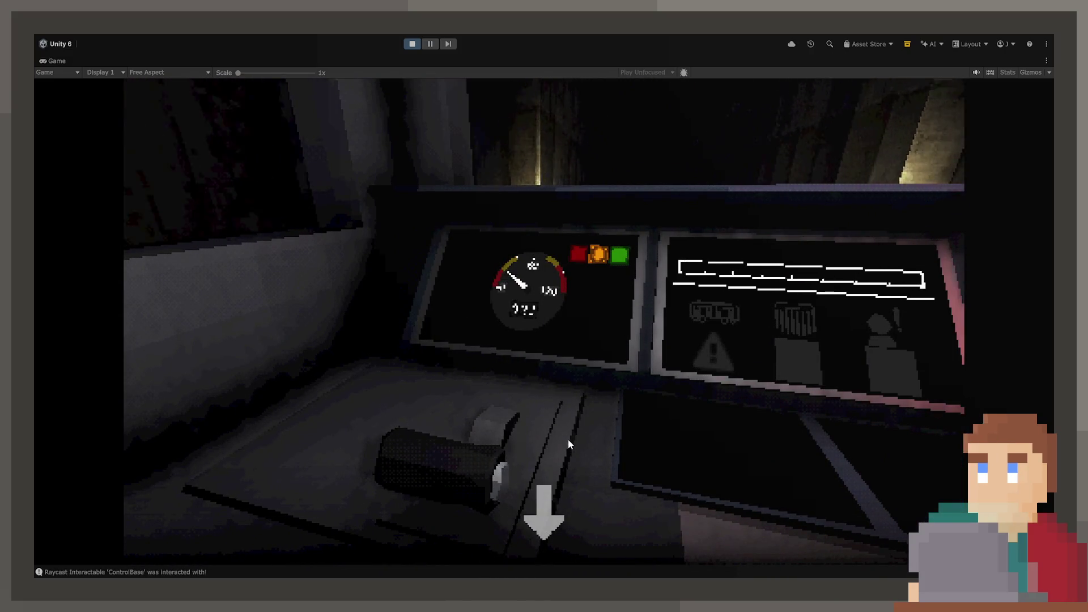
{"action": "left_click", "coordinate": [555, 511]}
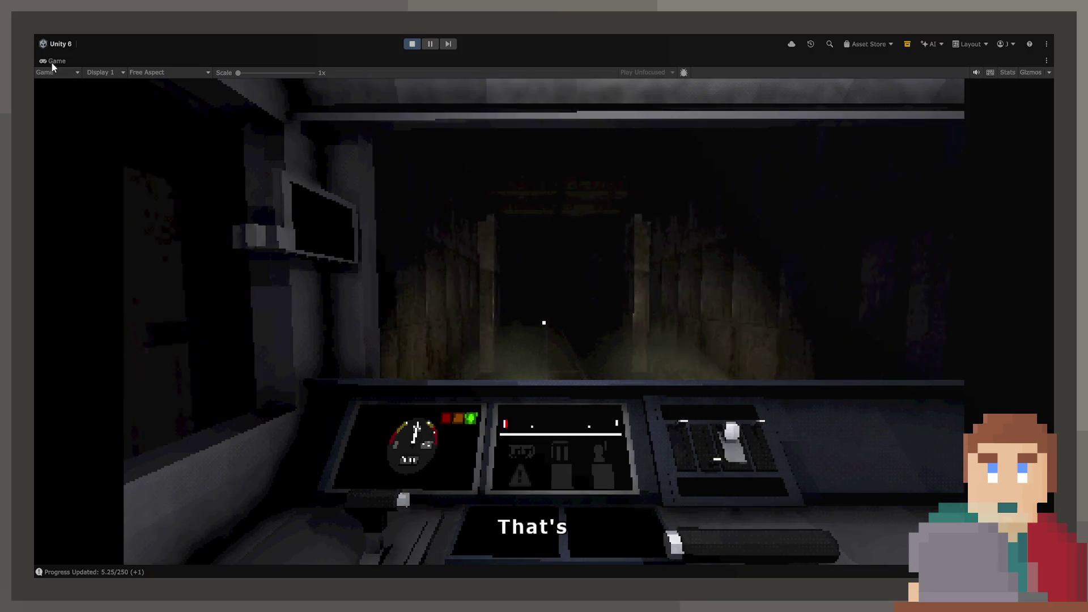
{"action": "double_click", "coordinate": [53, 62]}
{"action": "left_click", "coordinate": [114, 205]}
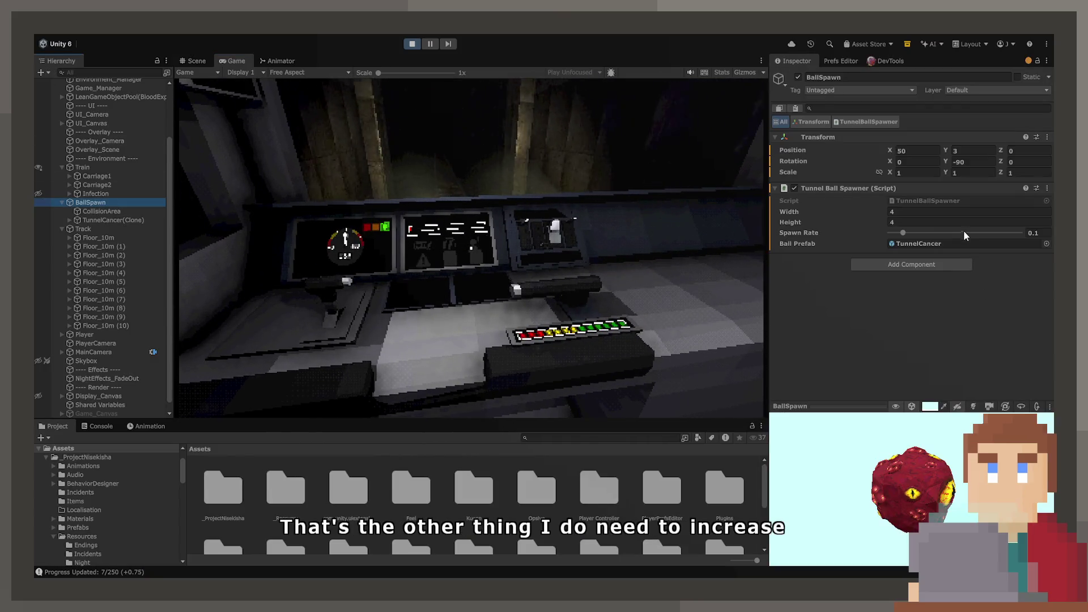
Watch the TunnelCancer balls in the maximized Game view, then orbit the Scene view around the cab
{"action": "double_click", "coordinate": [243, 61]}
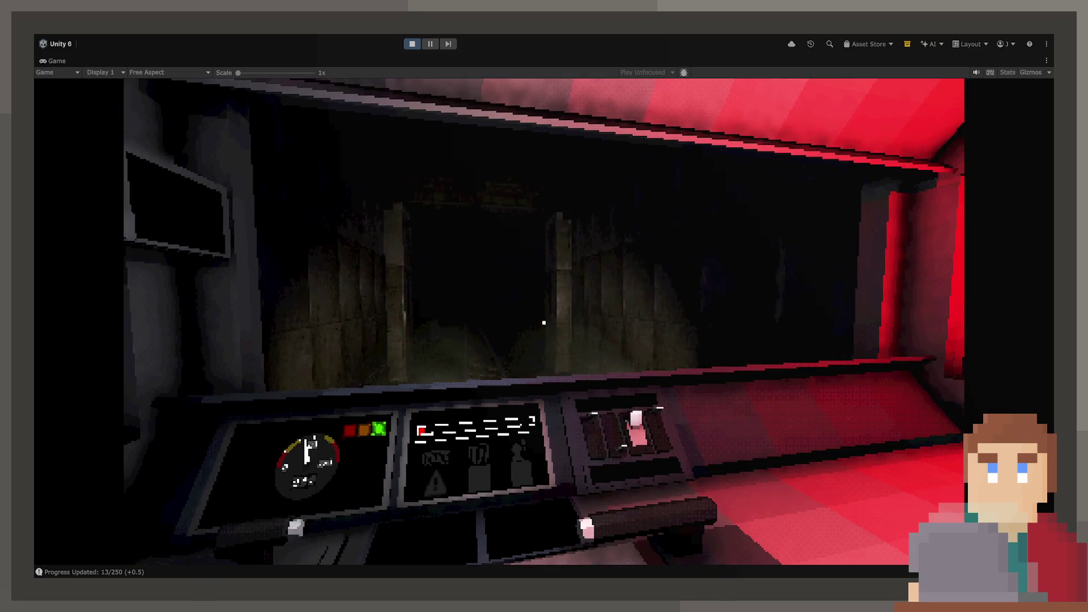
{"action": "key", "text": "shift+space"}
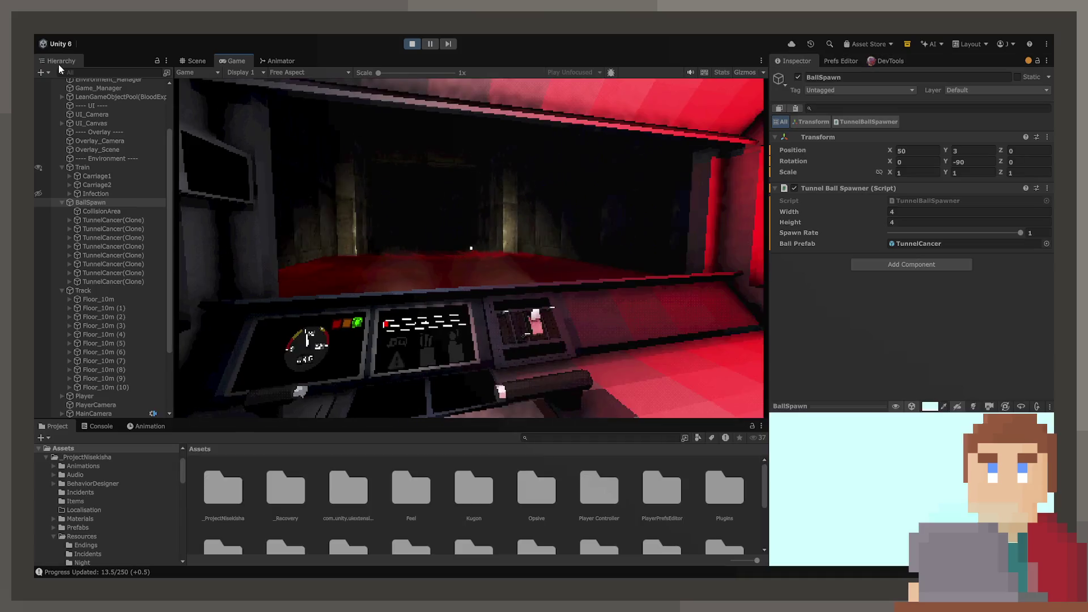
{"action": "key", "text": "ctrl+1"}
{"action": "left_click_drag", "start_coordinate": [363, 248], "coordinate": [417, 298]}
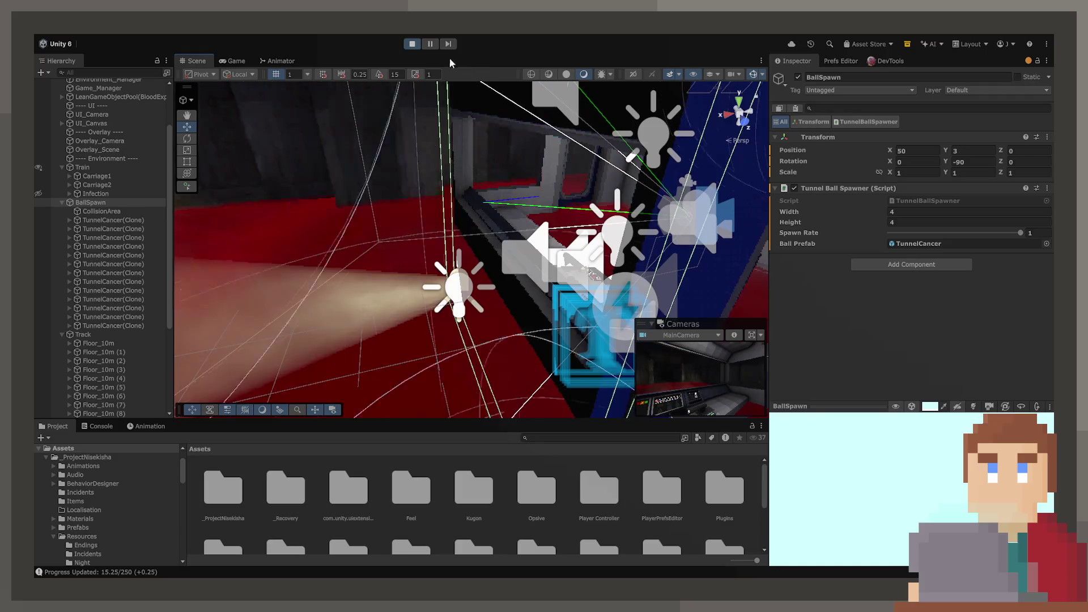
Pause, view a VFX_Blood_Impact clone, then compare CollisionArea's and Carriage_Wall's Layer fields (OutBounds vs Default)
{"action": "left_click", "coordinate": [432, 44]}
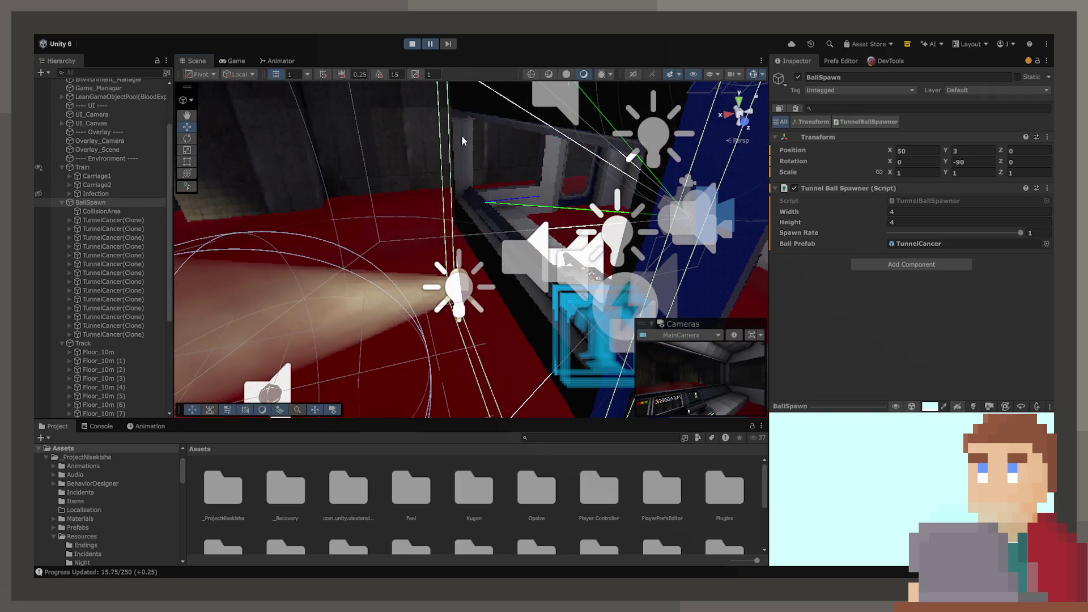
{"action": "scroll", "coordinate": [100, 353], "scroll_direction": "down", "scroll_amount": 5}
{"action": "left_click", "coordinate": [111, 378]}
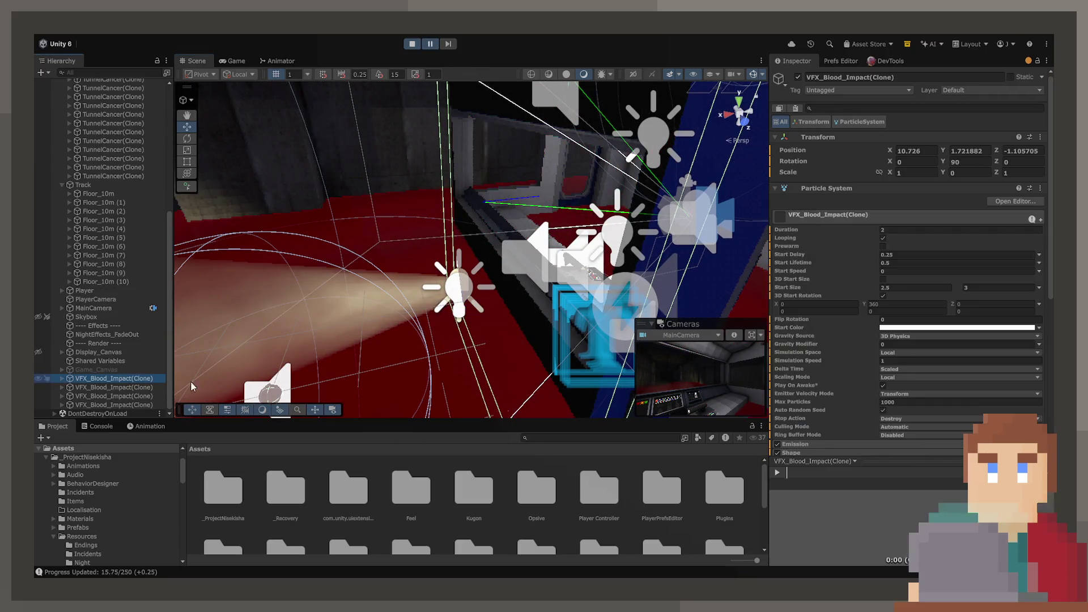
{"action": "mouse_move", "coordinate": [190, 382]}
{"action": "left_mouse_down"}
{"action": "mouse_move", "coordinate": [429, 363]}
{"action": "mouse_move", "coordinate": [415, 335]}
{"action": "mouse_move", "coordinate": [360, 335]}
{"action": "left_mouse_up"}
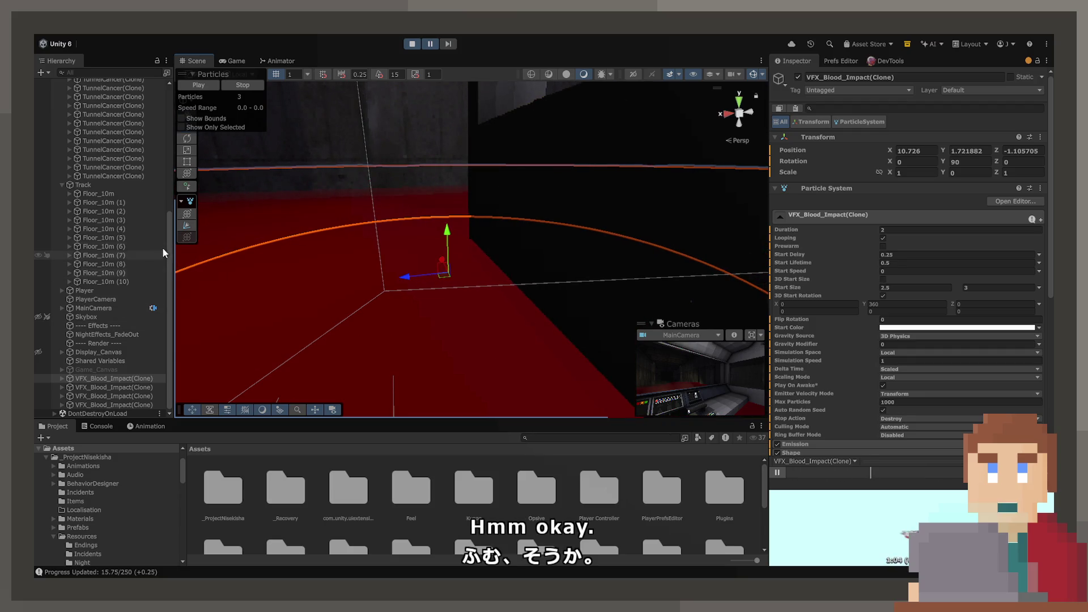
{"action": "scroll", "coordinate": [148, 232], "scroll_direction": "up", "scroll_amount": 10}
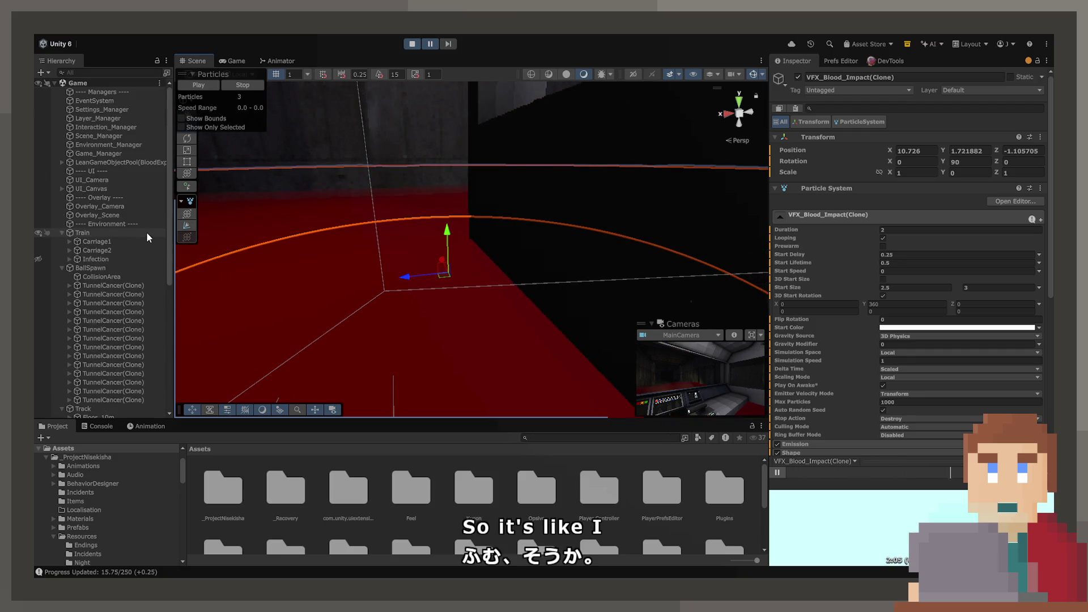
{"action": "left_click", "coordinate": [118, 277]}
{"action": "left_click_drag", "start_coordinate": [452, 289], "coordinate": [424, 289]}
{"action": "scroll", "coordinate": [424, 290], "scroll_direction": "down", "scroll_amount": 10}
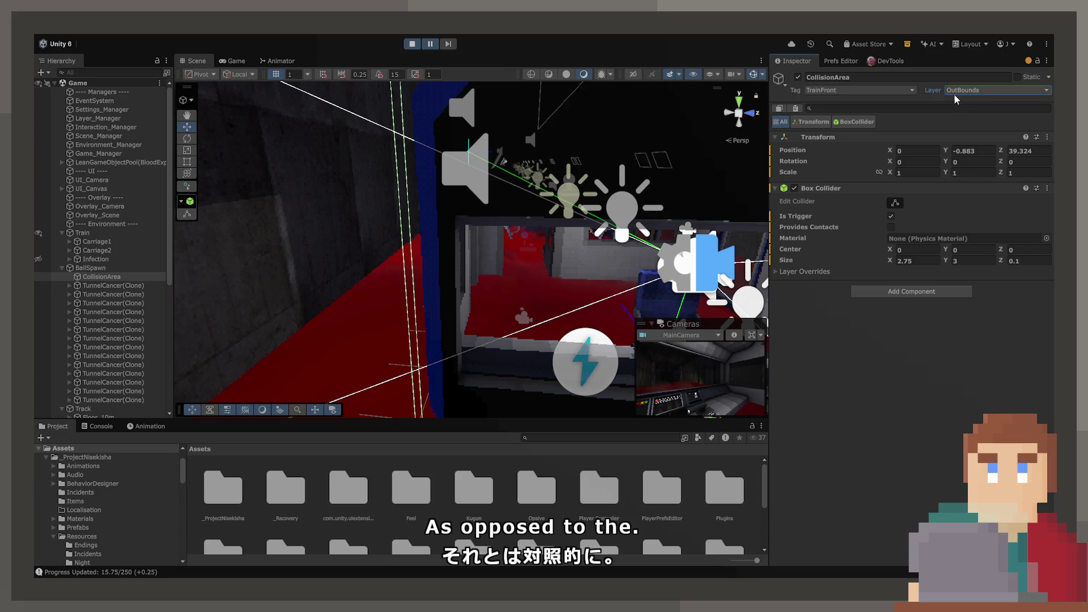
{"action": "left_click", "coordinate": [445, 145]}
{"action": "left_click", "coordinate": [434, 131]}
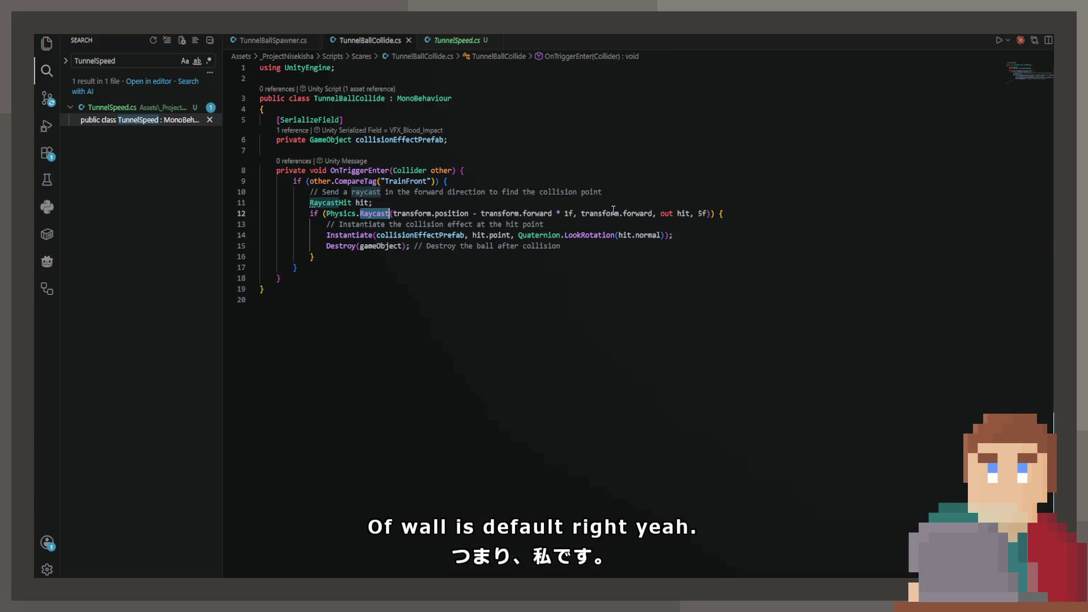
Add LayerMask.GetMask("Default") after the 5f distance in the line 12 Physics.Raycast call
{"action": "left_click", "coordinate": [705, 213]}
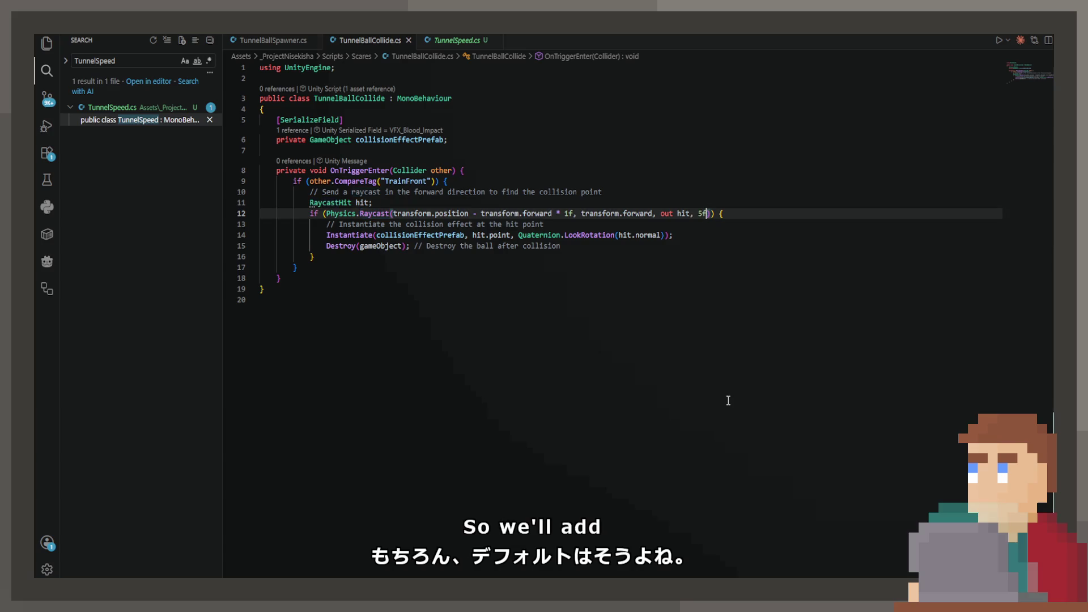
{"action": "type", "text": ","}
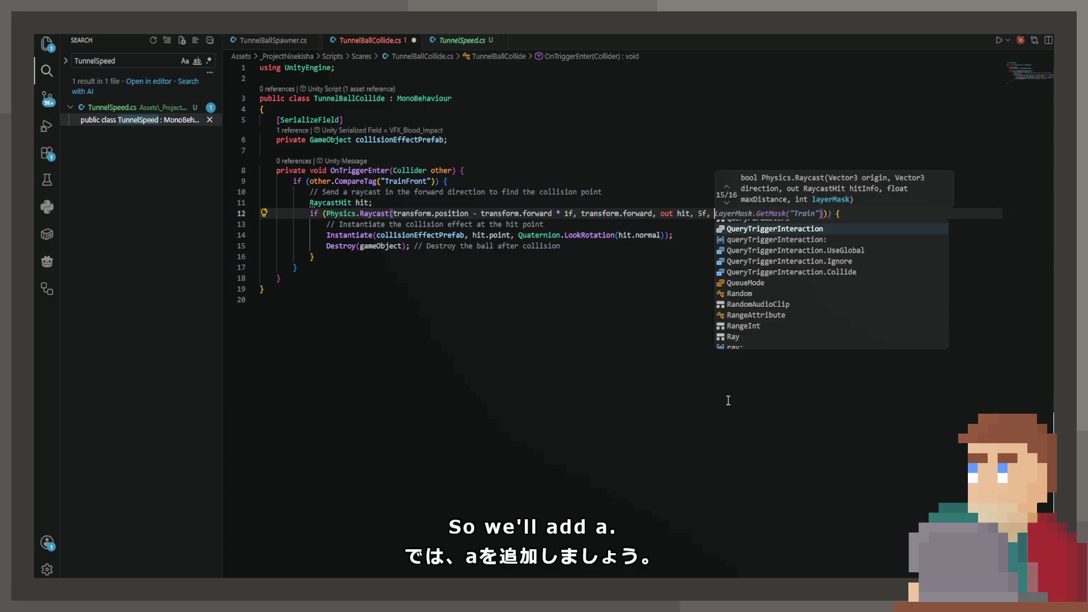
{"action": "key", "text": "Escape"}
{"action": "type", "text": "La"}
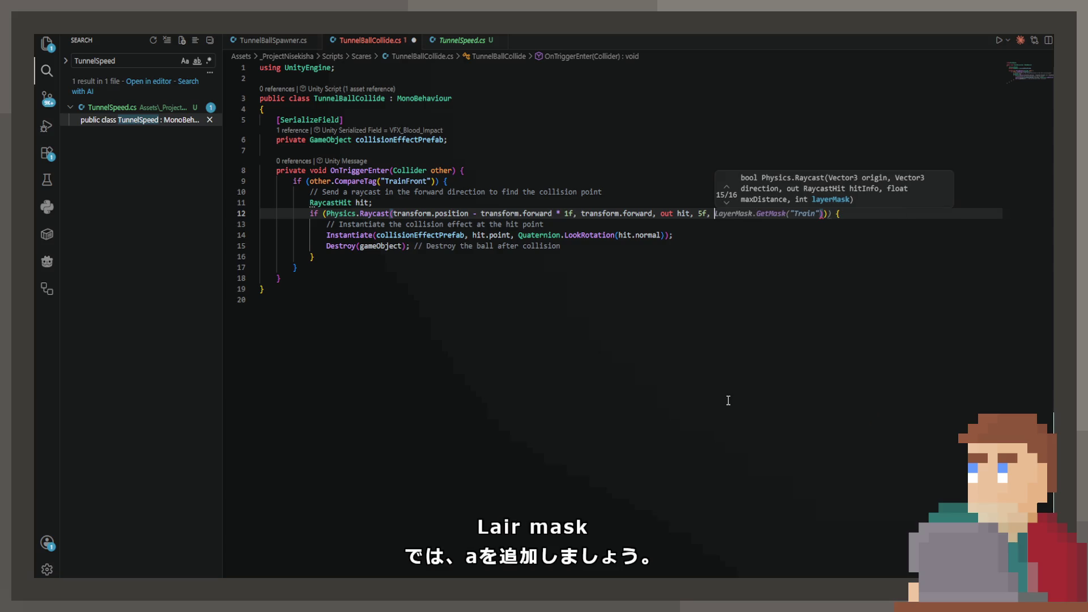
{"action": "key", "text": "Tab"}
{"action": "key", "text": "Left"}
{"action": "key", "text": "Left"}
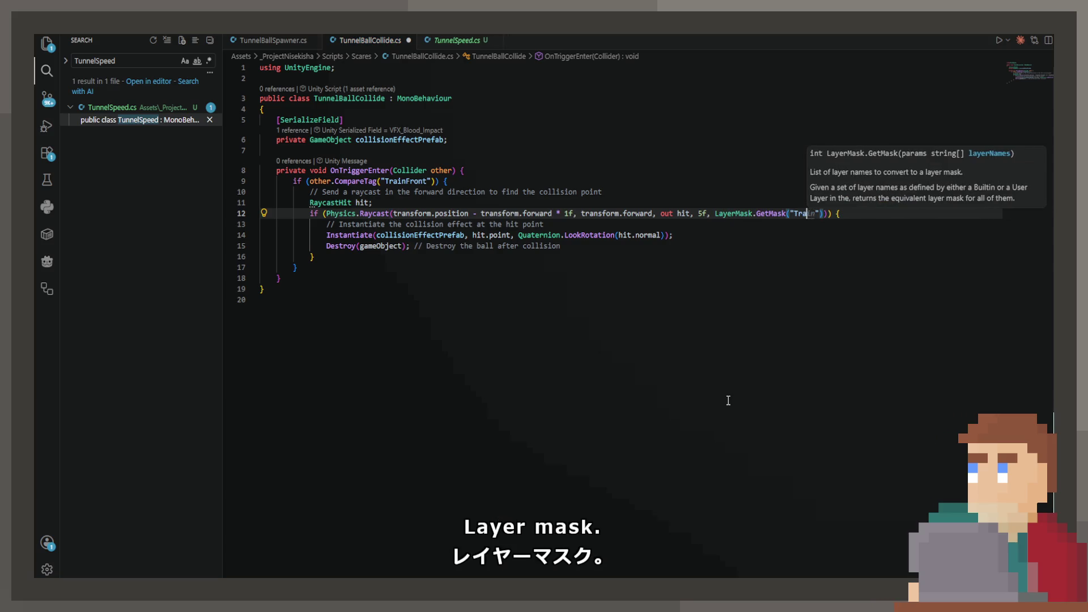
{"action": "key", "text": "BackSpace"}
{"action": "key", "text": "BackSpace"}
{"action": "key", "text": "BackSpace"}
{"action": "type", "text": "Default"}
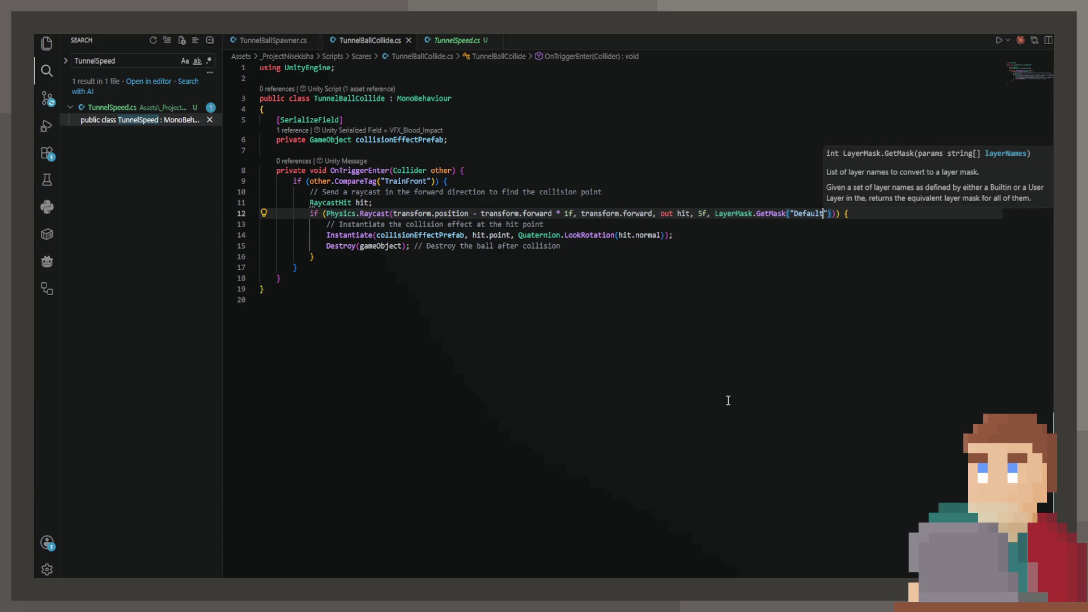
{"action": "key", "text": "Escape"}
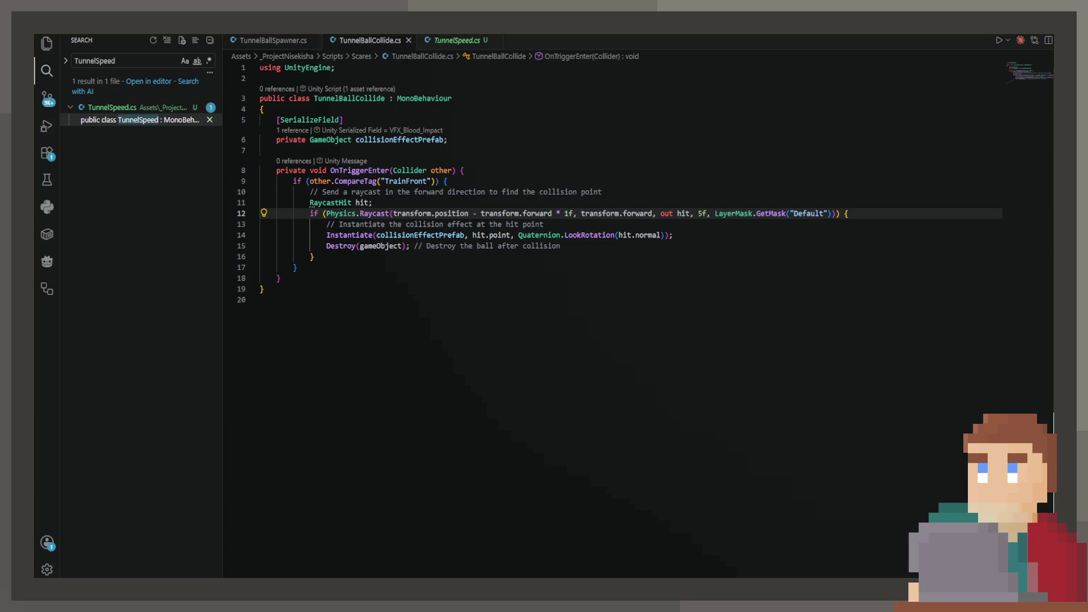
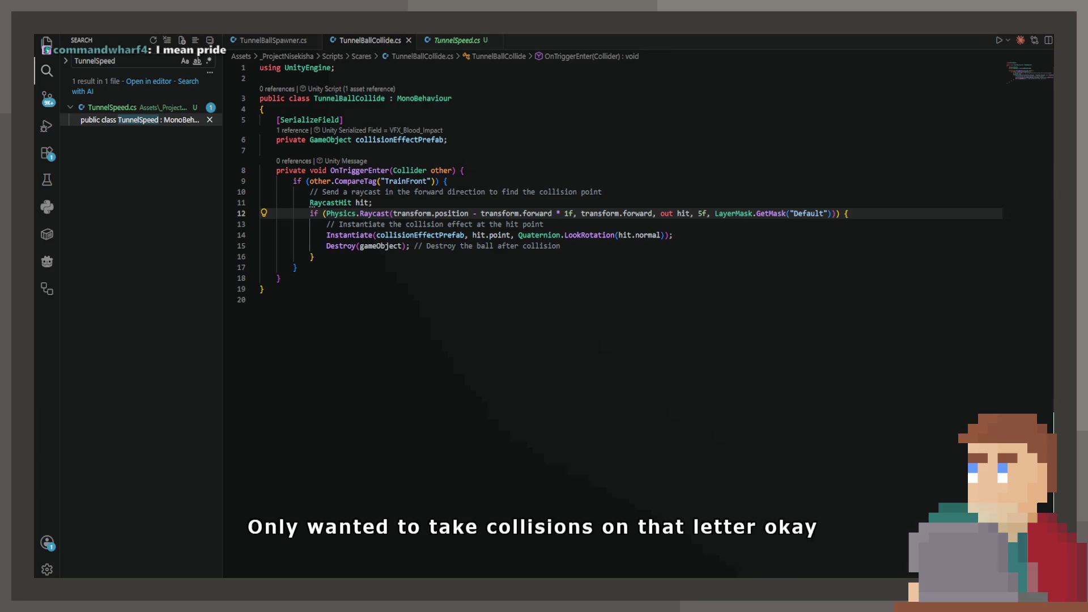
Back in Unity, stop and restart play mode to test the ball collisions
{"action": "key", "text": "alt+Tab"}
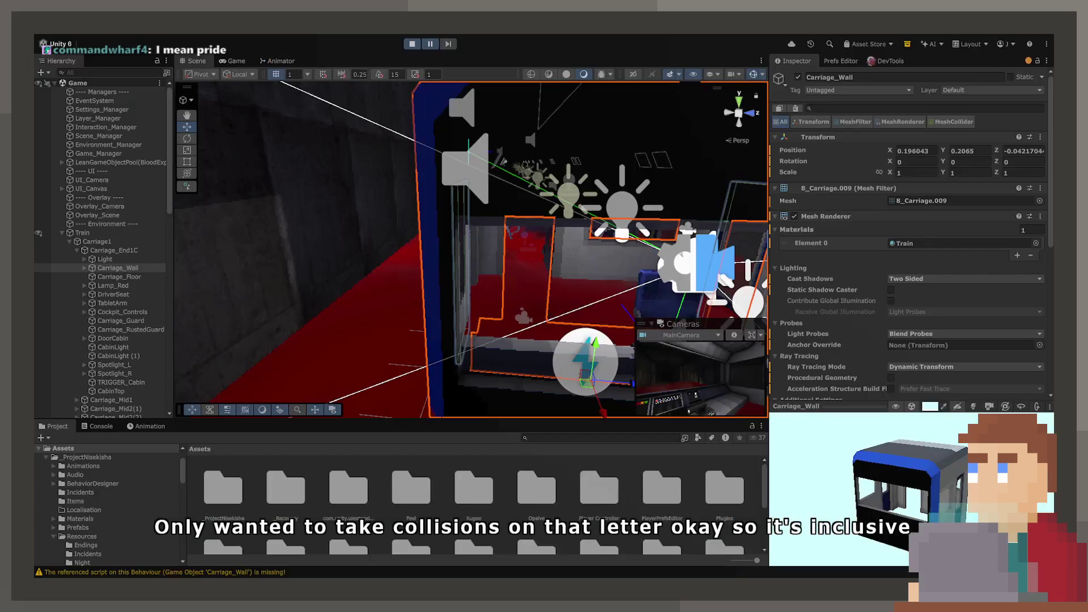
{"action": "left_click", "coordinate": [414, 44]}
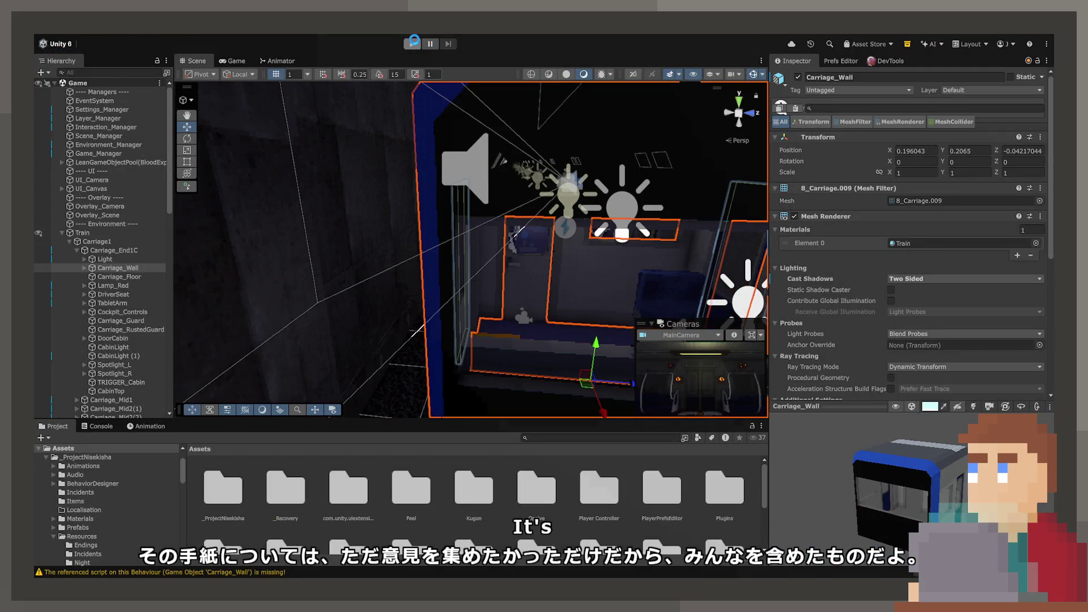
{"action": "left_click", "coordinate": [412, 44]}
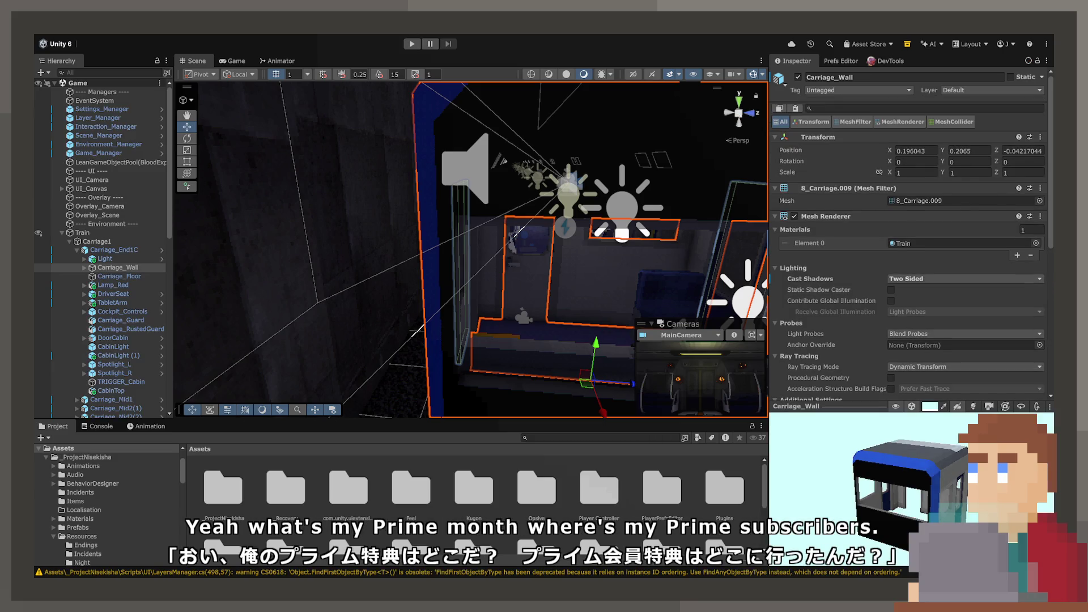
{"action": "left_click", "coordinate": [412, 44]}
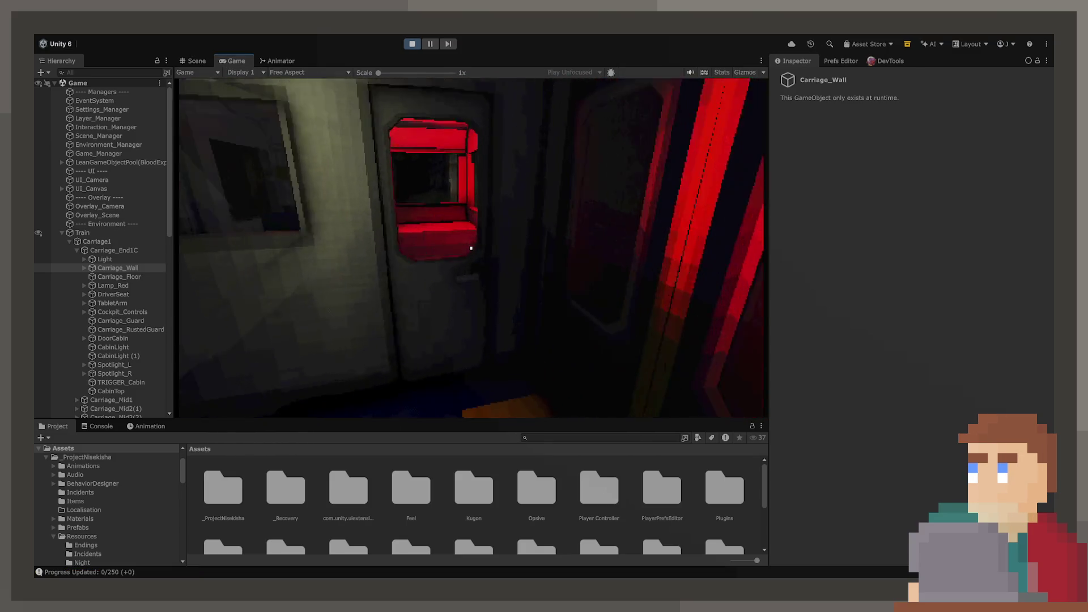
Pull the cab lever and use the control panel to start the train moving
{"action": "left_click", "coordinate": [472, 248]}
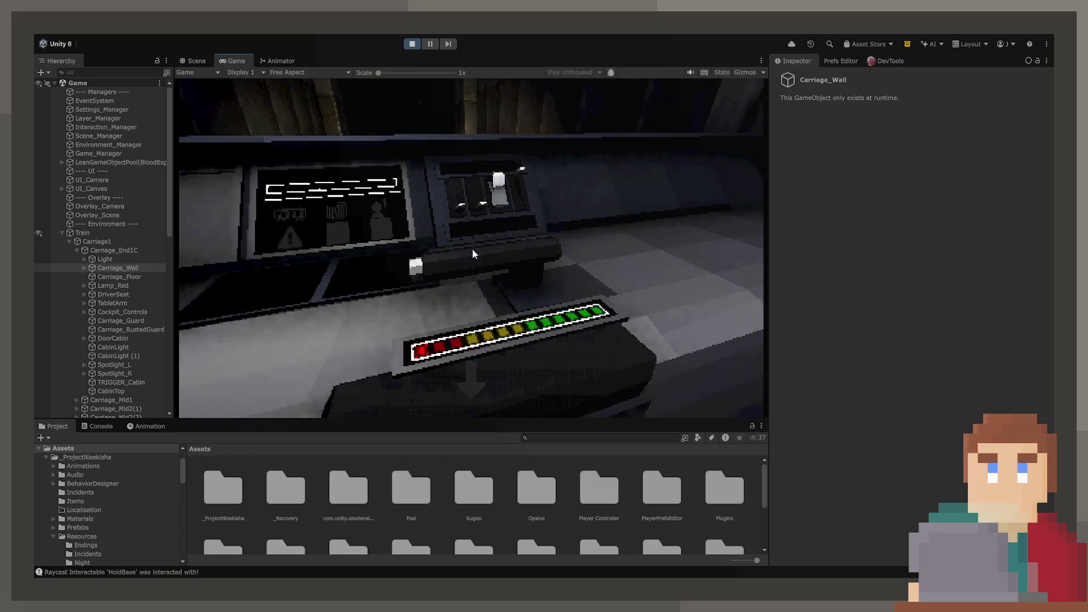
{"action": "mouse_move", "coordinate": [475, 253]}
{"action": "left_mouse_down"}
{"action": "mouse_move", "coordinate": [508, 255]}
{"action": "mouse_move", "coordinate": [495, 268]}
{"action": "left_mouse_up"}
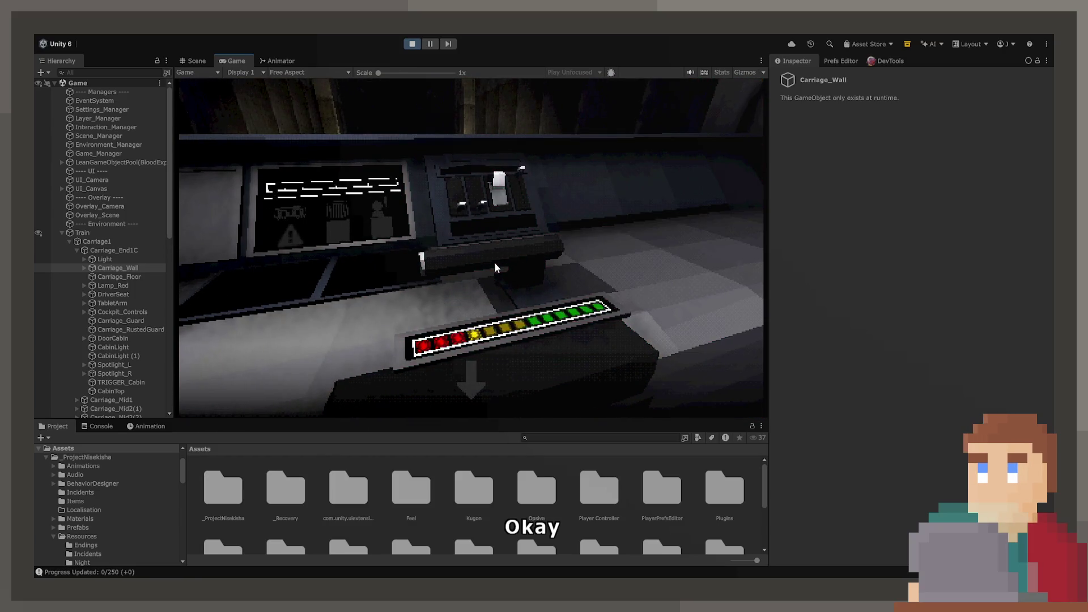
{"action": "left_click", "coordinate": [522, 368]}
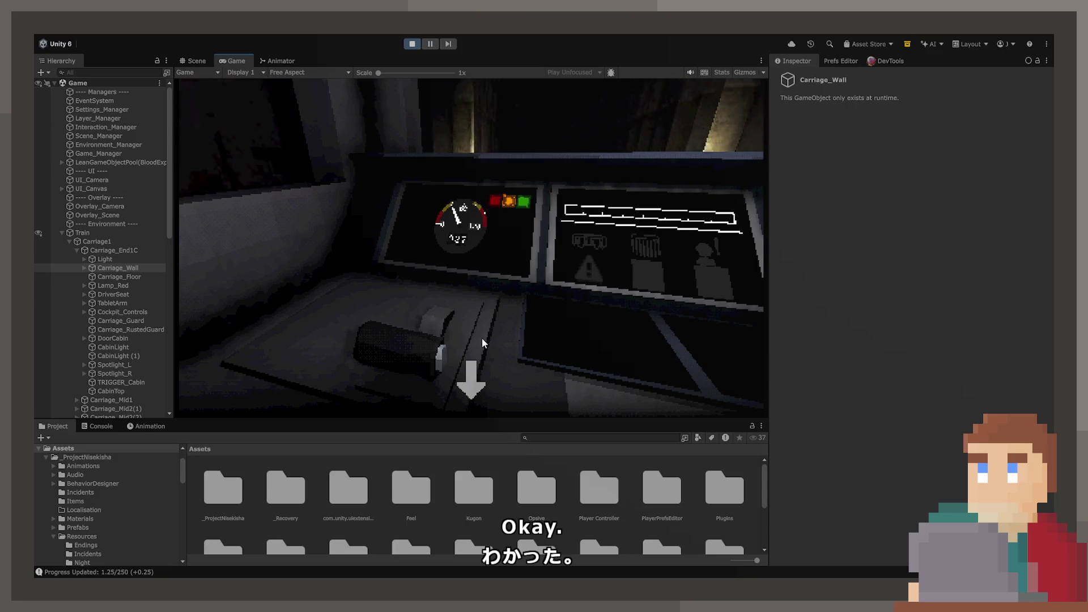
{"action": "left_click", "coordinate": [485, 371]}
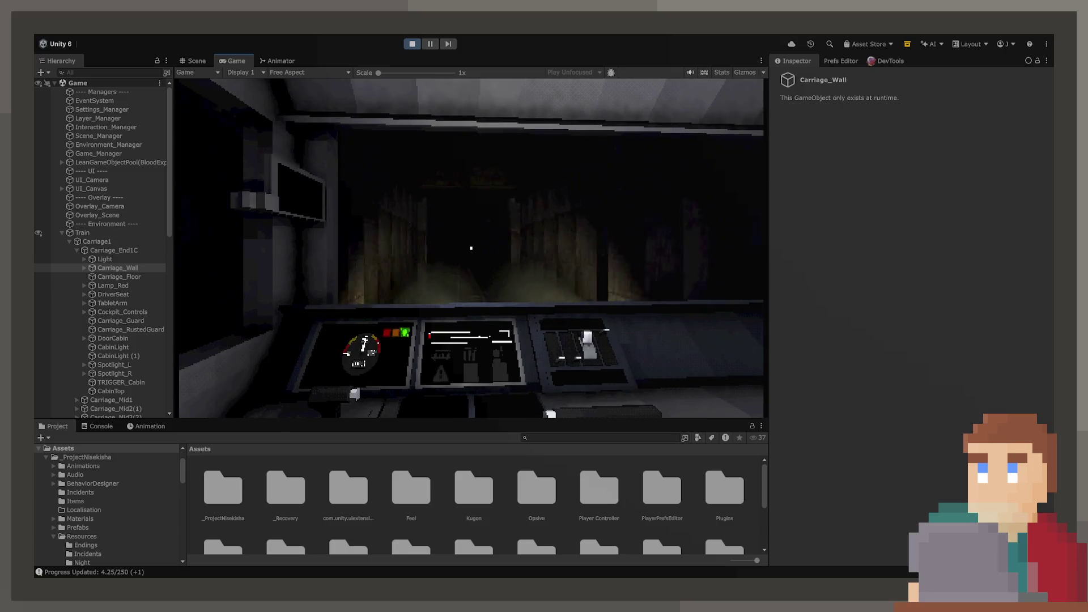
Raise BallSpawn's Spawn Rate from 0.1 to 1 and watch from the Scene view
{"action": "scroll", "coordinate": [102, 312], "scroll_direction": "down", "scroll_amount": 10}
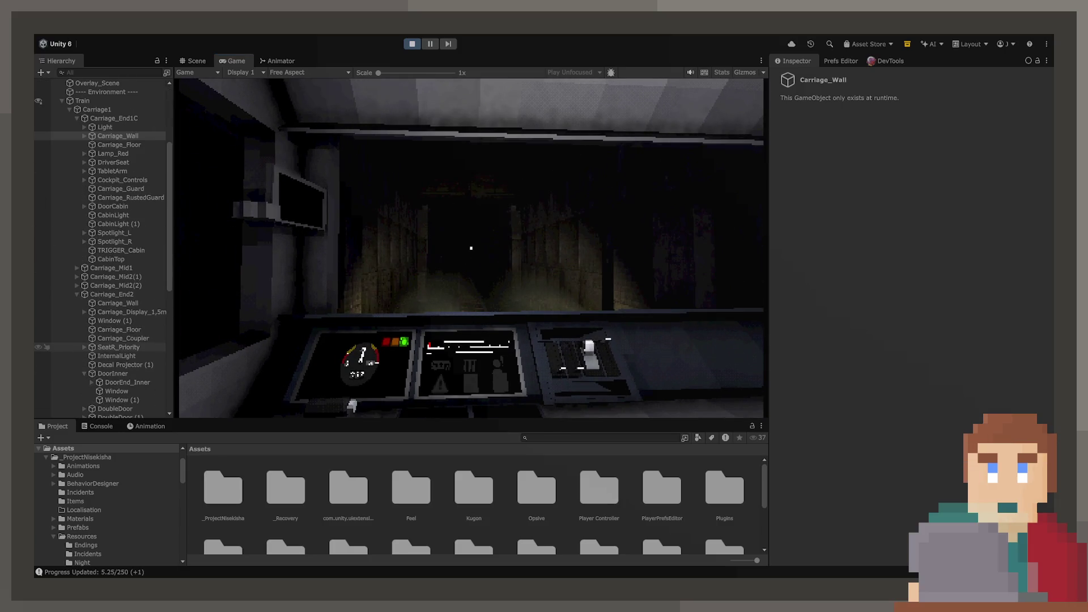
{"action": "scroll", "coordinate": [102, 313], "scroll_direction": "down", "scroll_amount": 2}
{"action": "left_click", "coordinate": [90, 314]}
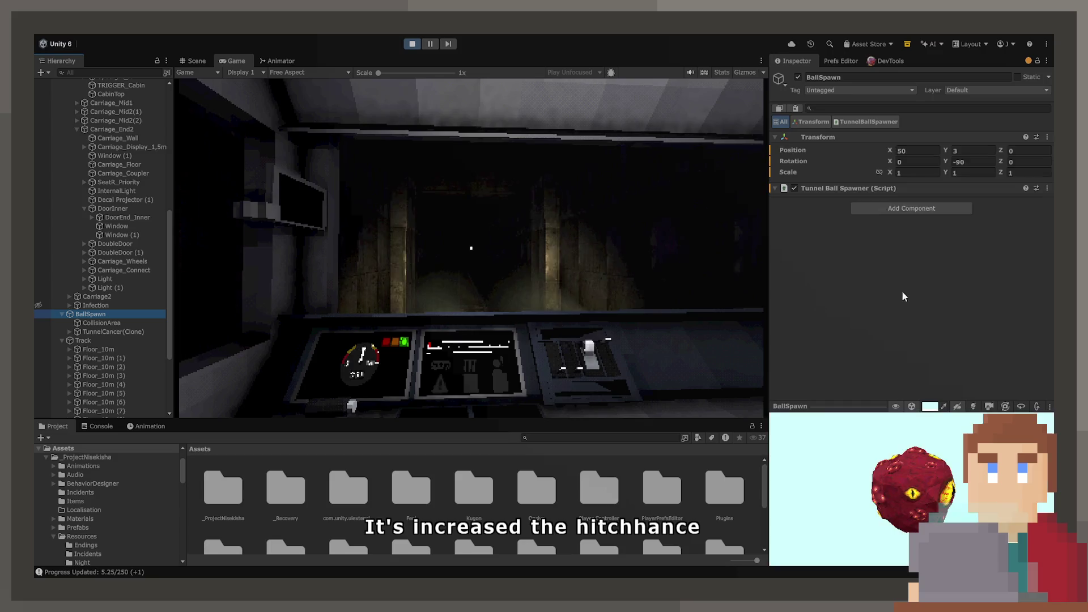
{"action": "left_click_drag", "start_coordinate": [925, 233], "coordinate": [1026, 233]}
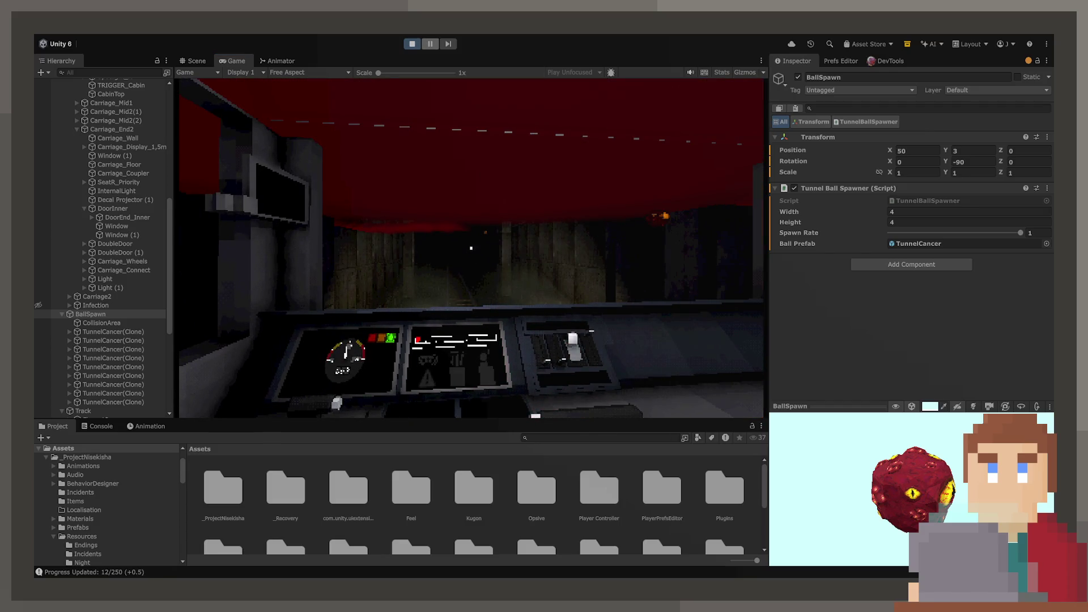
{"action": "left_click", "coordinate": [196, 63]}
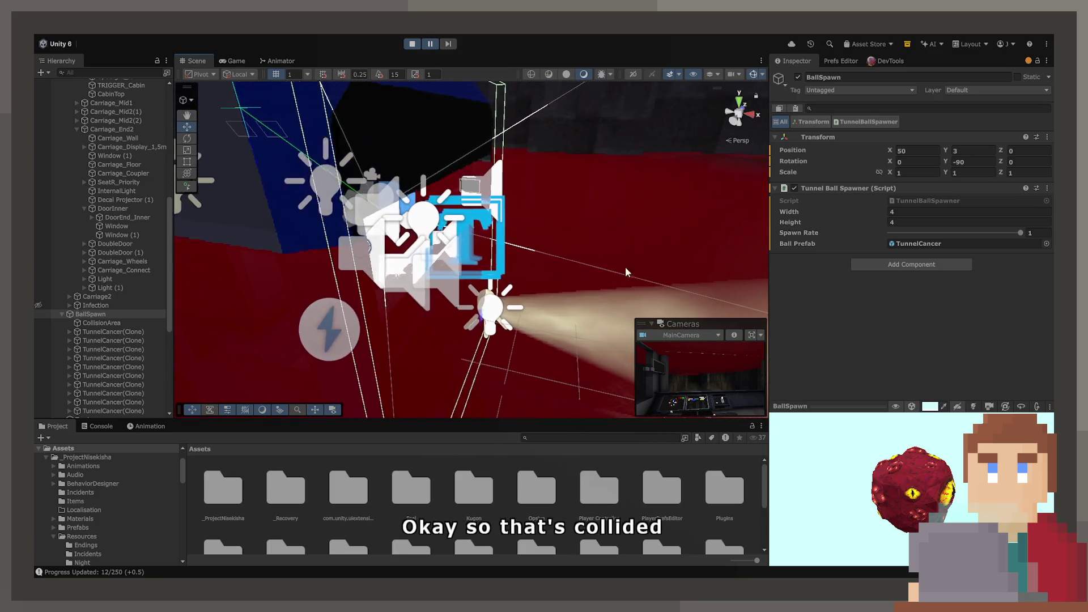
Select the VFX_Blood_Impact(Clone) and fly the Scene camera over to inspect it
{"action": "scroll", "coordinate": [146, 352], "scroll_direction": "down", "scroll_amount": 6}
{"action": "scroll", "coordinate": [145, 346], "scroll_direction": "down", "scroll_amount": 3}
{"action": "left_click", "coordinate": [131, 405]}
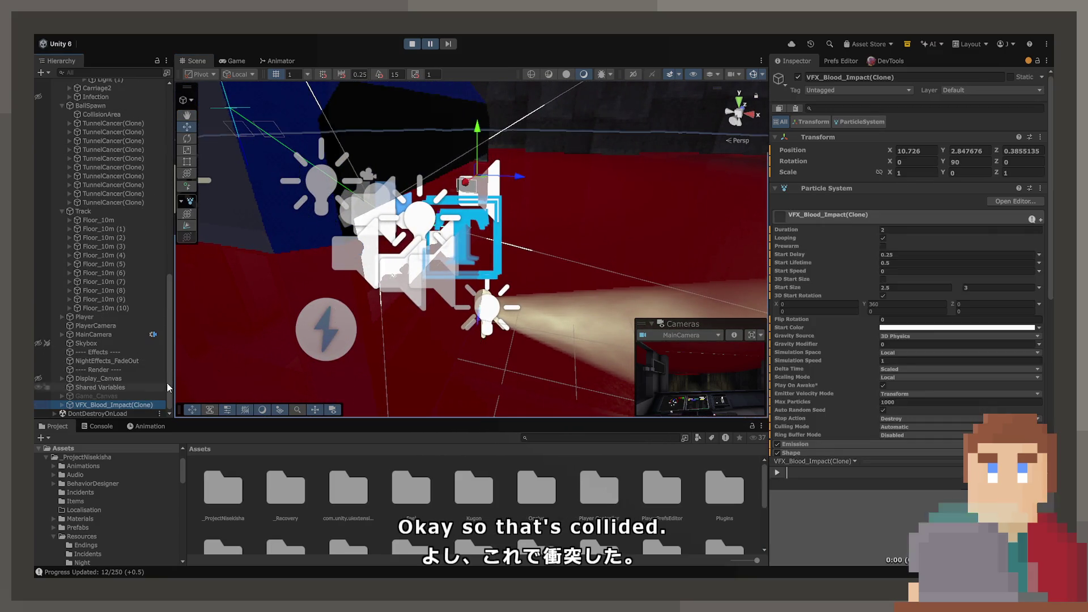
{"action": "key", "text": "a"}
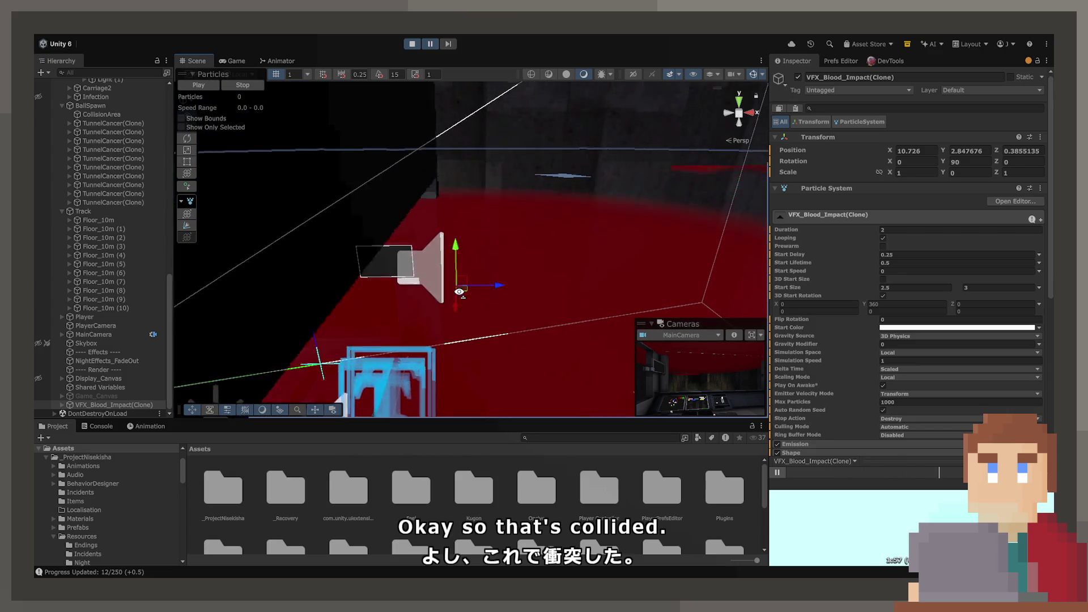
{"action": "key", "text": "d"}
{"action": "key", "text": "a"}
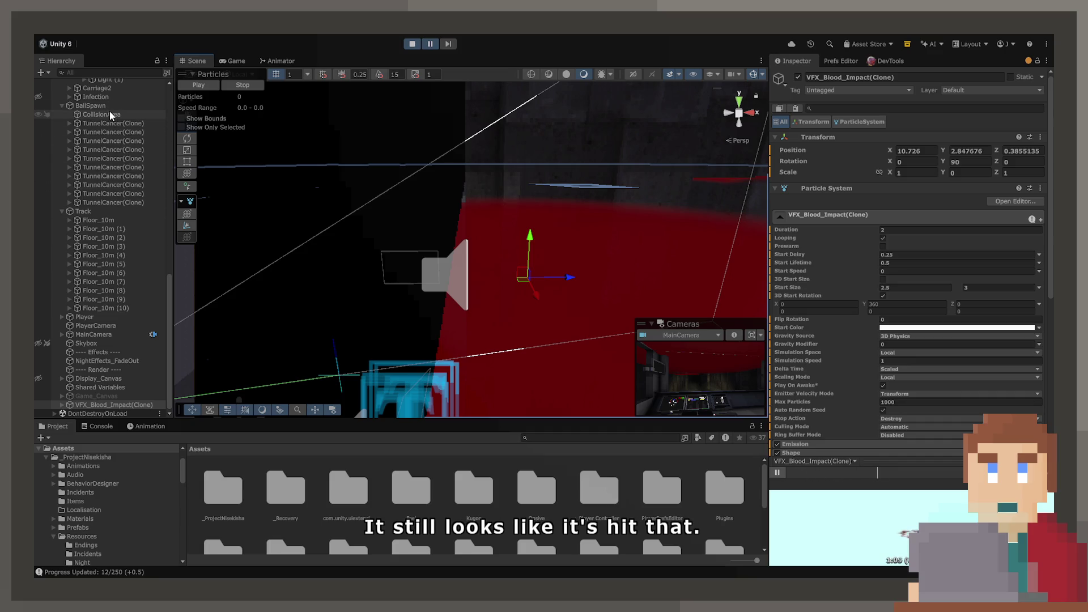
Check the CollisionArea trigger's settings, then stop and restart play mode
{"action": "left_click", "coordinate": [110, 112]}
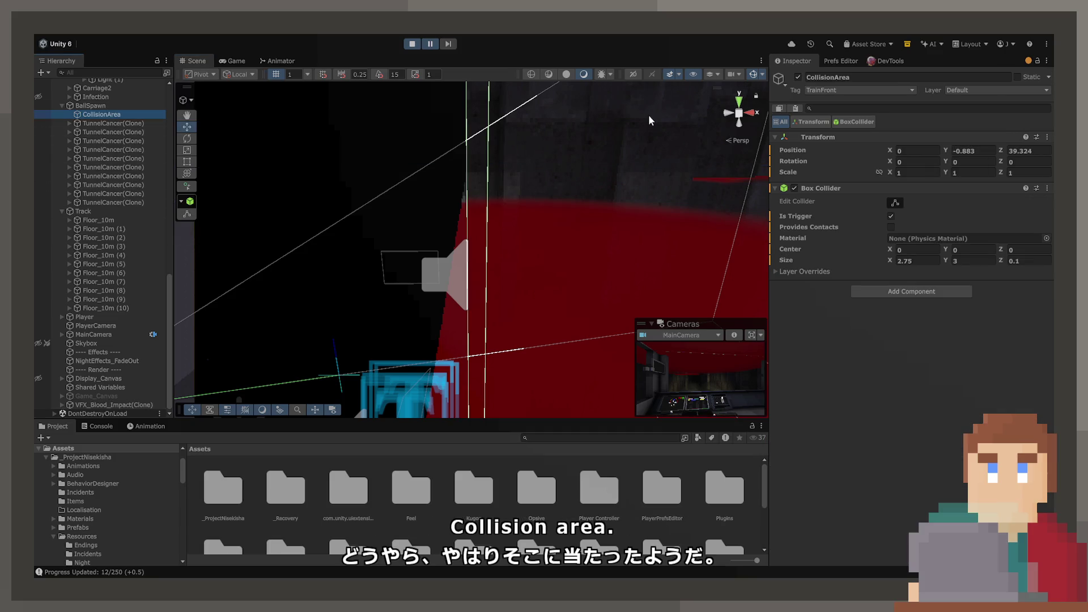
{"action": "left_click", "coordinate": [413, 44]}
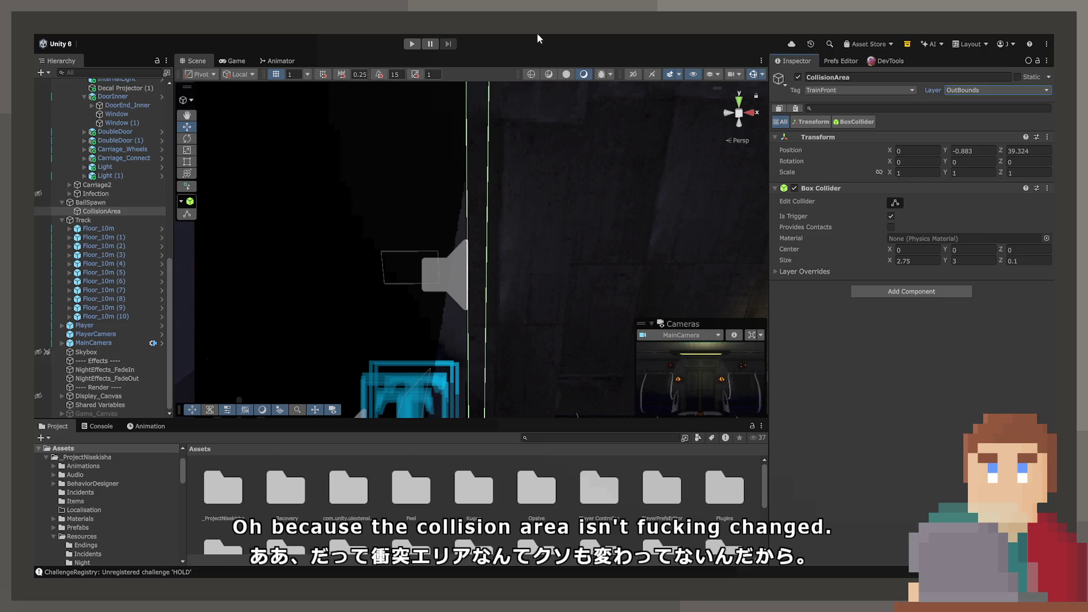
{"action": "left_click", "coordinate": [411, 44]}
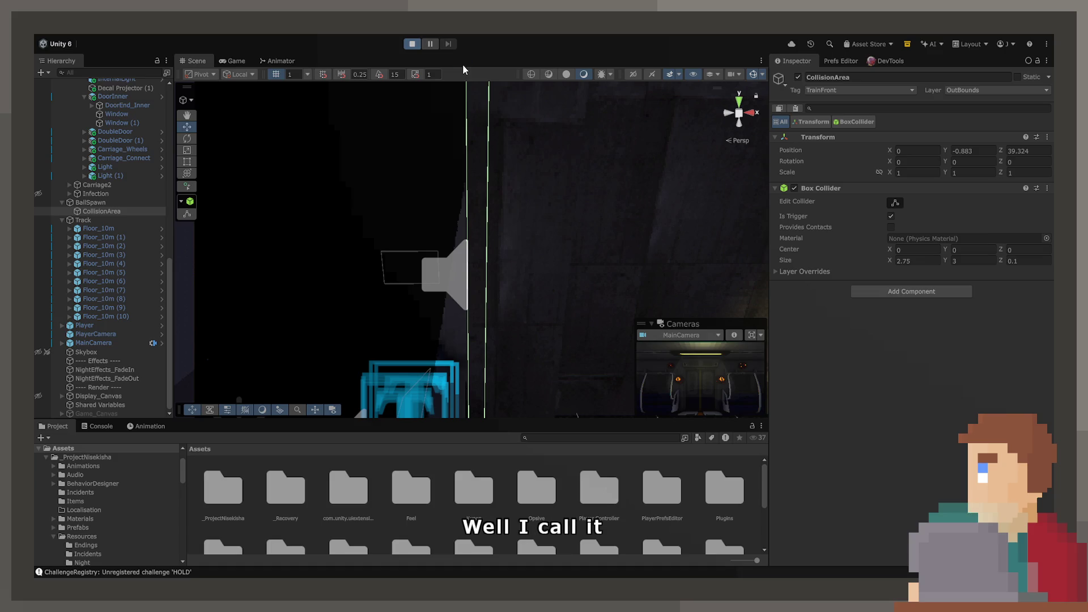
Start the train, watch blood splatter the windshield, then inspect CollisionArea and BallSpawn
{"action": "left_click", "coordinate": [412, 44]}
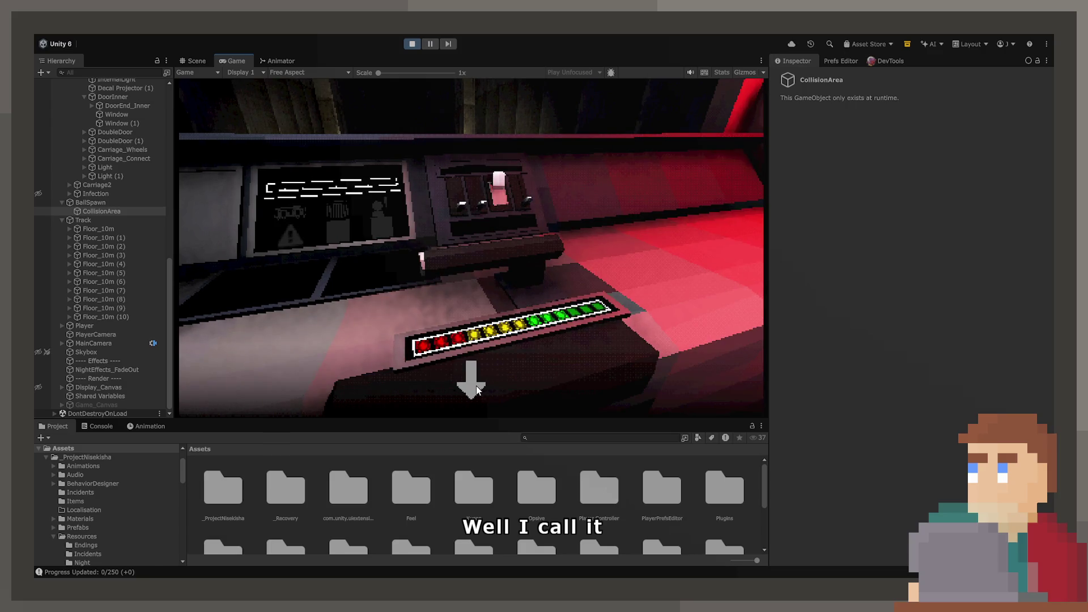
{"action": "left_click", "coordinate": [476, 391]}
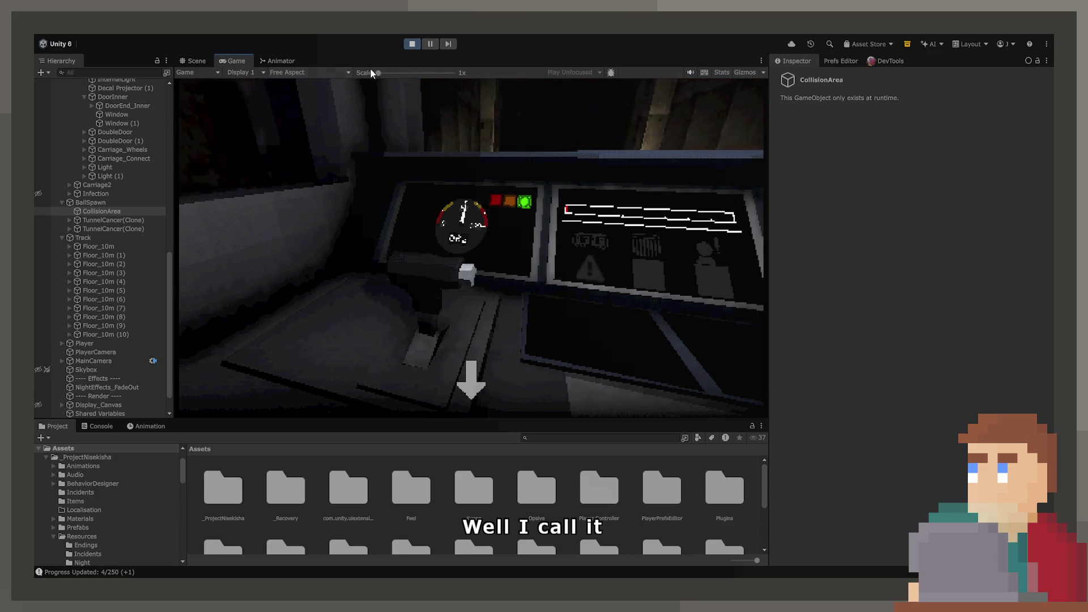
{"action": "left_click", "coordinate": [366, 149]}
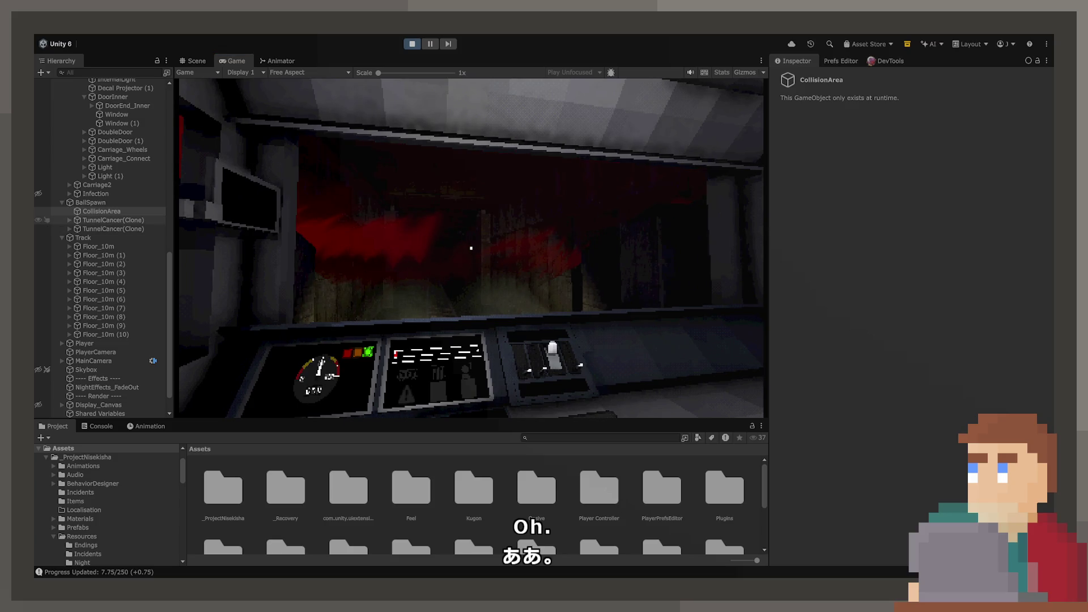
{"action": "left_click", "coordinate": [120, 211]}
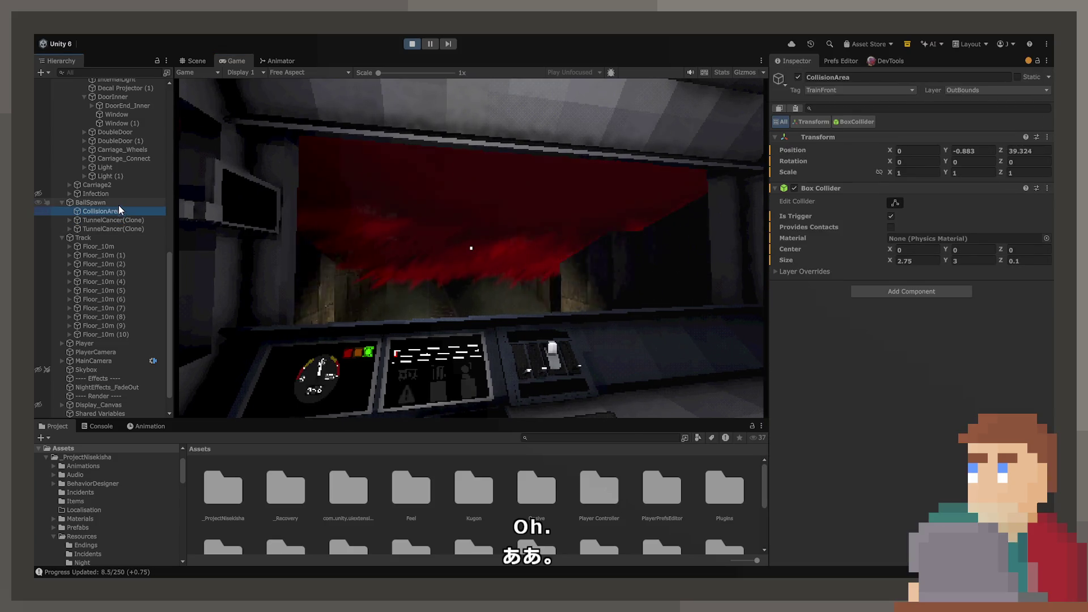
{"action": "left_click", "coordinate": [110, 202]}
In the Scene view, inspect two TunnelCancer clones and the lingering VFX_Blood_Impact clone
{"action": "left_click", "coordinate": [199, 60]}
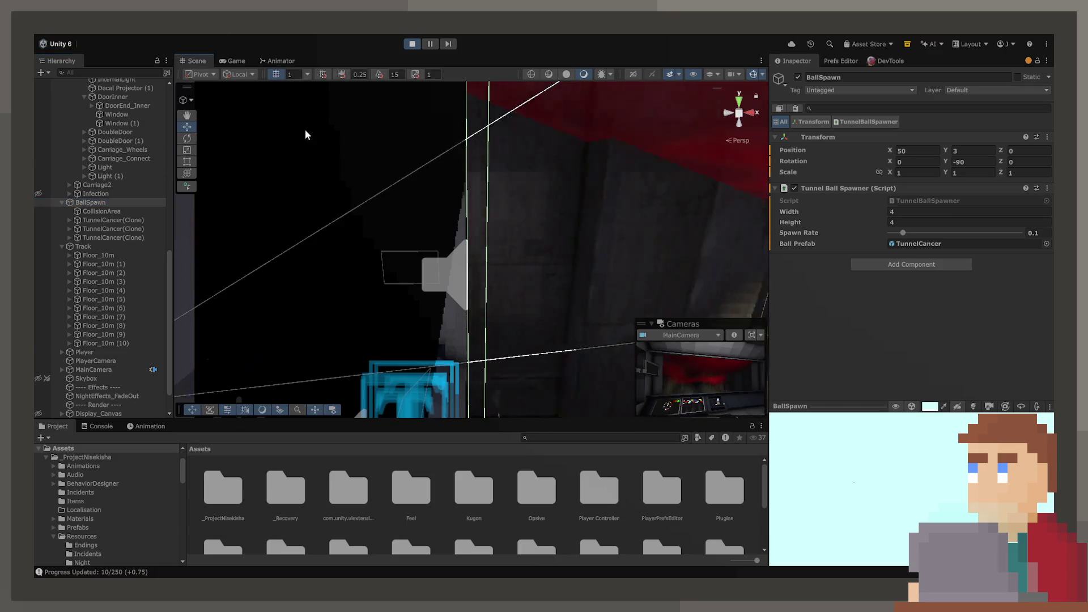
{"action": "mouse_move", "coordinate": [305, 135]}
{"action": "left_mouse_down"}
{"action": "mouse_move", "coordinate": [1077, 158]}
{"action": "mouse_move", "coordinate": [51, 157]}
{"action": "mouse_move", "coordinate": [120, 171]}
{"action": "left_mouse_up"}
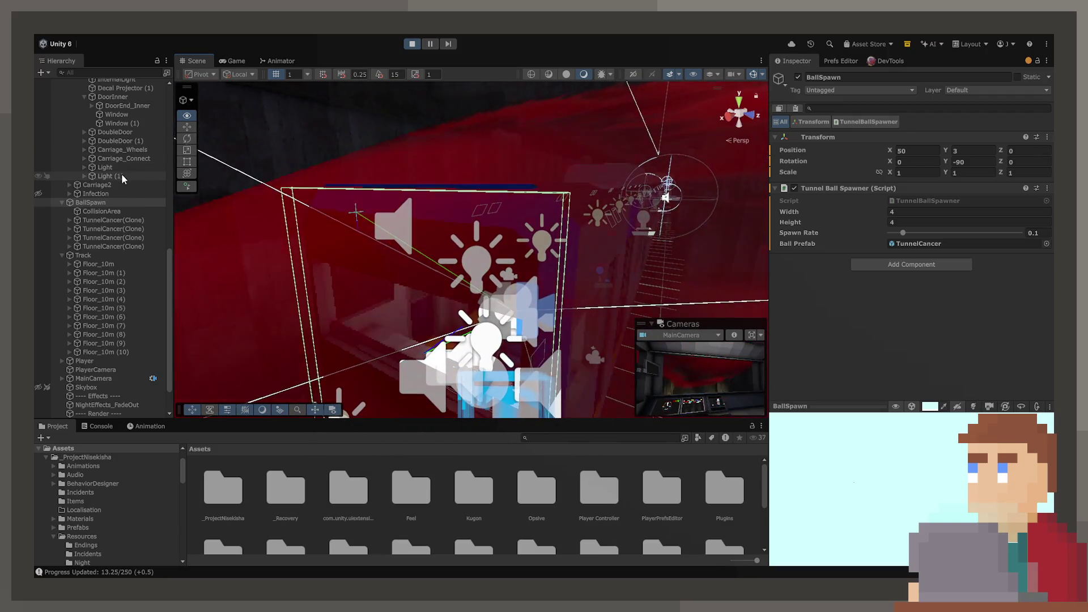
{"action": "left_click", "coordinate": [134, 229]}
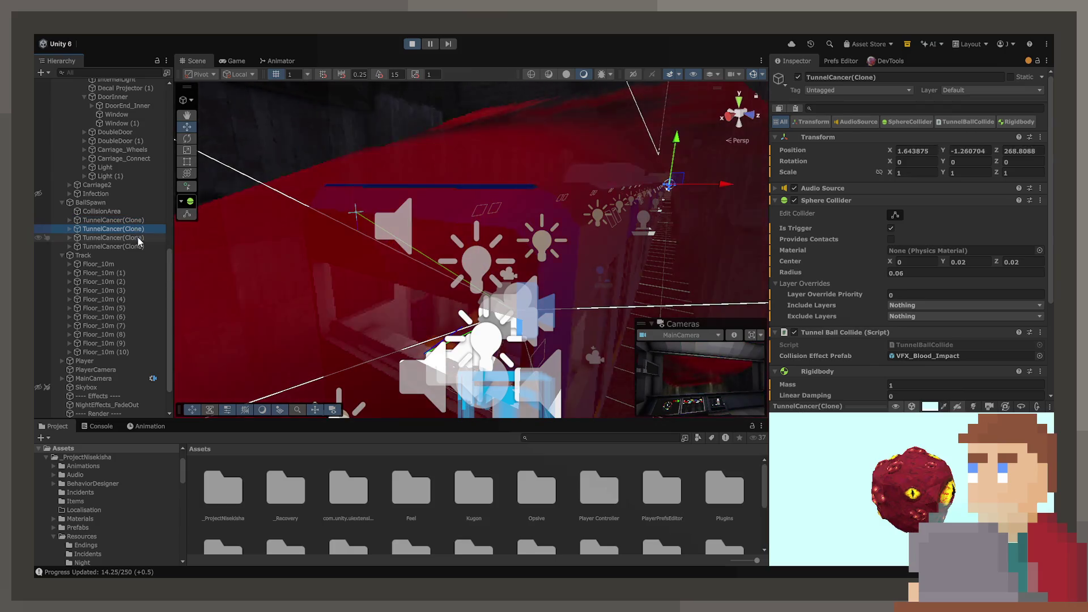
{"action": "left_click", "coordinate": [139, 245]}
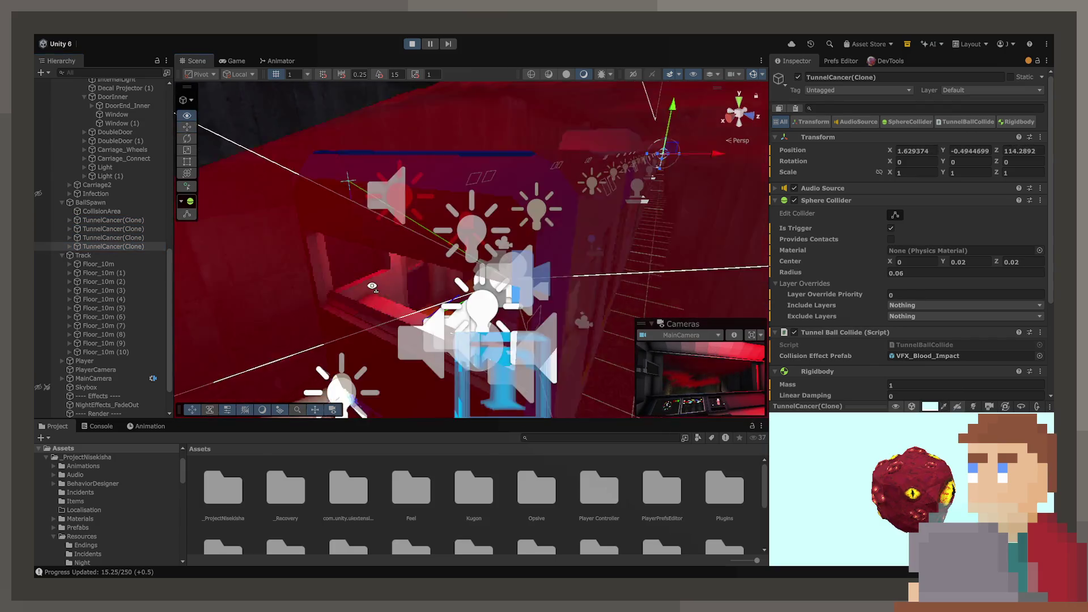
{"action": "scroll", "coordinate": [113, 397], "scroll_direction": "down", "scroll_amount": 2}
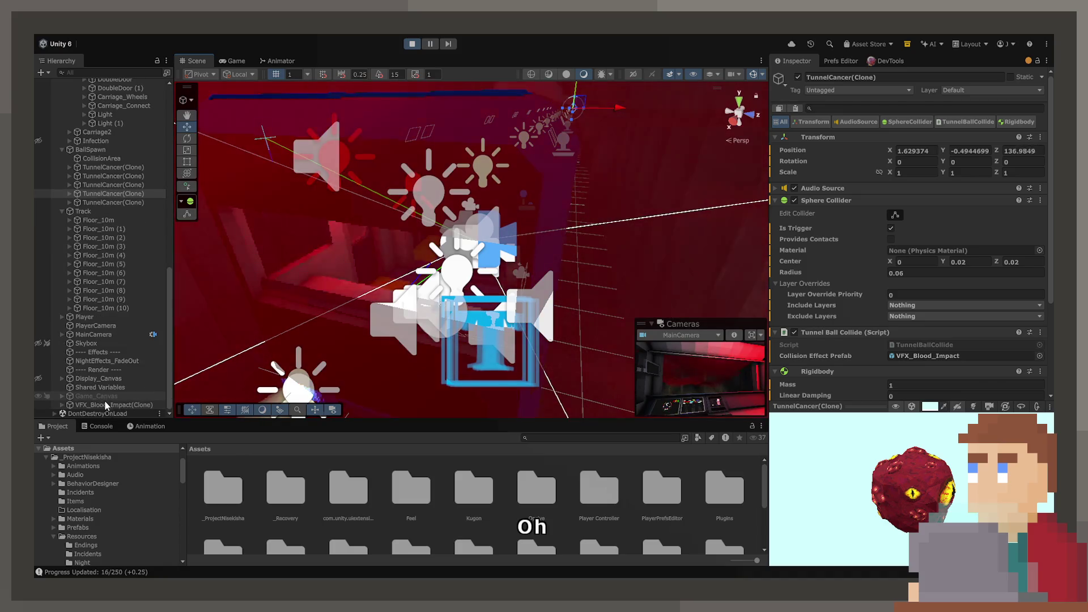
{"action": "left_click", "coordinate": [104, 404]}
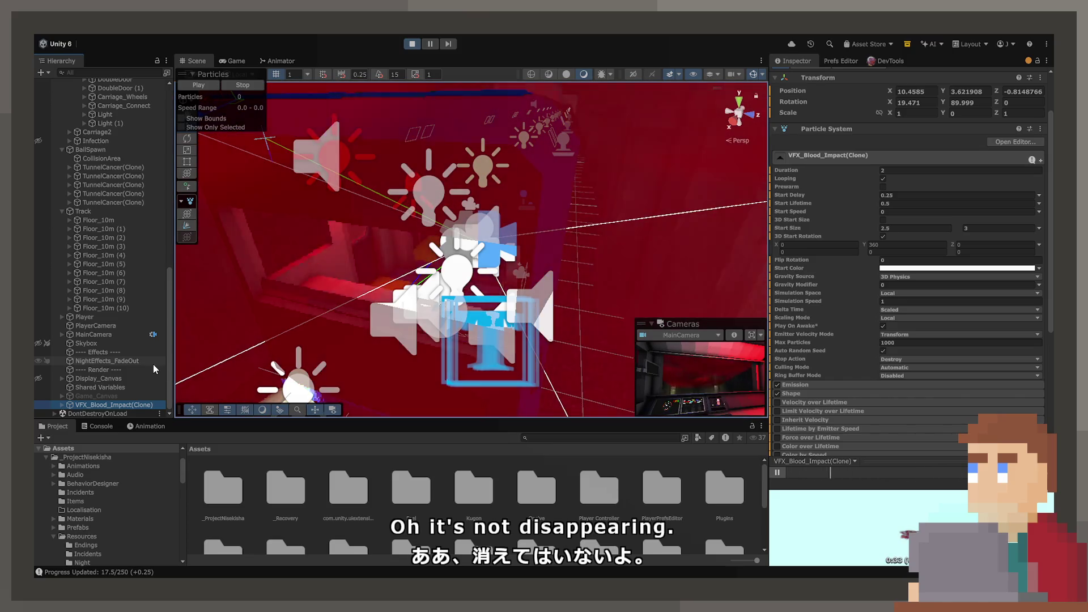
{"action": "mouse_move", "coordinate": [396, 283]}
{"action": "left_mouse_down"}
{"action": "mouse_move", "coordinate": [431, 294]}
{"action": "mouse_move", "coordinate": [399, 229]}
{"action": "mouse_move", "coordinate": [321, 195]}
{"action": "mouse_move", "coordinate": [498, 255]}
{"action": "left_mouse_up"}
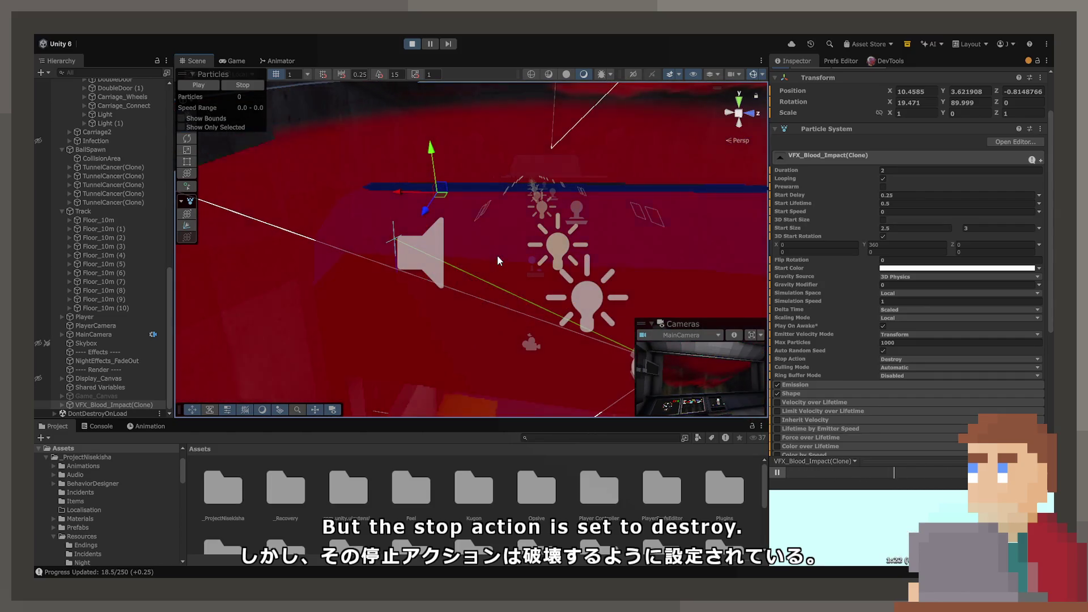
Return to the cab and pull the driving lever down to drive the train
{"action": "left_click", "coordinate": [232, 60]}
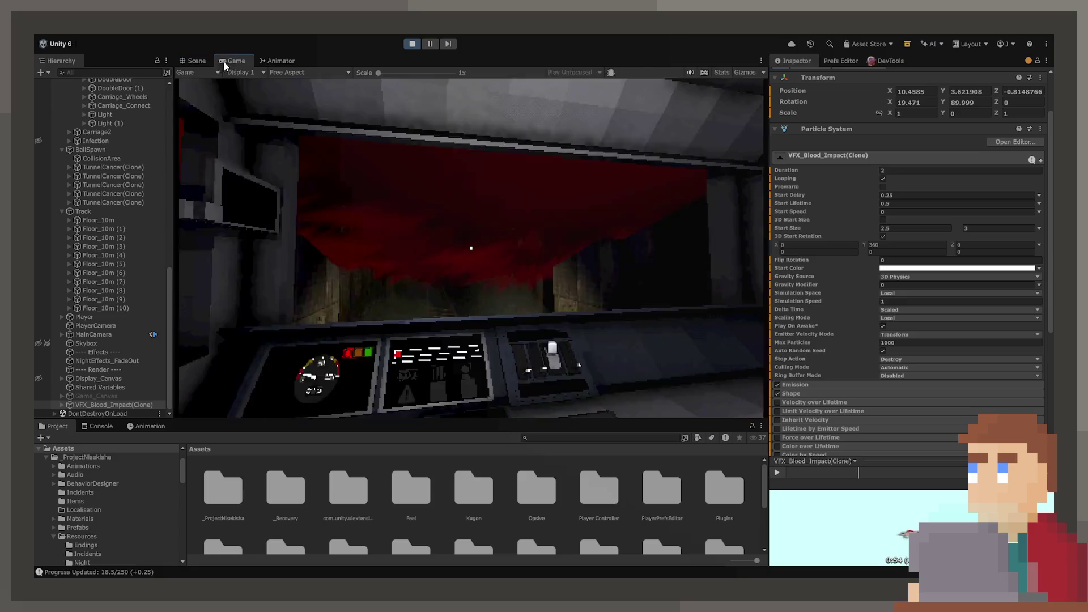
{"action": "left_click", "coordinate": [470, 248]}
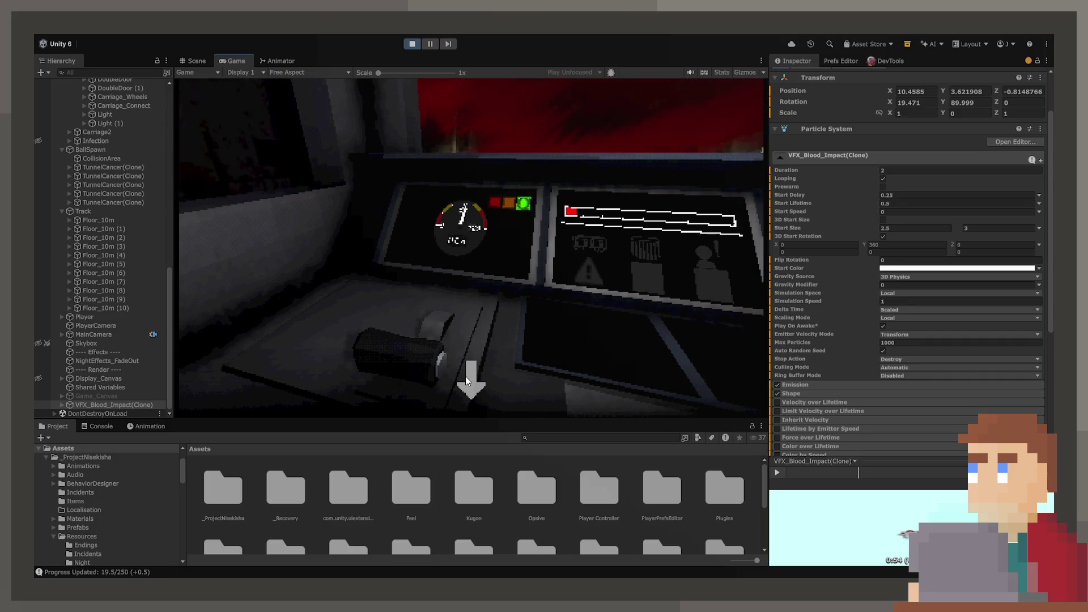
{"action": "left_click_drag", "start_coordinate": [465, 380], "coordinate": [465, 414]}
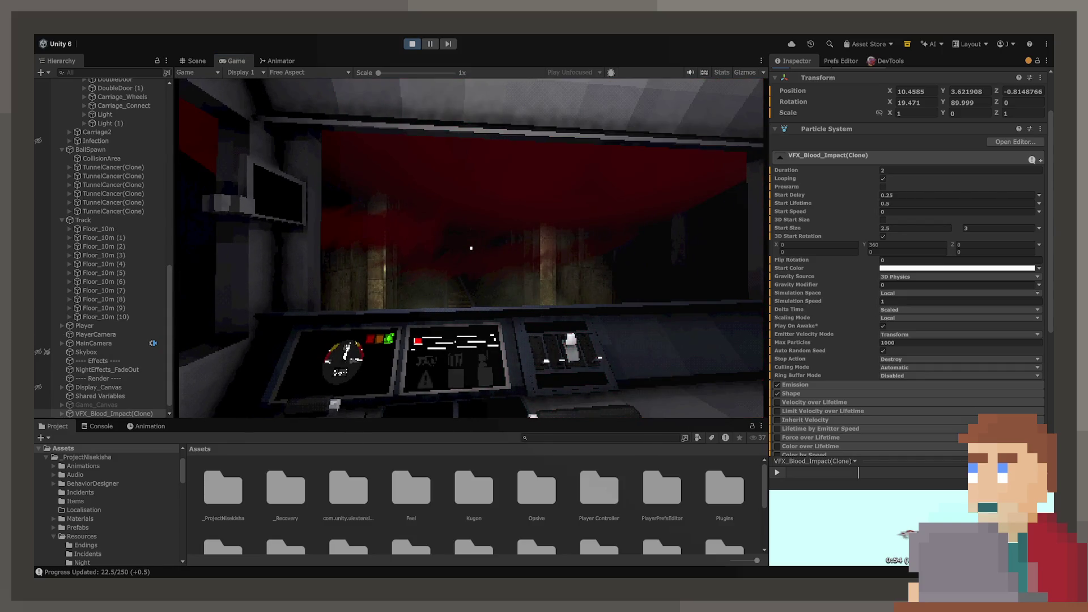
Inspect BallSpawn's Tunnel Ball Spawner settings, then switch to the Scene view
{"action": "left_click", "coordinate": [91, 150]}
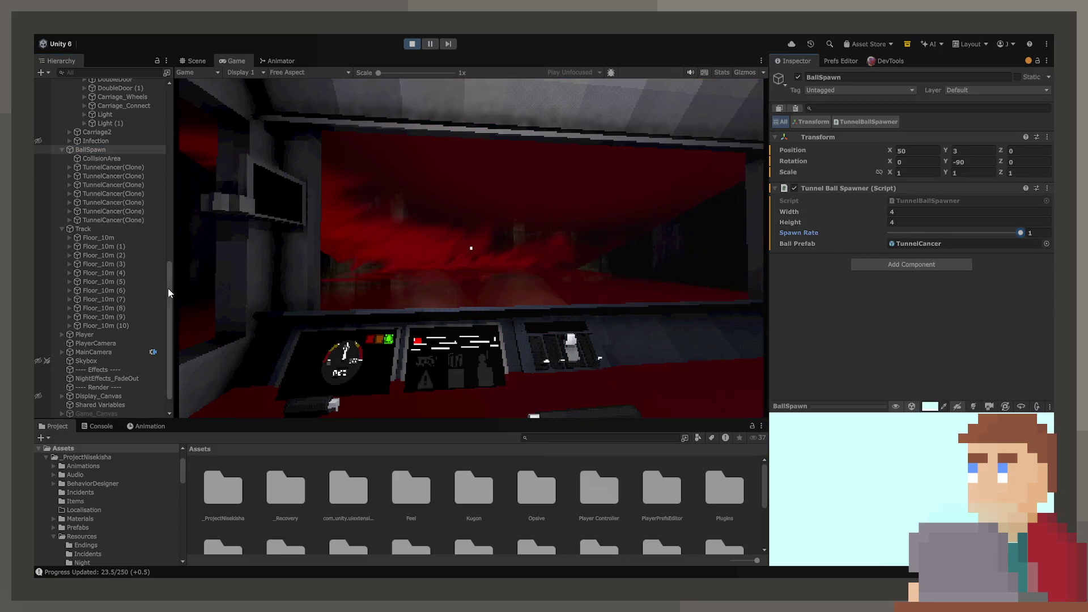
{"action": "scroll", "coordinate": [132, 329], "scroll_direction": "down", "scroll_amount": 2}
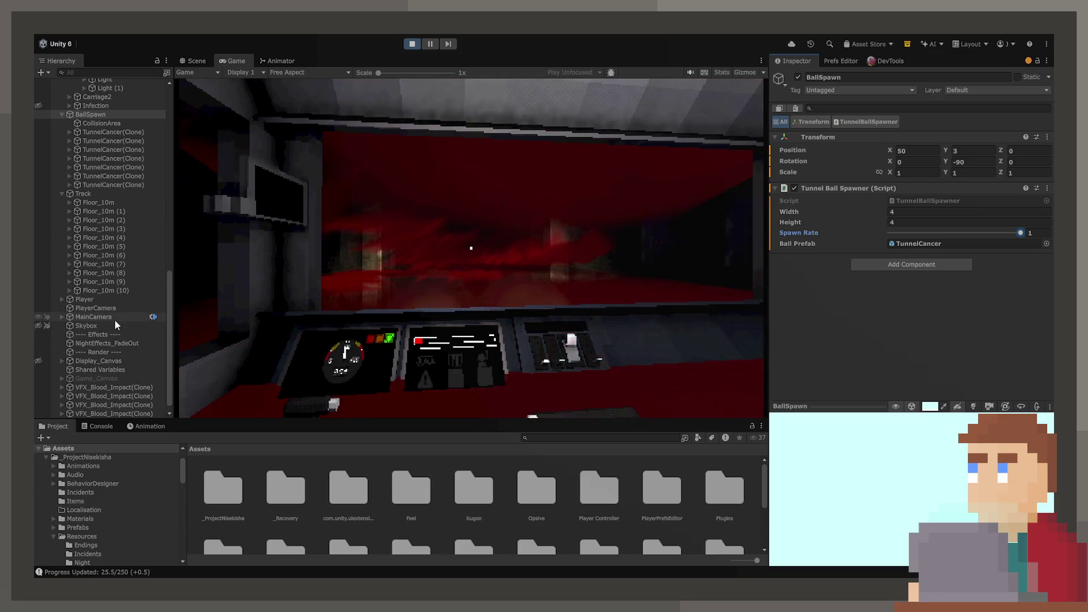
{"action": "left_click", "coordinate": [193, 62]}
Orbit around the carriage, selecting TabletArm, Carriage_Wall and the postImpactMarks effect
{"action": "scroll", "coordinate": [404, 202], "scroll_direction": "up", "scroll_amount": 5}
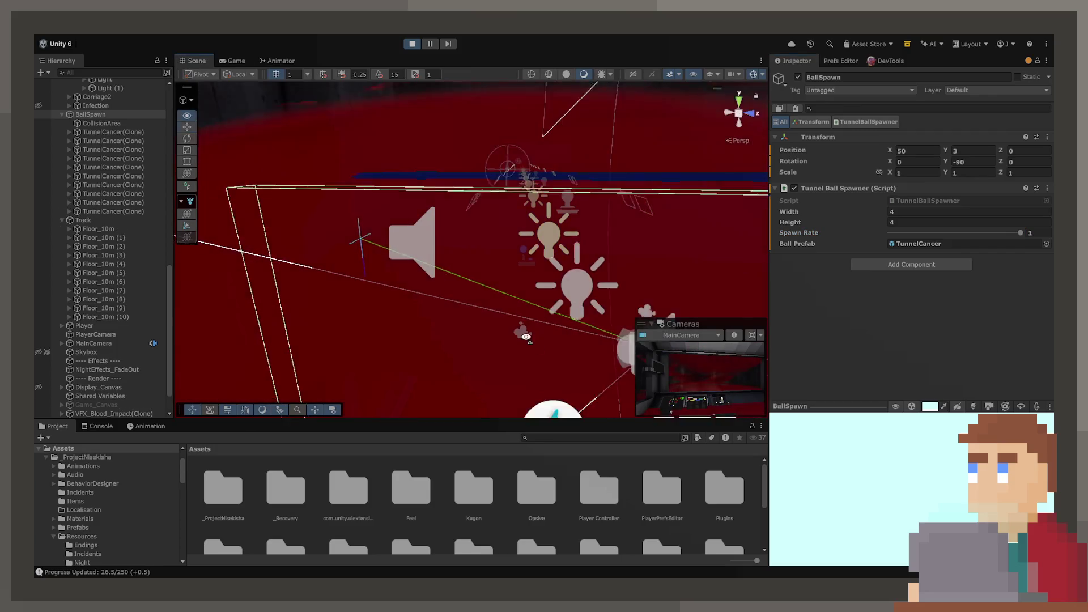
{"action": "mouse_move", "coordinate": [580, 312]}
{"action": "left_mouse_down"}
{"action": "mouse_move", "coordinate": [391, 304]}
{"action": "mouse_move", "coordinate": [324, 264]}
{"action": "mouse_move", "coordinate": [482, 174]}
{"action": "mouse_move", "coordinate": [496, 196]}
{"action": "left_mouse_up"}
{"action": "left_click", "coordinate": [498, 199]}
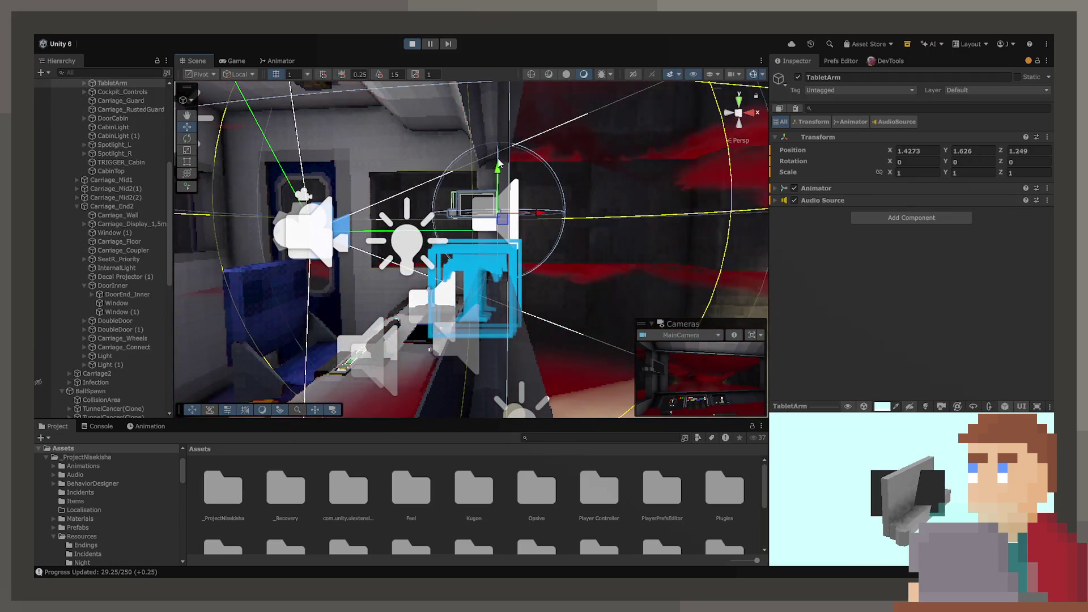
{"action": "left_click", "coordinate": [499, 127]}
{"action": "mouse_move", "coordinate": [499, 127]}
{"action": "left_mouse_down"}
{"action": "mouse_move", "coordinate": [516, 166]}
{"action": "mouse_move", "coordinate": [458, 287]}
{"action": "mouse_move", "coordinate": [355, 290]}
{"action": "mouse_move", "coordinate": [505, 272]}
{"action": "mouse_move", "coordinate": [453, 305]}
{"action": "mouse_move", "coordinate": [297, 212]}
{"action": "mouse_move", "coordinate": [264, 208]}
{"action": "mouse_move", "coordinate": [420, 291]}
{"action": "mouse_move", "coordinate": [337, 283]}
{"action": "mouse_move", "coordinate": [291, 171]}
{"action": "left_mouse_up"}
{"action": "left_click", "coordinate": [453, 306]}
{"action": "scroll", "coordinate": [447, 300], "scroll_direction": "up", "scroll_amount": 5}
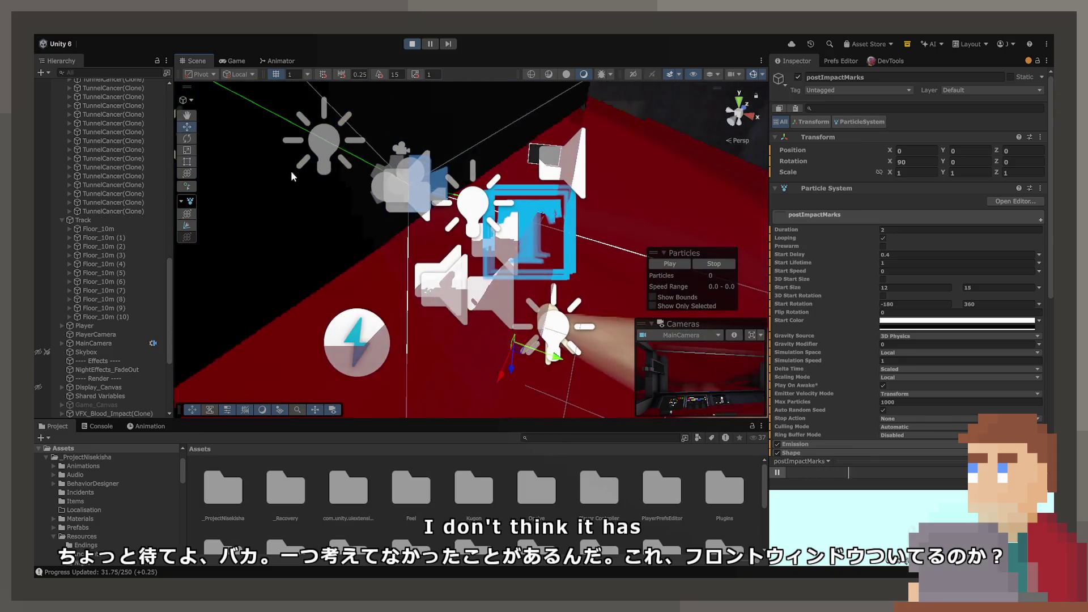
{"action": "scroll", "coordinate": [108, 362], "scroll_direction": "down", "scroll_amount": 6}
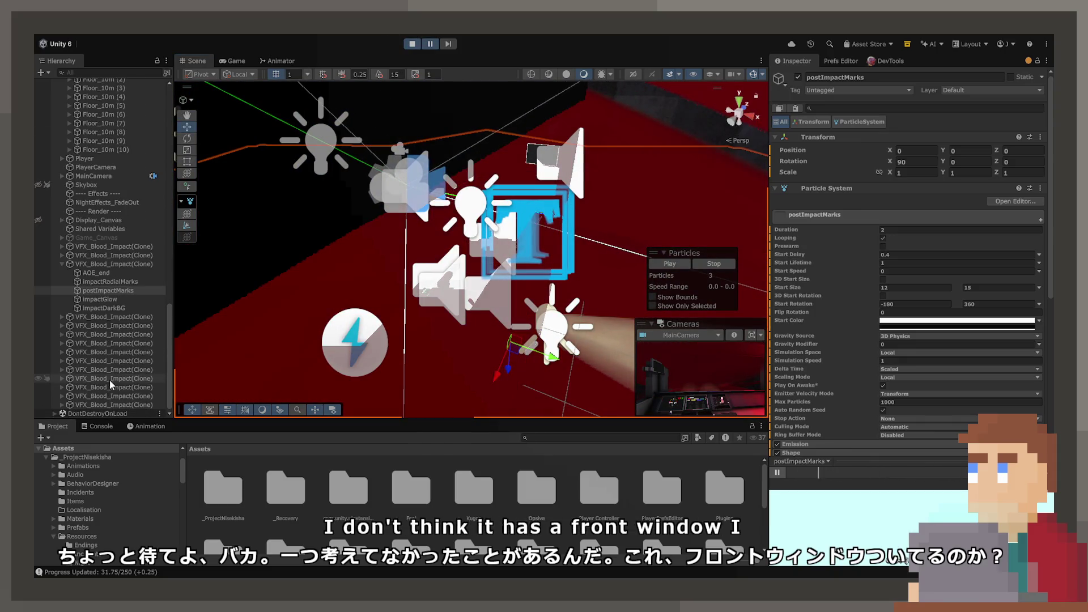
Select the VFX_Blood_Impact clones and frame one to see where impacts appear
{"action": "left_click", "coordinate": [120, 381]}
{"action": "left_click", "coordinate": [127, 322], "text": "shift"}
{"action": "left_click", "coordinate": [127, 317], "text": "shift"}
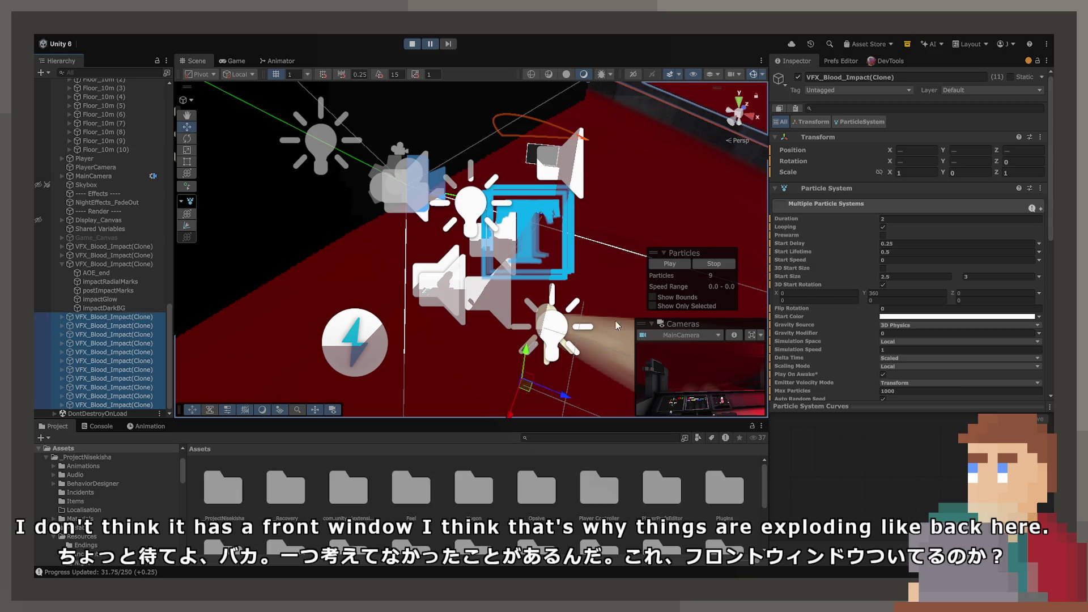
{"action": "mouse_move", "coordinate": [397, 255]}
{"action": "left_mouse_down"}
{"action": "mouse_move", "coordinate": [630, 307]}
{"action": "mouse_move", "coordinate": [410, 257]}
{"action": "mouse_move", "coordinate": [272, 301]}
{"action": "left_mouse_up"}
{"action": "left_click", "coordinate": [140, 321]}
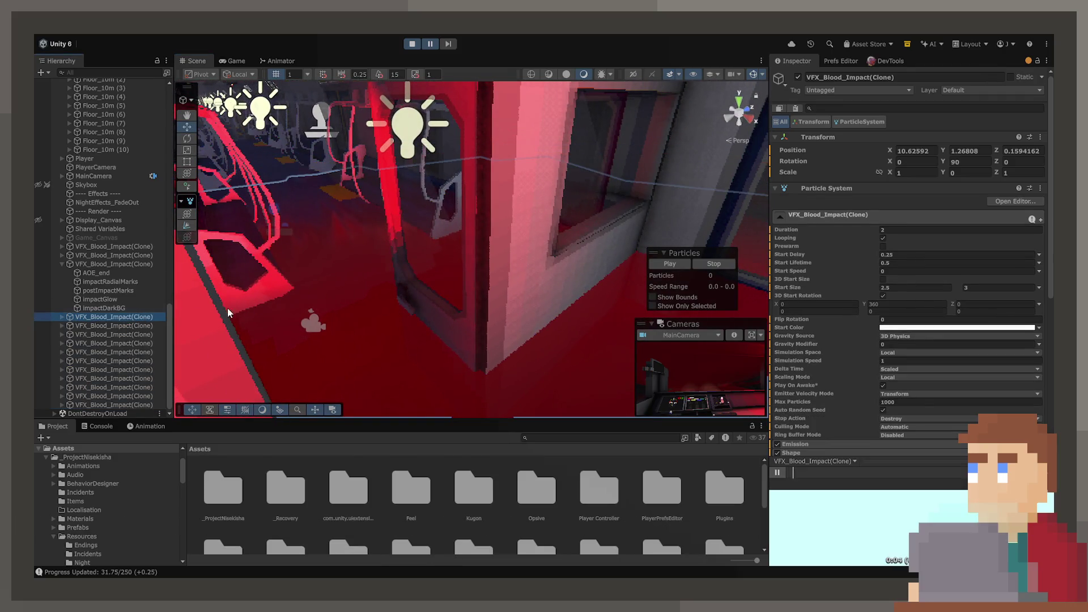
{"action": "key", "text": "Down"}
{"action": "key", "text": "Down"}
{"action": "key", "text": "Down"}
{"action": "key", "text": "Down"}
{"action": "key", "text": "Down"}
{"action": "key", "text": "Down"}
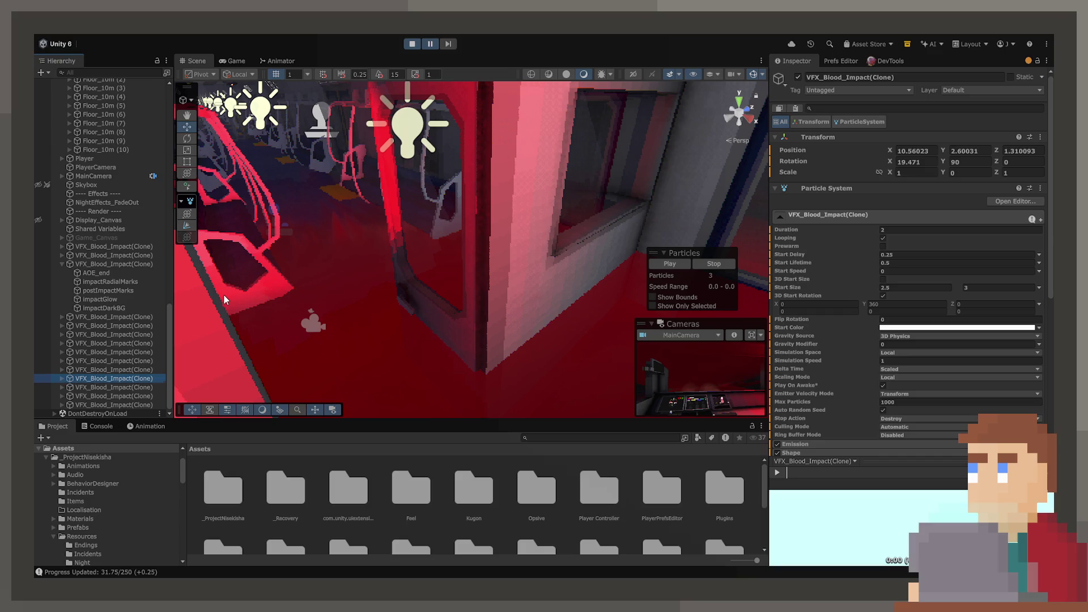
{"action": "key", "text": "f"}
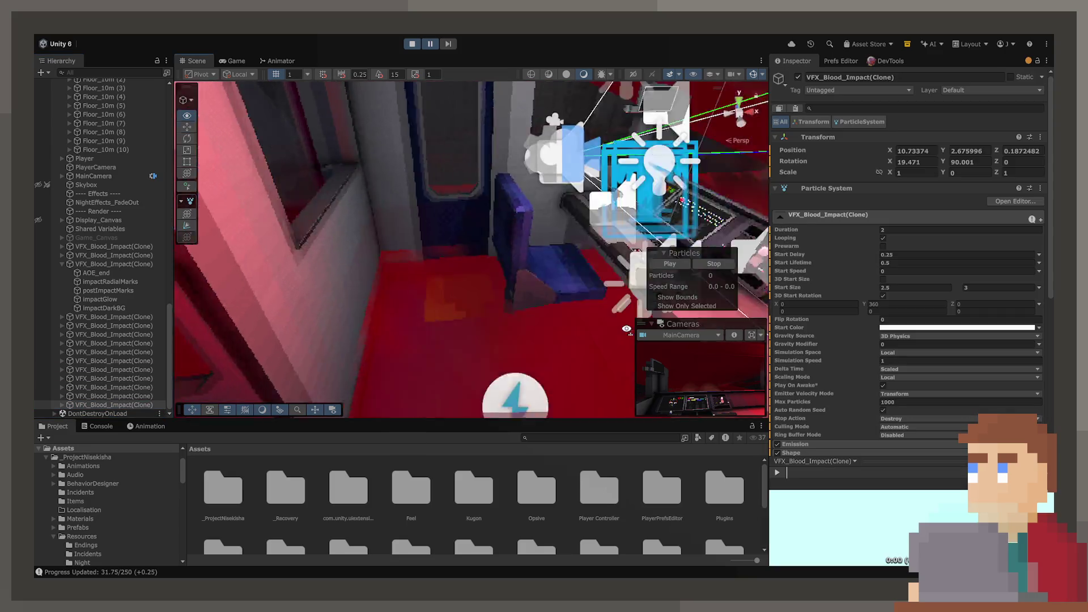
Orbit around further blood impact clones, then stop the game and open the collision script
{"action": "mouse_move", "coordinate": [210, 296]}
{"action": "left_mouse_down"}
{"action": "mouse_move", "coordinate": [691, 302]}
{"action": "mouse_move", "coordinate": [487, 251]}
{"action": "mouse_move", "coordinate": [55, 373]}
{"action": "left_mouse_up"}
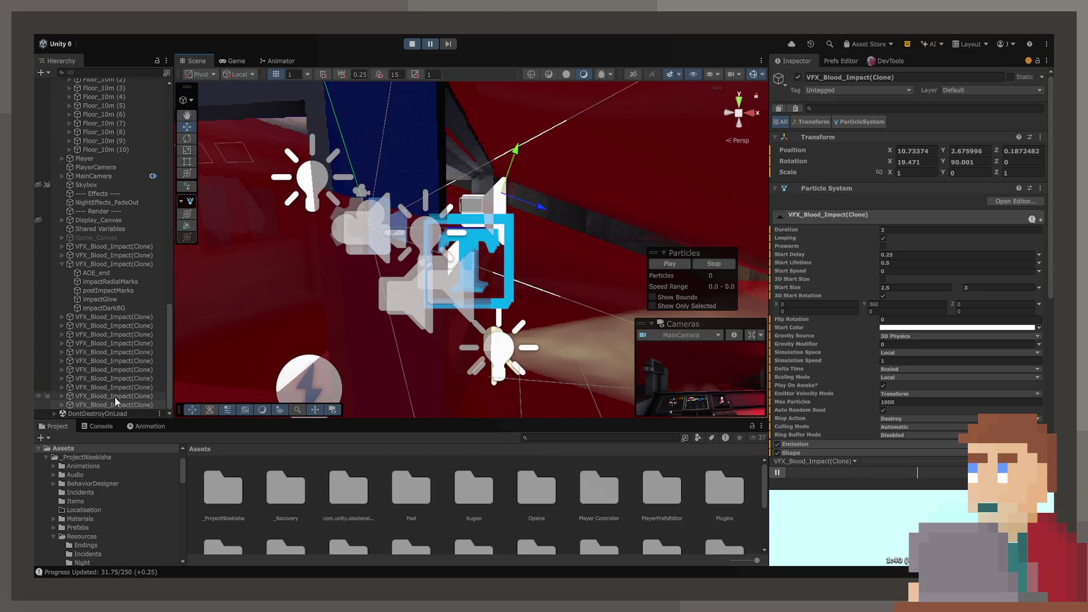
{"action": "key", "text": "Up"}
{"action": "key", "text": "Up"}
{"action": "key", "text": "Up"}
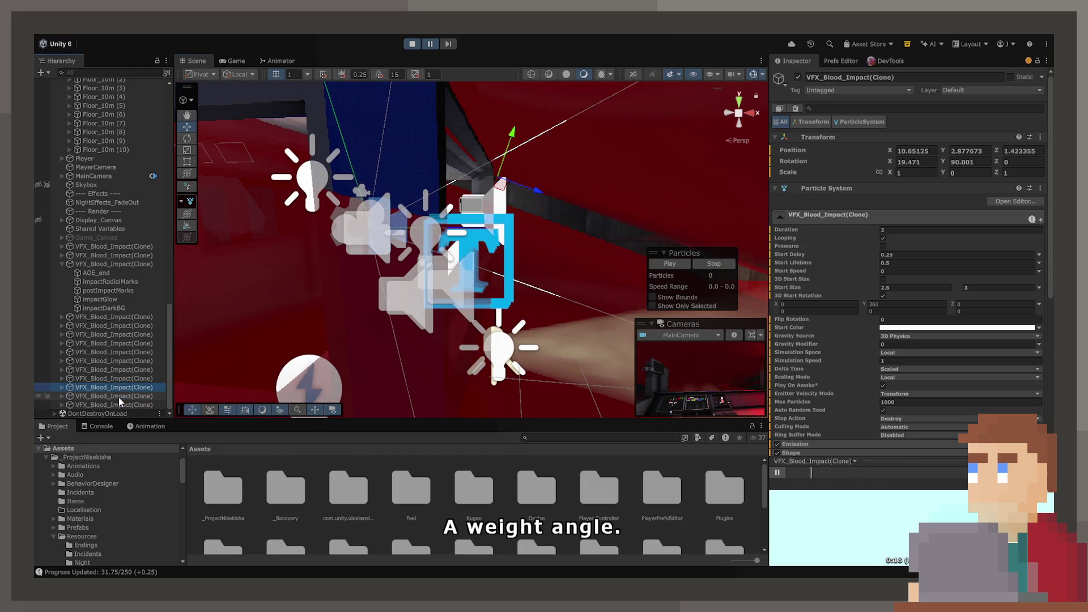
{"action": "key", "text": "Up"}
{"action": "key", "text": "Up"}
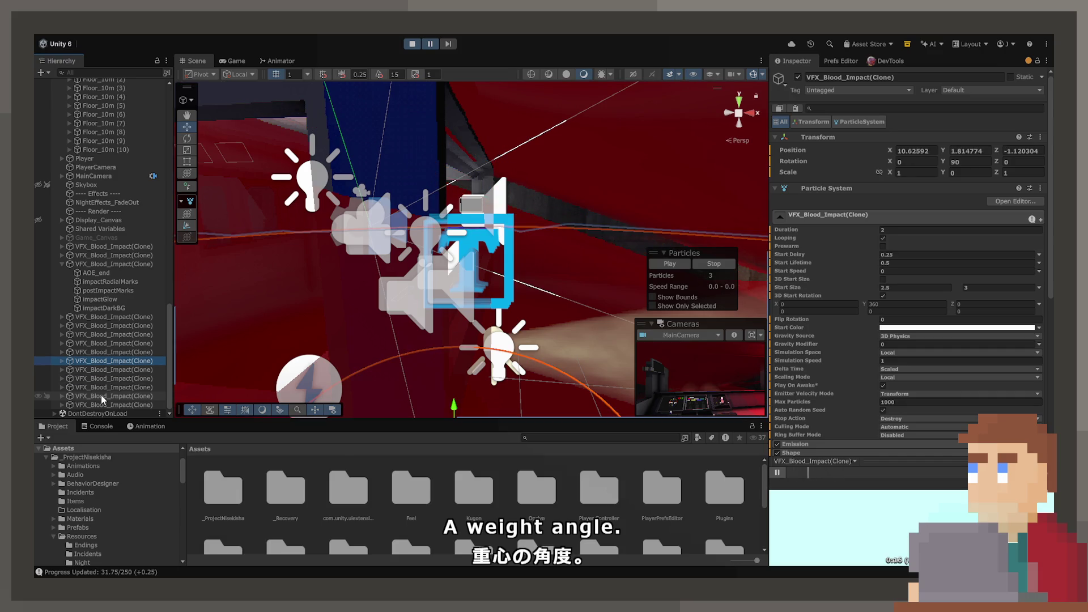
{"action": "left_click_drag", "start_coordinate": [425, 289], "coordinate": [363, 295]}
{"action": "left_click", "coordinate": [413, 44]}
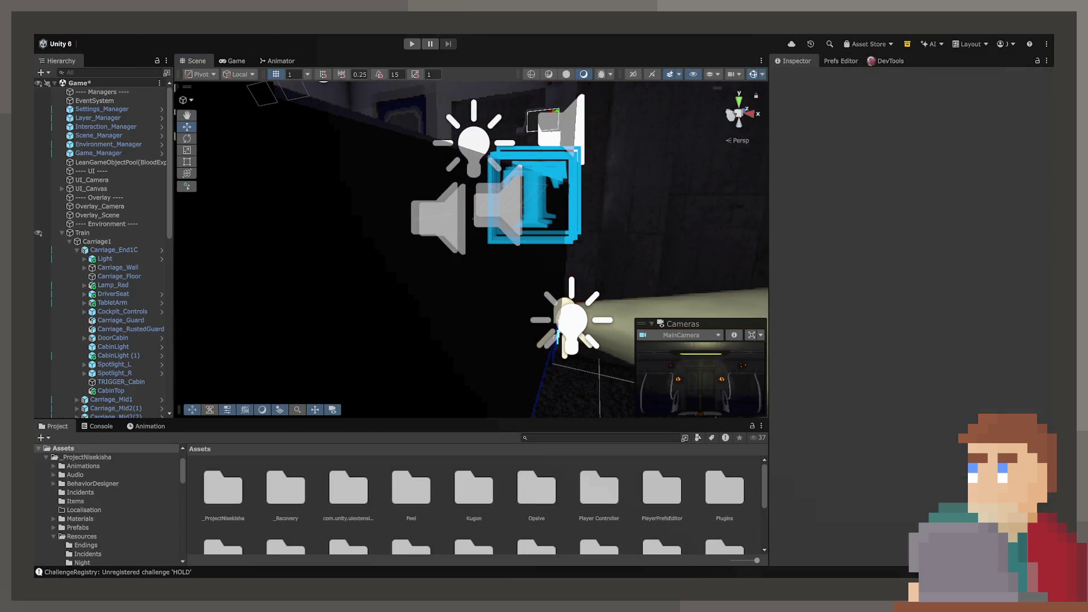
{"action": "key", "text": "alt+Tab"}
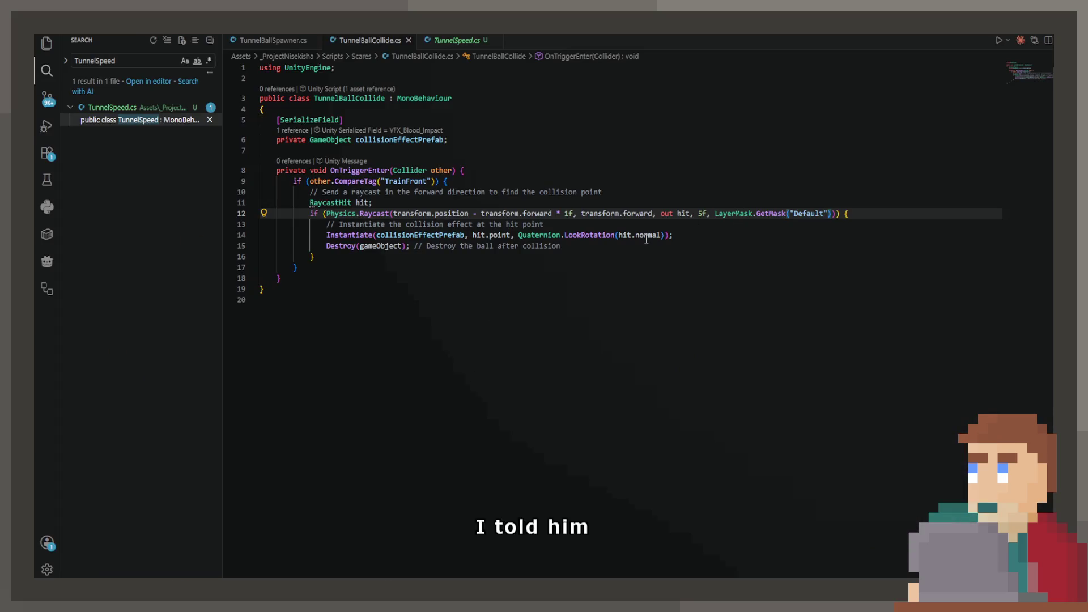
Delete Quaternion.LookRotation(hit.normal) from the Instantiate call on line 14
{"action": "left_click_drag", "start_coordinate": [701, 234], "coordinate": [664, 238]}
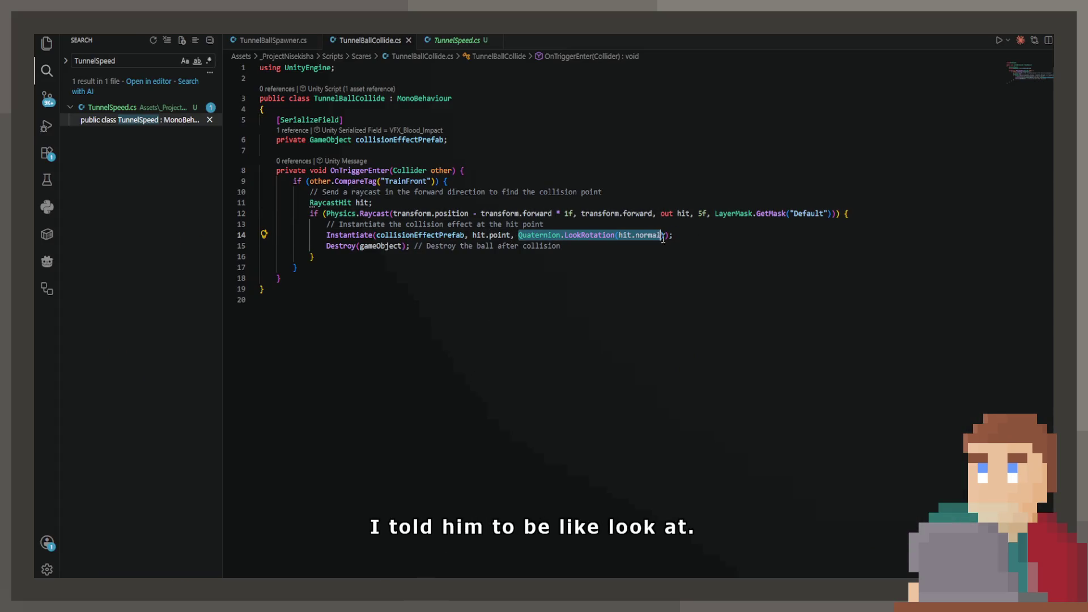
{"action": "key", "text": "BackSpace"}
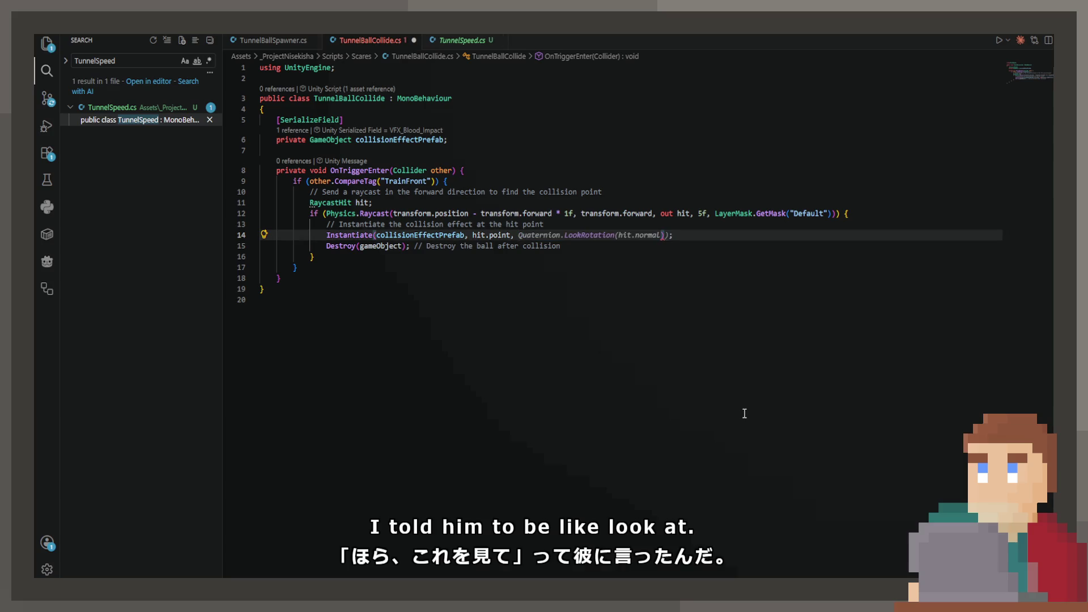
{"action": "key", "text": "Escape"}
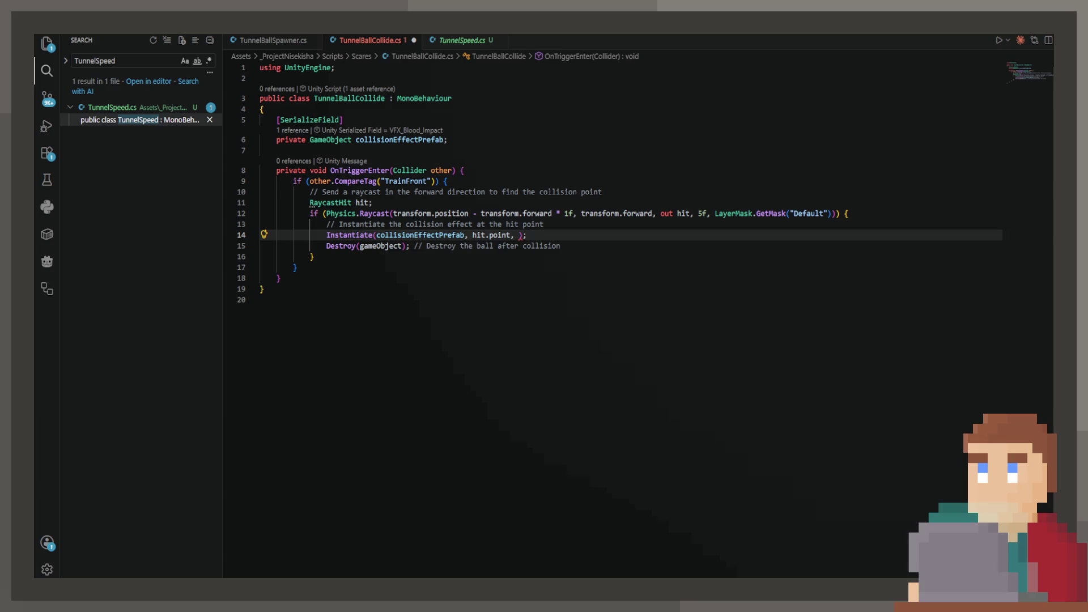
Add an effectRotation line using Quaternion.FromToRotation(Vector3.up, hit.normal) below the comment
{"action": "left_click", "coordinate": [548, 213]}
{"action": "left_click", "coordinate": [548, 224]}
{"action": "key", "text": "Return"}
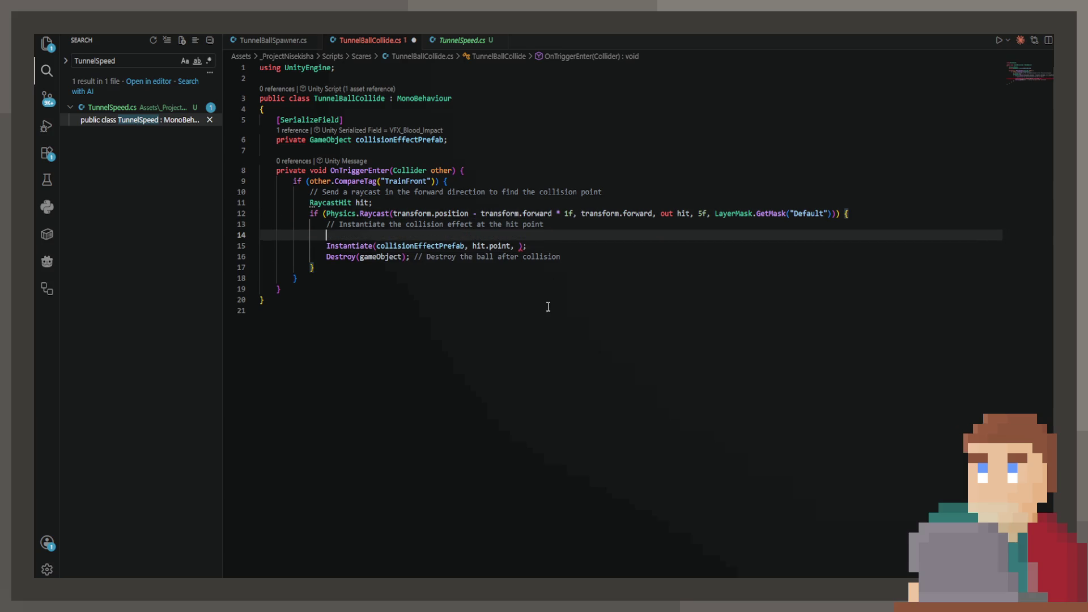
{"action": "type", "text": "Quat"}
{"action": "key", "text": "Tab"}
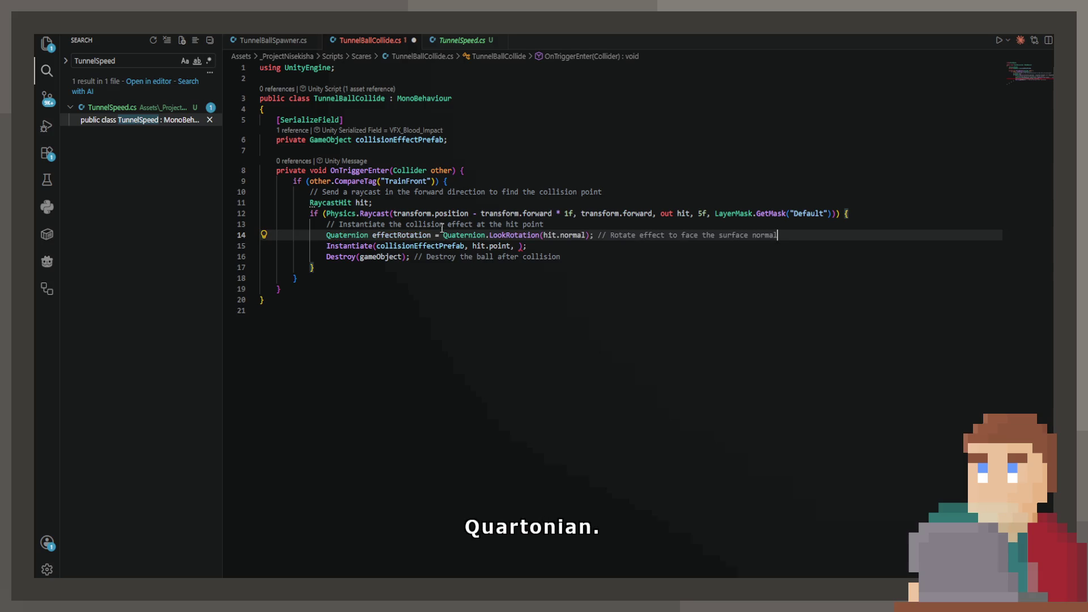
{"action": "left_click_drag", "start_coordinate": [443, 235], "coordinate": [911, 239]}
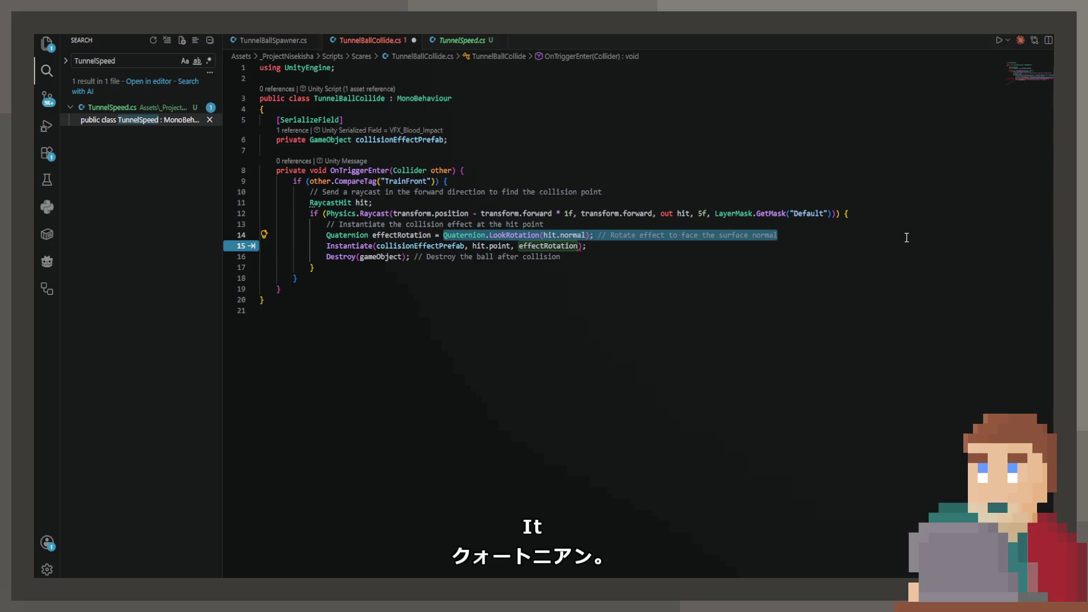
{"action": "type", "text": "Quaternion effectRotation = Quate"}
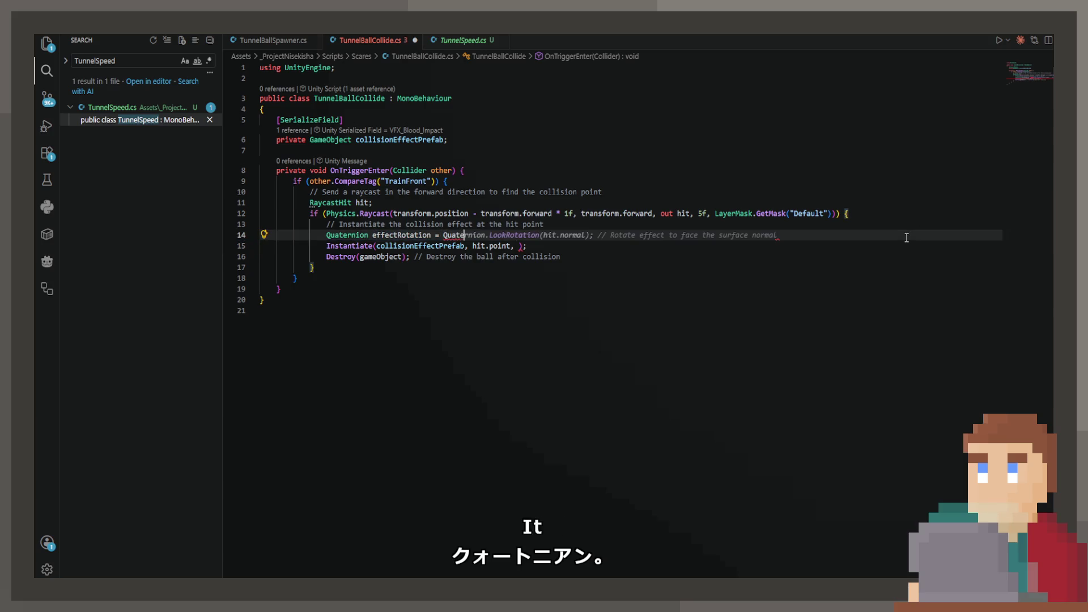
{"action": "type", "text": "rnion.Fro"}
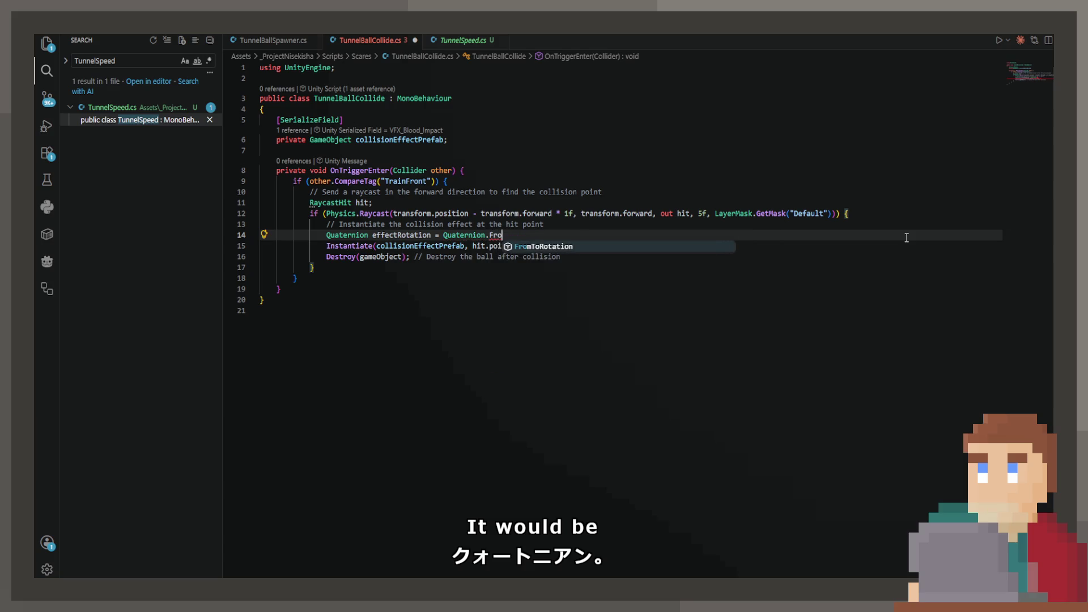
{"action": "key", "text": "Tab"}
Pass effectRotation into Instantiate, save TunnelBallCollide.cs and return to Unity
{"action": "key", "text": "Down"}
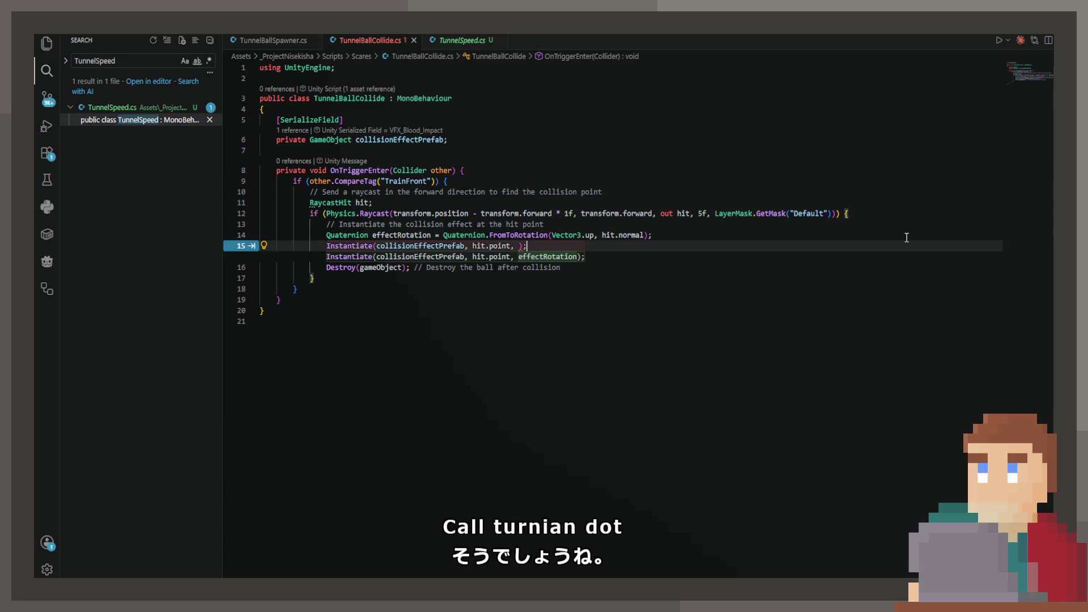
{"action": "key", "text": "Tab"}
{"action": "key", "text": "ctrl+s"}
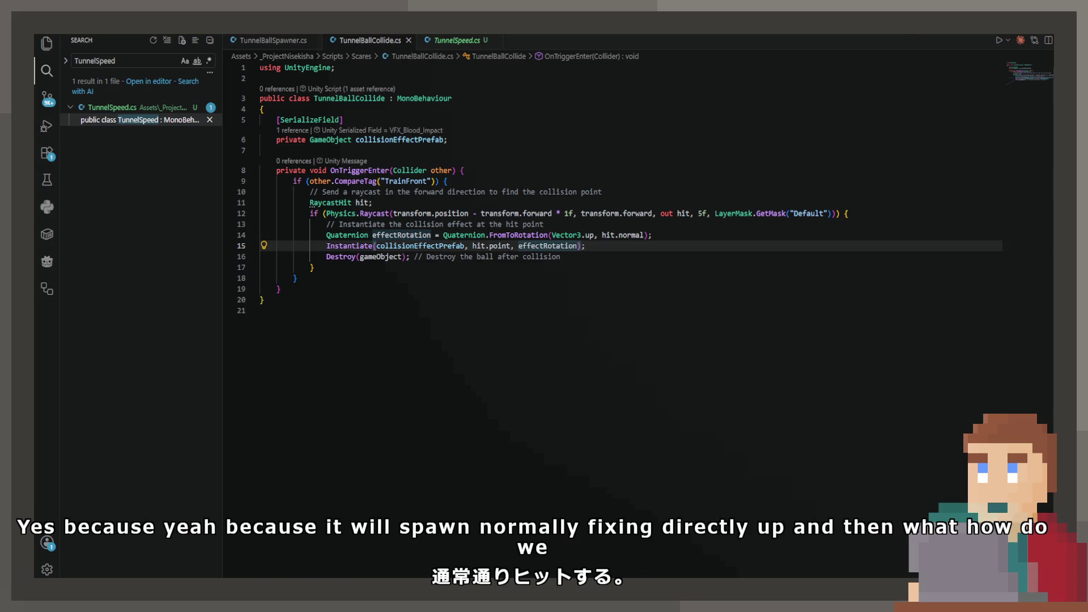
{"action": "key", "text": "alt+Tab"}
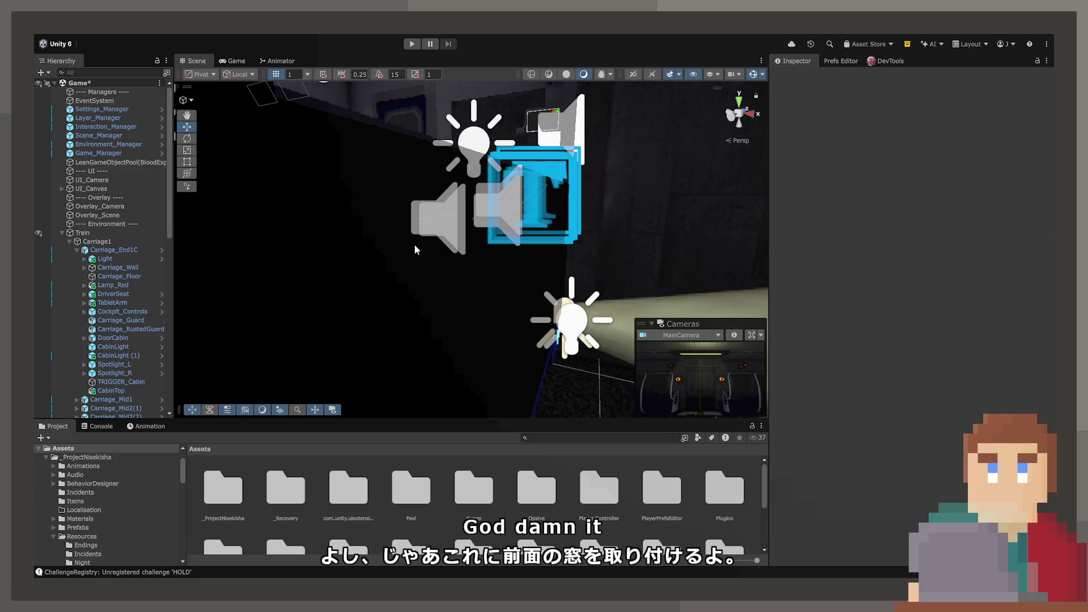
Duplicate Window (1) as Window (2) and place it under Carriage_End1C
{"action": "mouse_move", "coordinate": [472, 250]}
{"action": "left_mouse_down"}
{"action": "mouse_move", "coordinate": [420, 244]}
{"action": "mouse_move", "coordinate": [477, 261]}
{"action": "mouse_move", "coordinate": [391, 271]}
{"action": "left_mouse_up"}
{"action": "left_click", "coordinate": [477, 261]}
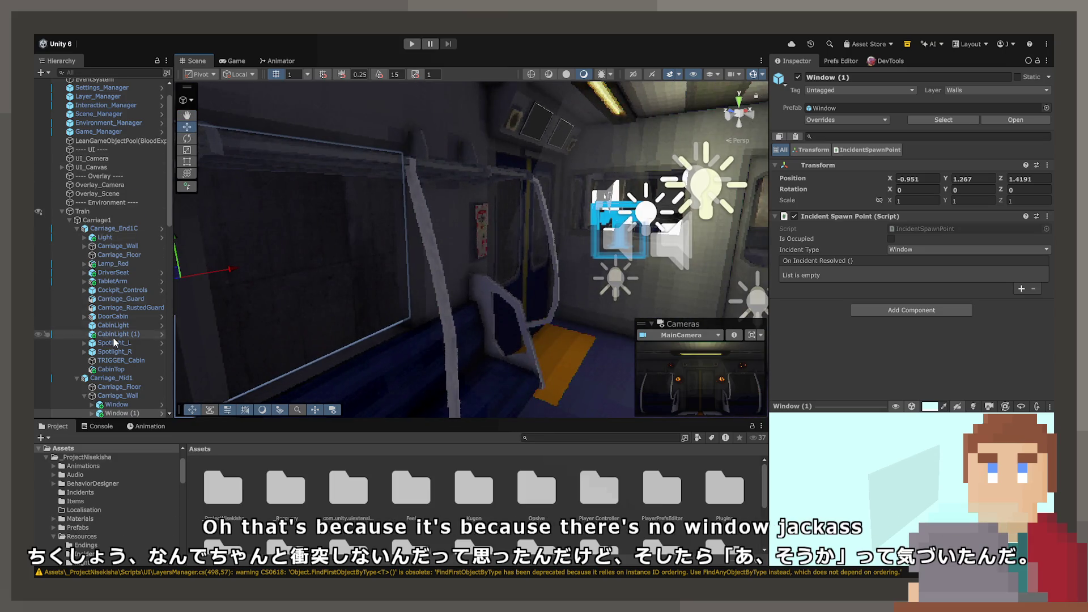
{"action": "scroll", "coordinate": [113, 342], "scroll_direction": "down", "scroll_amount": 3}
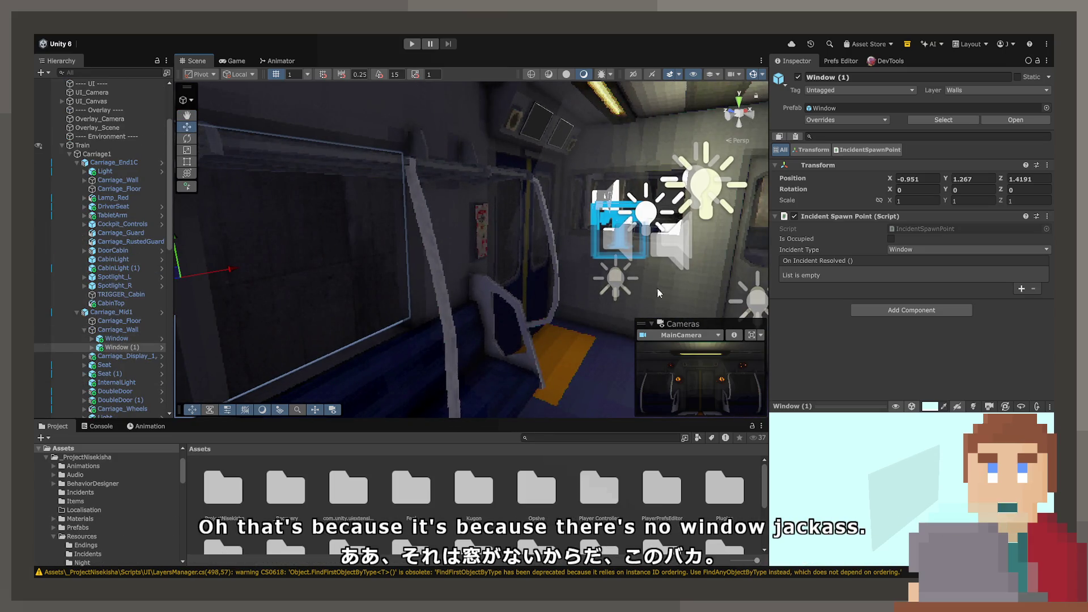
{"action": "key", "text": "ctrl+d"}
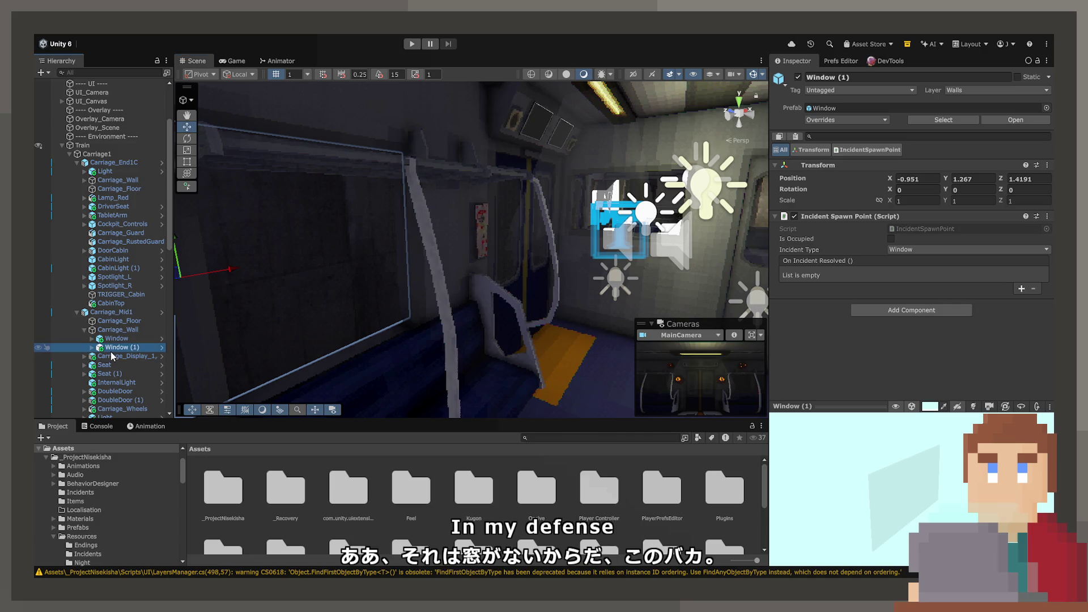
{"action": "left_click", "coordinate": [112, 357]}
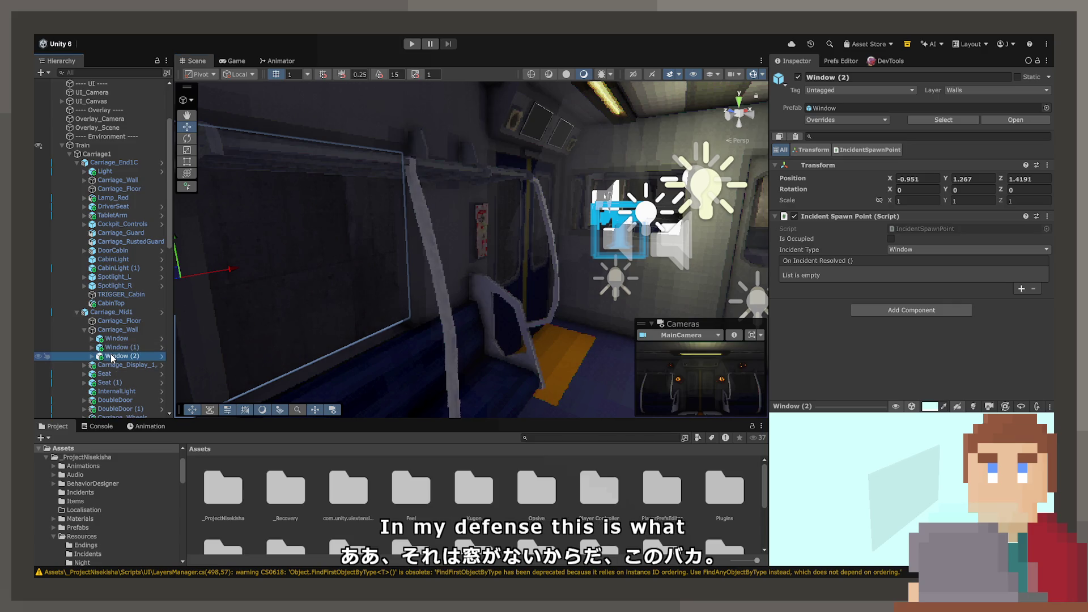
{"action": "left_click_drag", "start_coordinate": [101, 165], "coordinate": [101, 165]}
{"action": "left_click", "coordinate": [108, 163]}
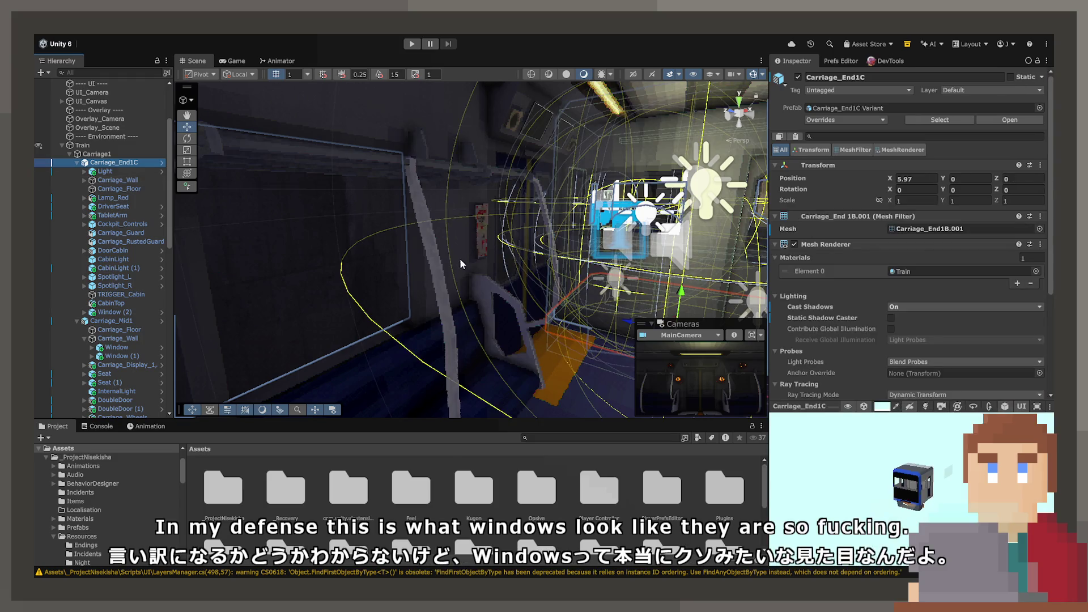
{"action": "left_click", "coordinate": [117, 311]}
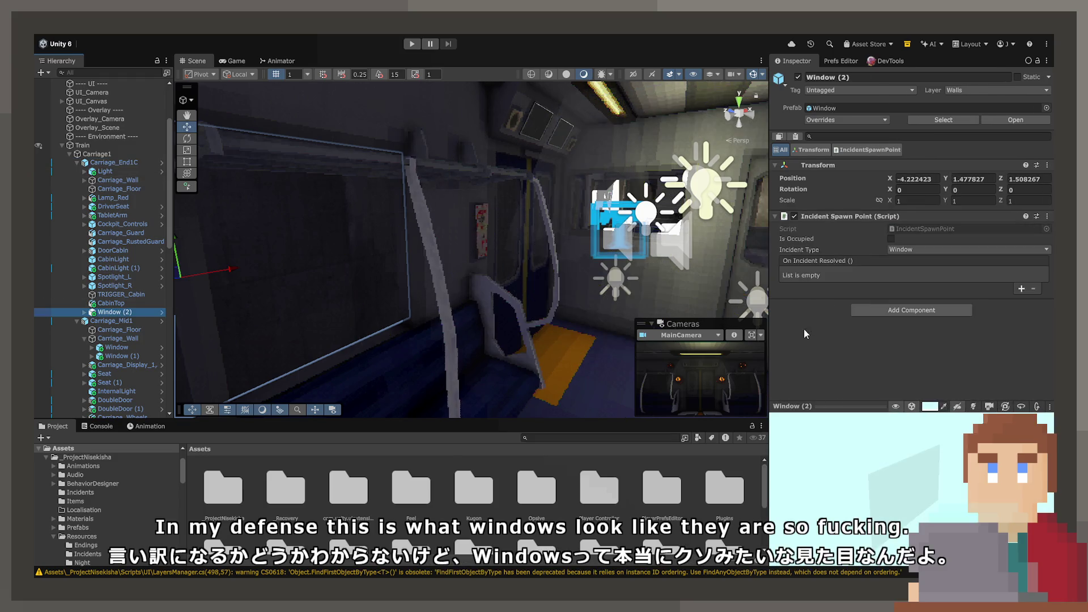
Remove Window (2)'s Incident Spawn Point script and reset its position to 0, 0, 0
{"action": "left_click", "coordinate": [1042, 217]}
{"action": "left_click", "coordinate": [989, 245]}
{"action": "left_click", "coordinate": [915, 177]}
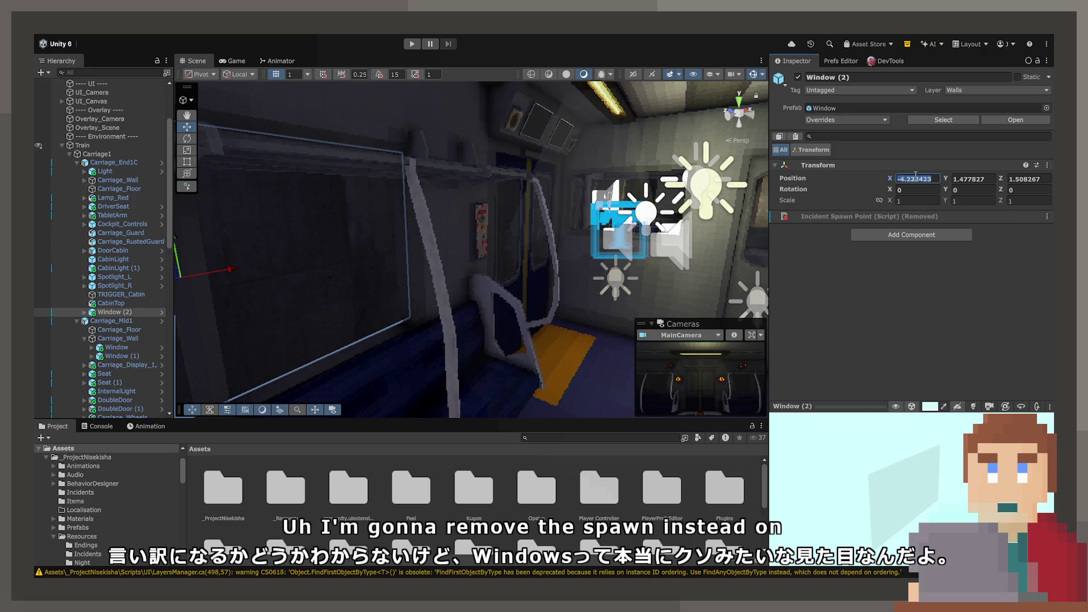
{"action": "type", "text": "0"}
{"action": "key", "text": "Tab"}
{"action": "type", "text": "0"}
{"action": "key", "text": "Tab"}
{"action": "type", "text": "0"}
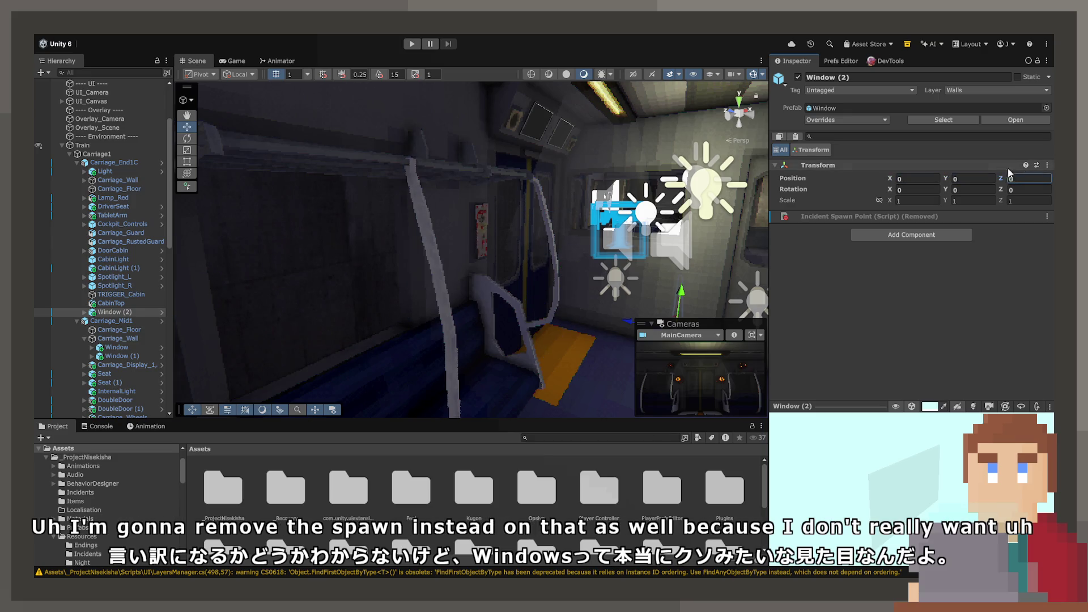
{"action": "key", "text": "Return"}
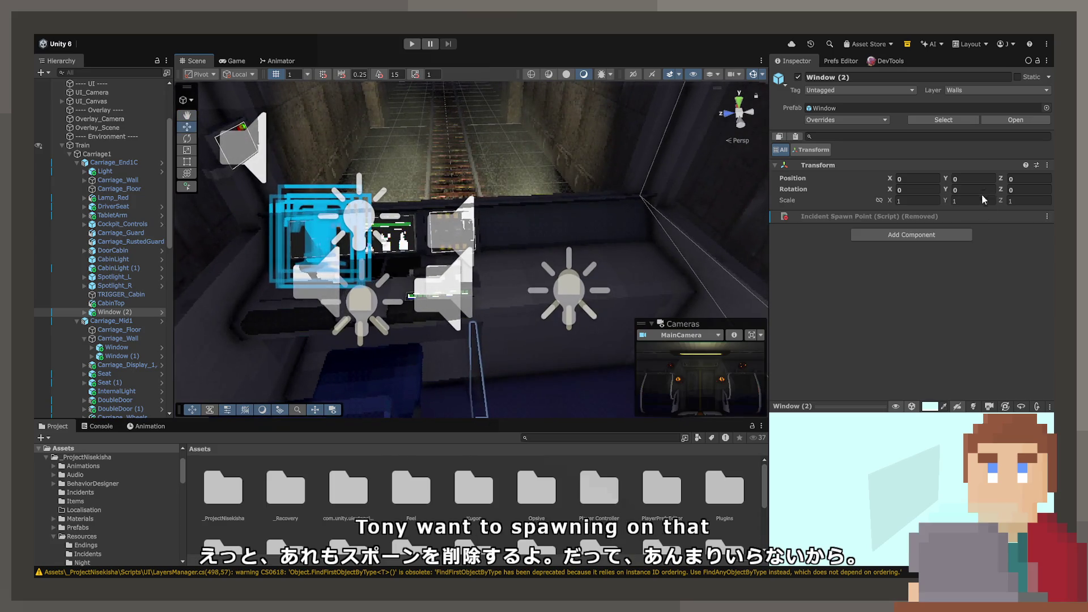
Rotate Window (2) to Y 90 and drag it to about X 1.406, Y 1.63
{"action": "left_click", "coordinate": [974, 189]}
{"action": "type", "text": "90"}
{"action": "key", "text": "Return"}
{"action": "key", "text": "f"}
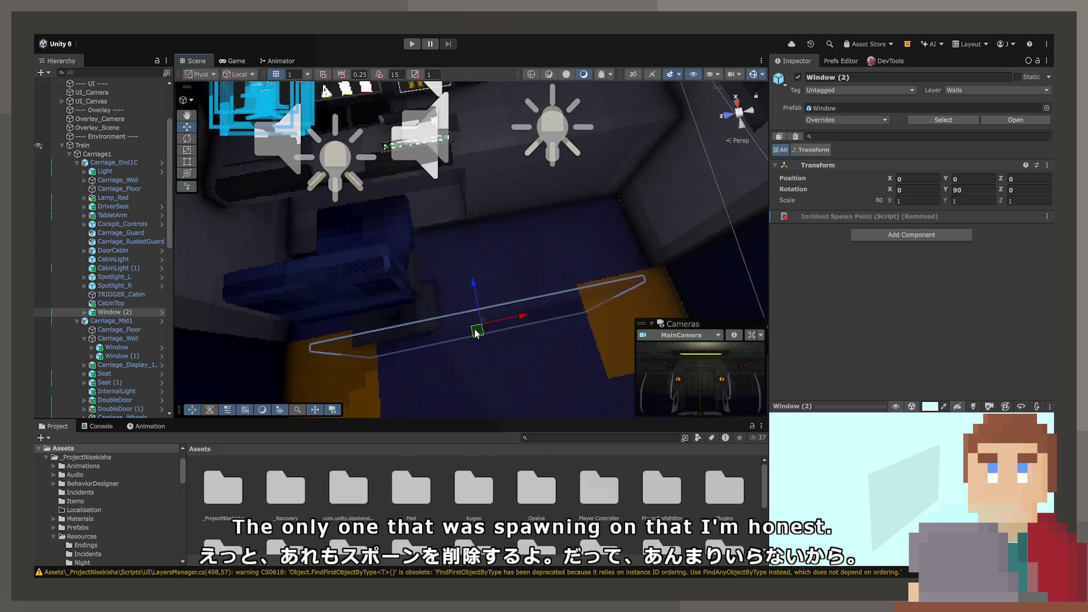
{"action": "left_click_drag", "start_coordinate": [476, 333], "coordinate": [472, 151]}
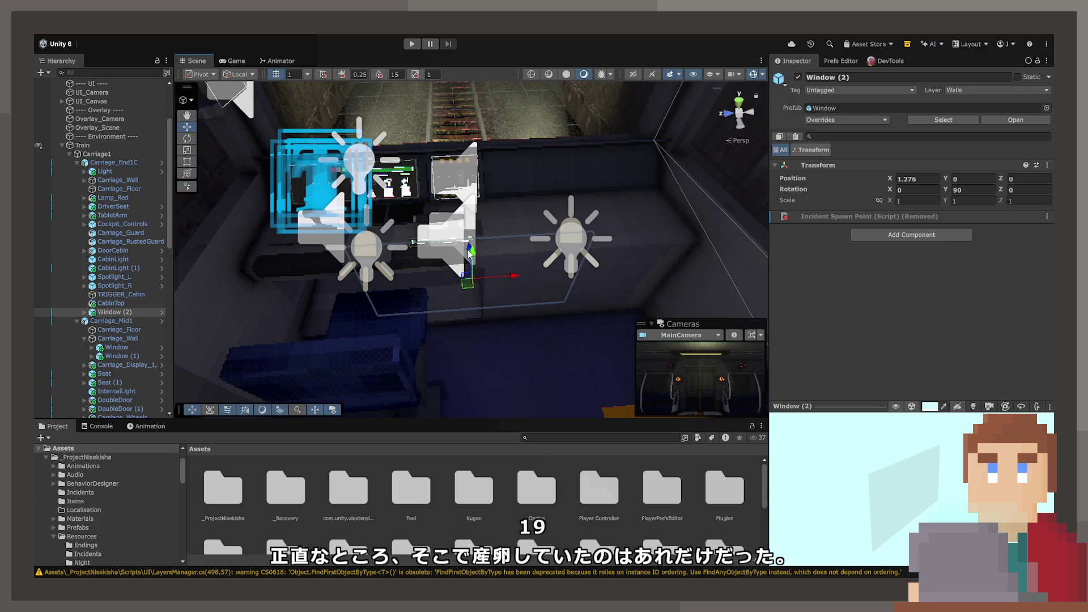
{"action": "mouse_move", "coordinate": [470, 253]}
{"action": "left_mouse_down"}
{"action": "mouse_move", "coordinate": [473, 139]}
{"action": "mouse_move", "coordinate": [563, 65]}
{"action": "mouse_move", "coordinate": [567, 397]}
{"action": "mouse_move", "coordinate": [458, 271]}
{"action": "mouse_move", "coordinate": [402, 271]}
{"action": "mouse_move", "coordinate": [466, 240]}
{"action": "mouse_move", "coordinate": [510, 255]}
{"action": "mouse_move", "coordinate": [513, 216]}
{"action": "mouse_move", "coordinate": [545, 241]}
{"action": "mouse_move", "coordinate": [724, 246]}
{"action": "mouse_move", "coordinate": [576, 178]}
{"action": "left_mouse_up"}
Try moving Window (2) to Y 1.6 and widening it to X scale 1.3, then undo
{"action": "left_click_drag", "start_coordinate": [475, 214], "coordinate": [475, 208]}
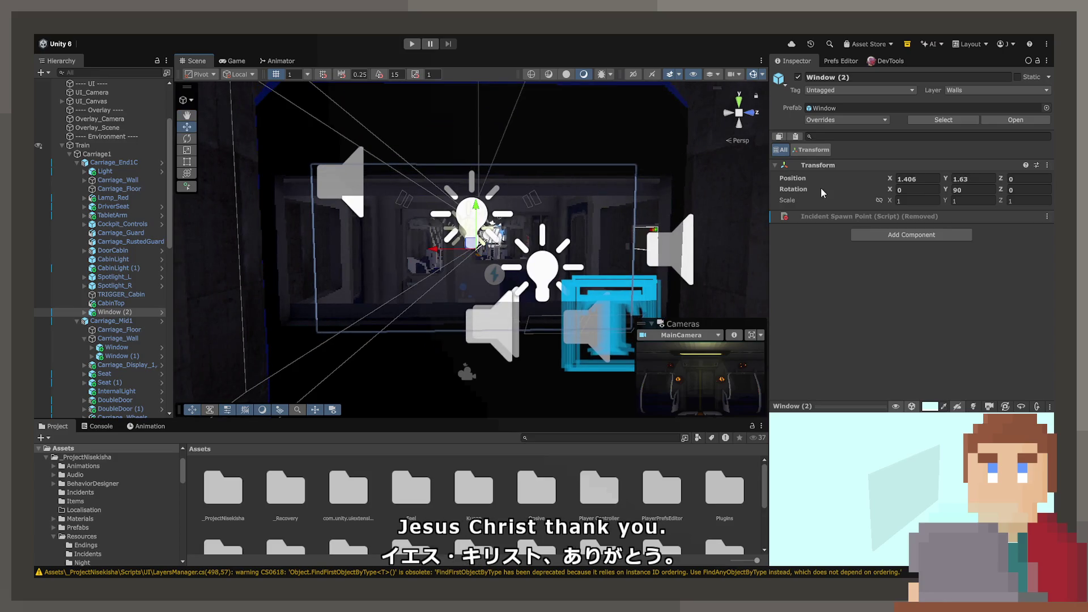
{"action": "key", "text": "BackSpace"}
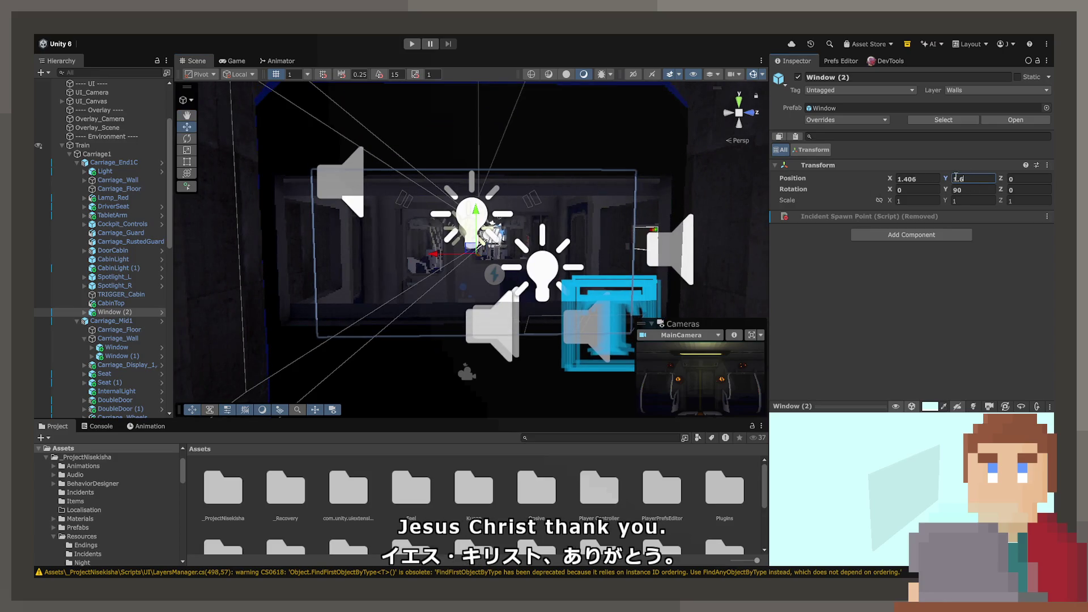
{"action": "left_click_drag", "start_coordinate": [887, 203], "coordinate": [897, 203]}
{"action": "left_click", "coordinate": [914, 203]}
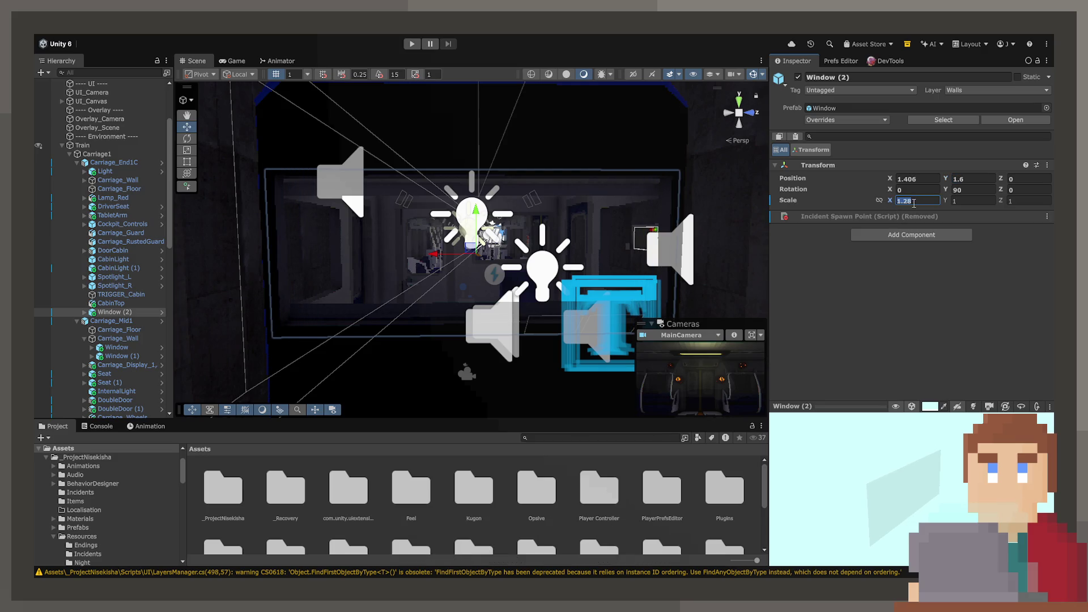
{"action": "type", "text": "1.3"}
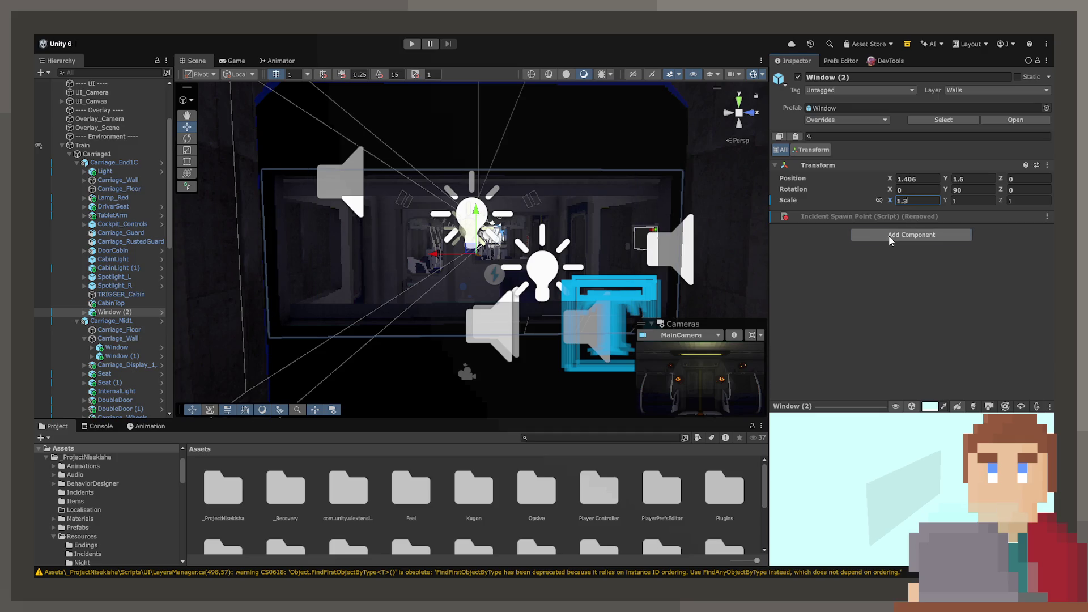
{"action": "left_click", "coordinate": [889, 250]}
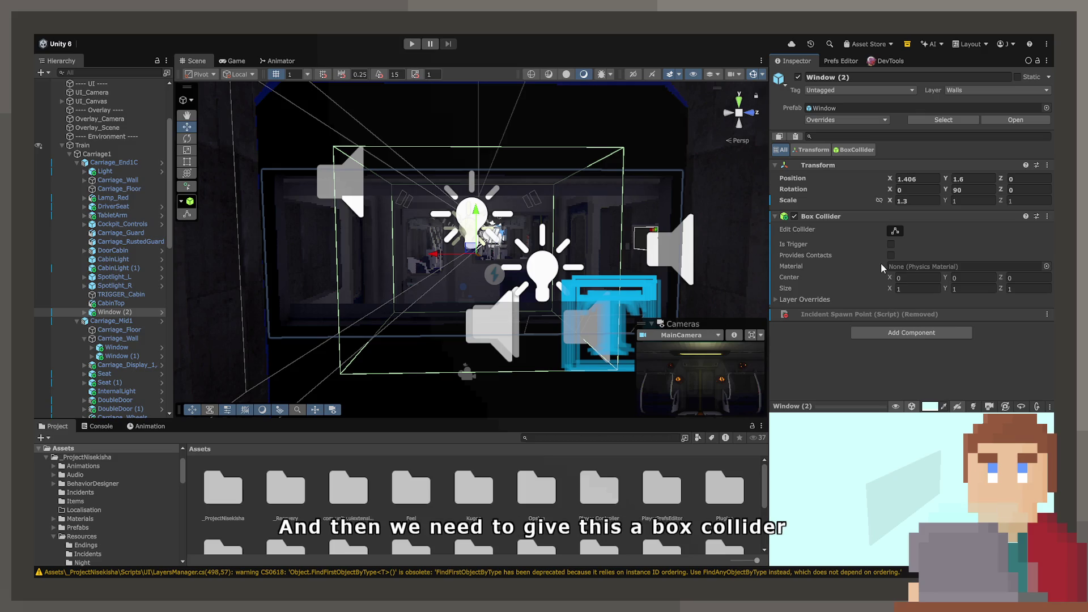
{"action": "key", "text": "ctrl+z"}
Expand Window (2) and drag its WindowMesh child up under Carriage_End1C
{"action": "left_click", "coordinate": [85, 313]}
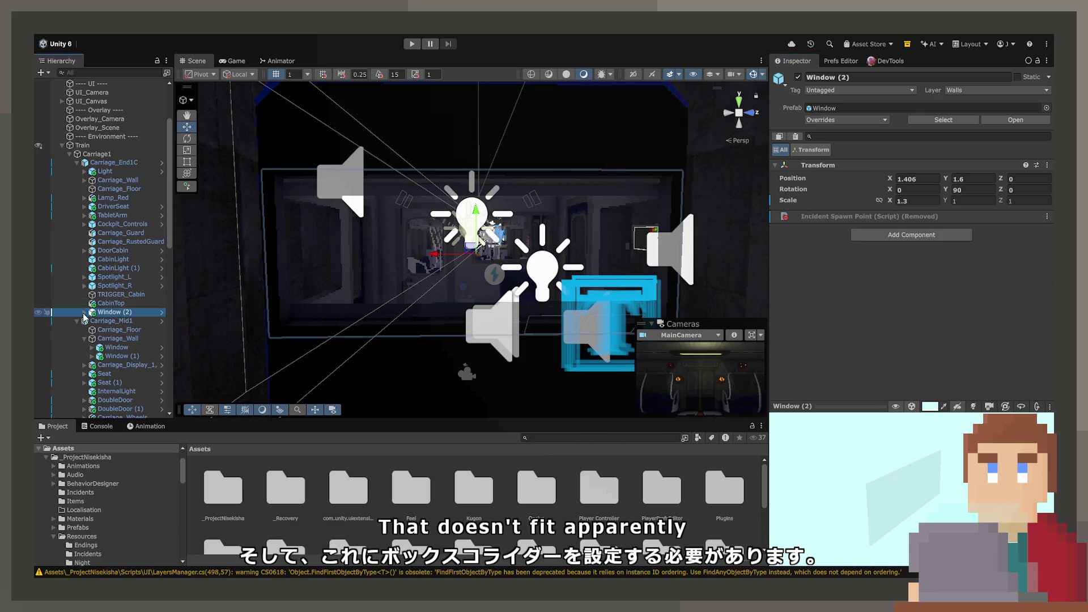
{"action": "left_click", "coordinate": [84, 312]}
{"action": "left_click", "coordinate": [122, 321]}
{"action": "scroll", "coordinate": [833, 229], "scroll_direction": "down", "scroll_amount": 5}
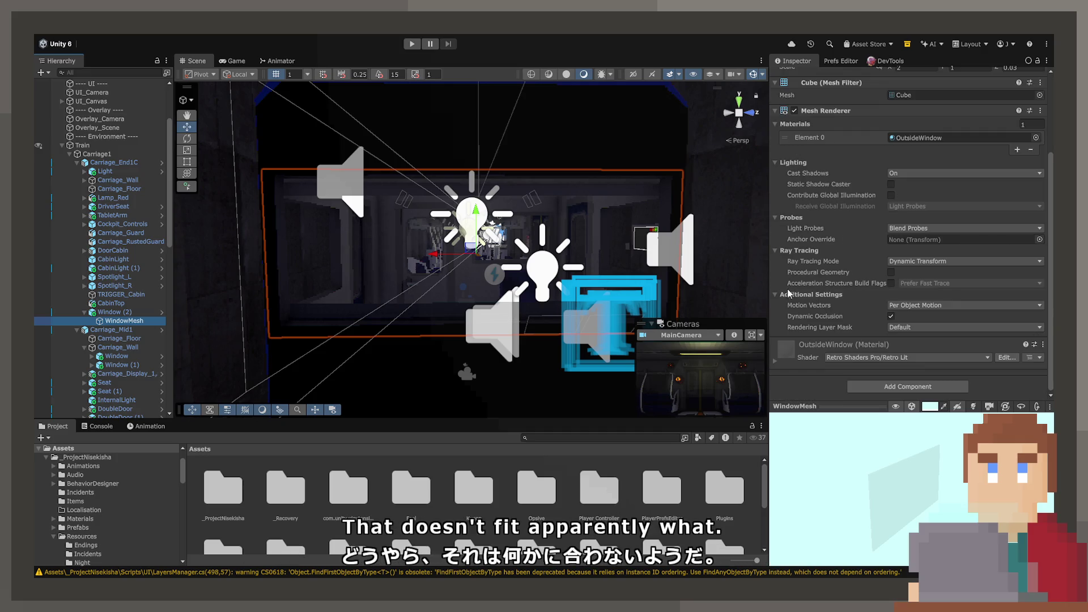
{"action": "left_click", "coordinate": [119, 312]}
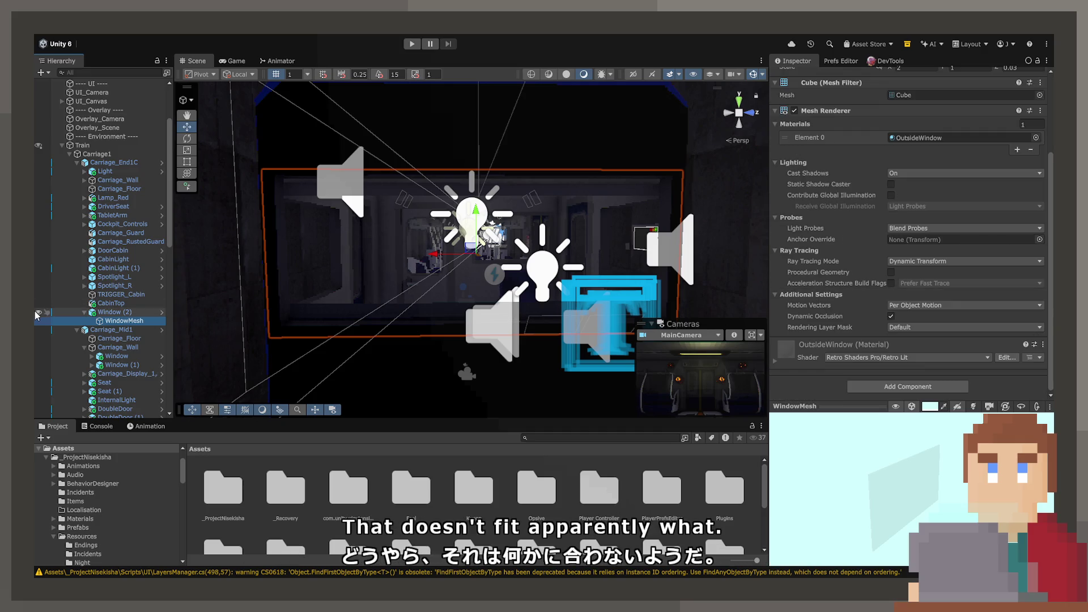
{"action": "left_click", "coordinate": [126, 321]}
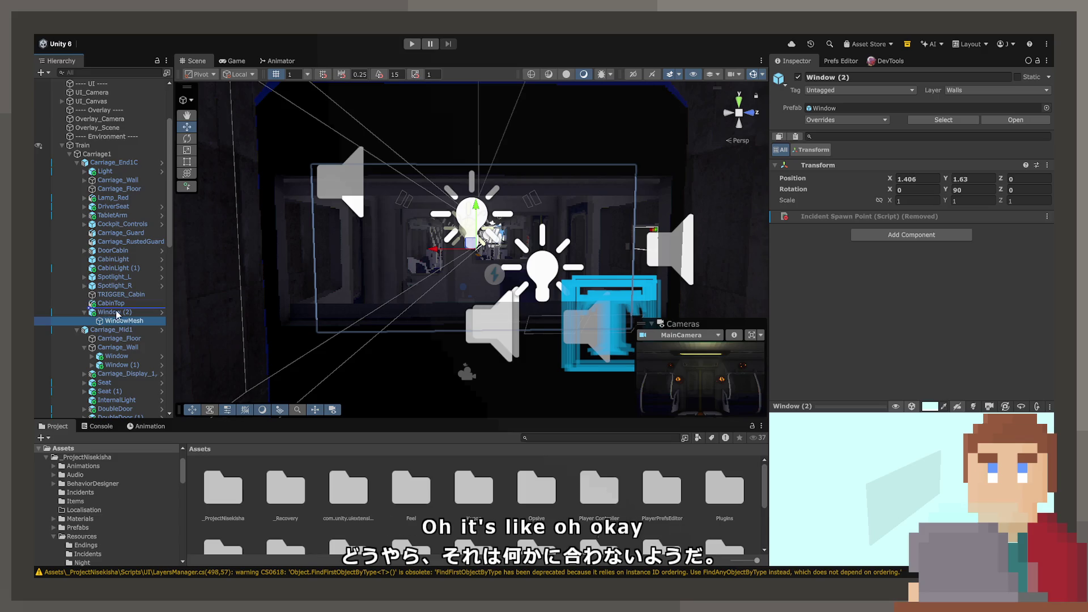
{"action": "left_click", "coordinate": [130, 321]}
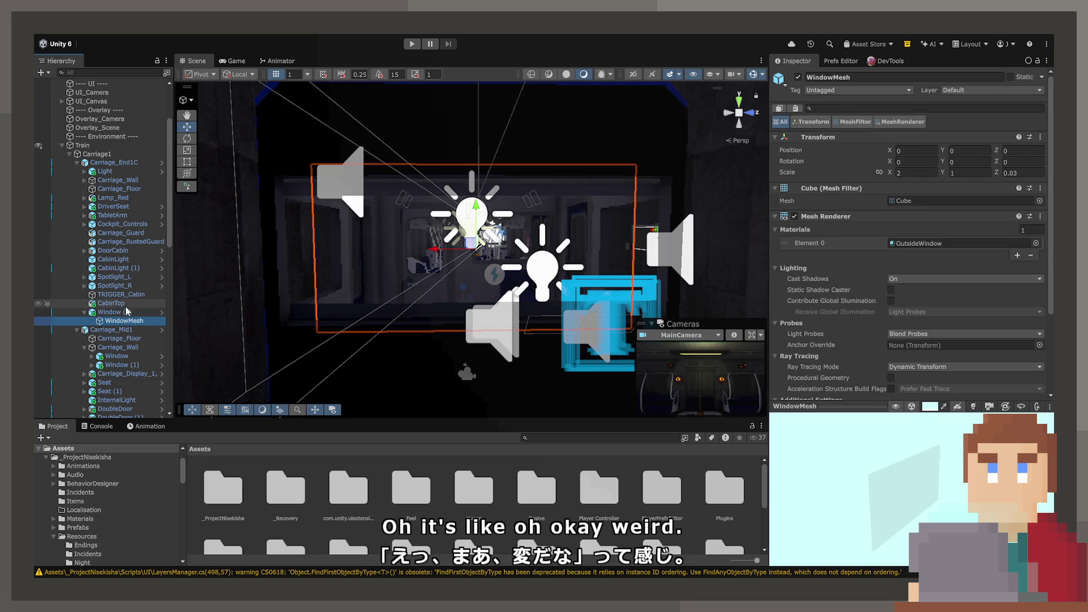
{"action": "left_click", "coordinate": [127, 313]}
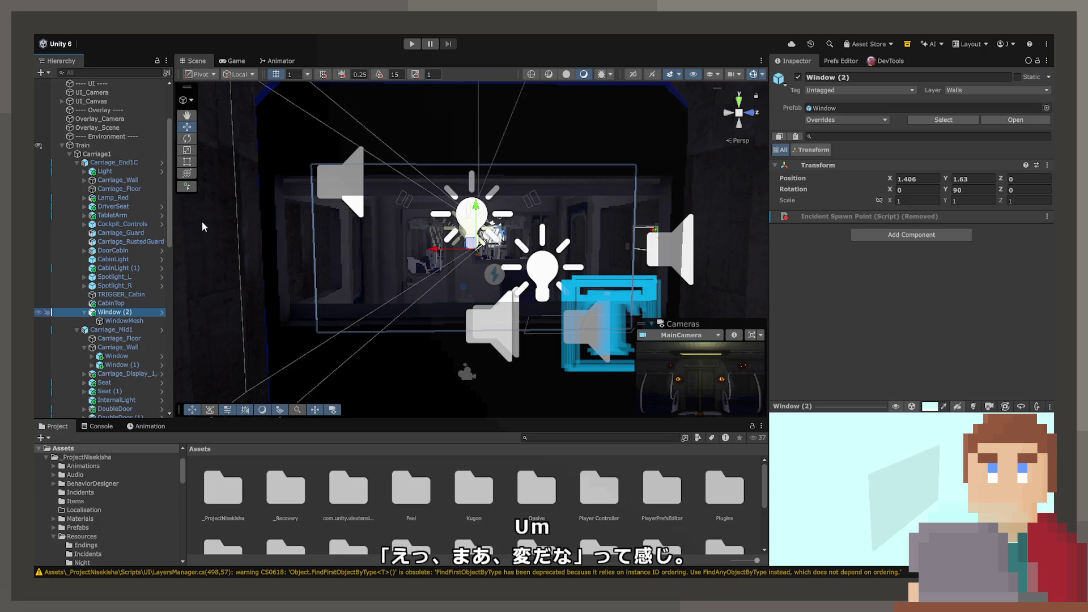
{"action": "left_click_drag", "start_coordinate": [124, 320], "coordinate": [91, 312]}
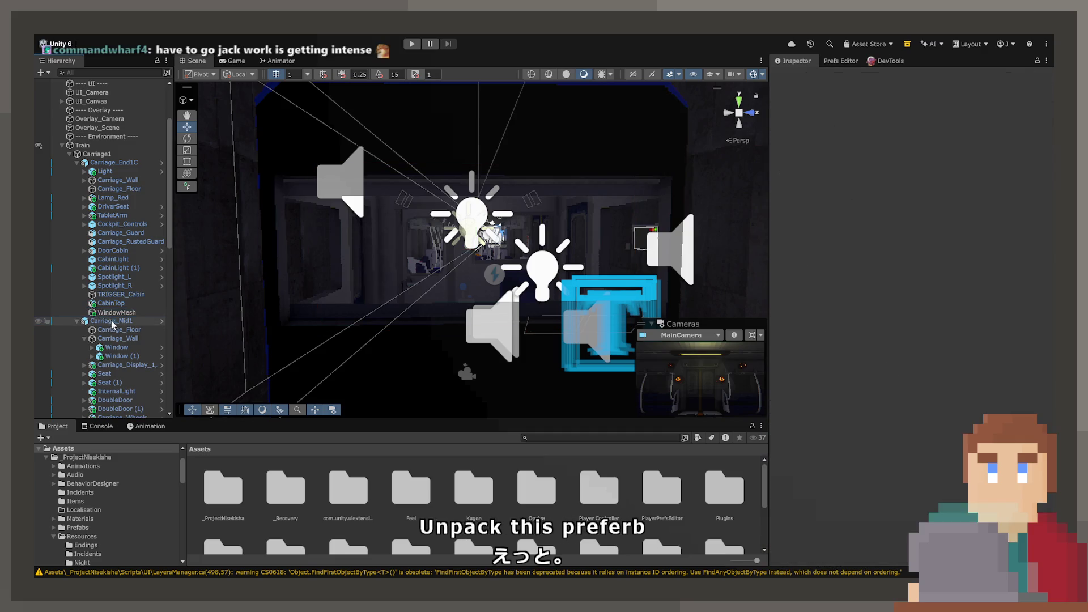
Set WindowMesh's X scale to 2.5 to widen the window
{"action": "scroll", "coordinate": [907, 284], "scroll_direction": "down", "scroll_amount": 4}
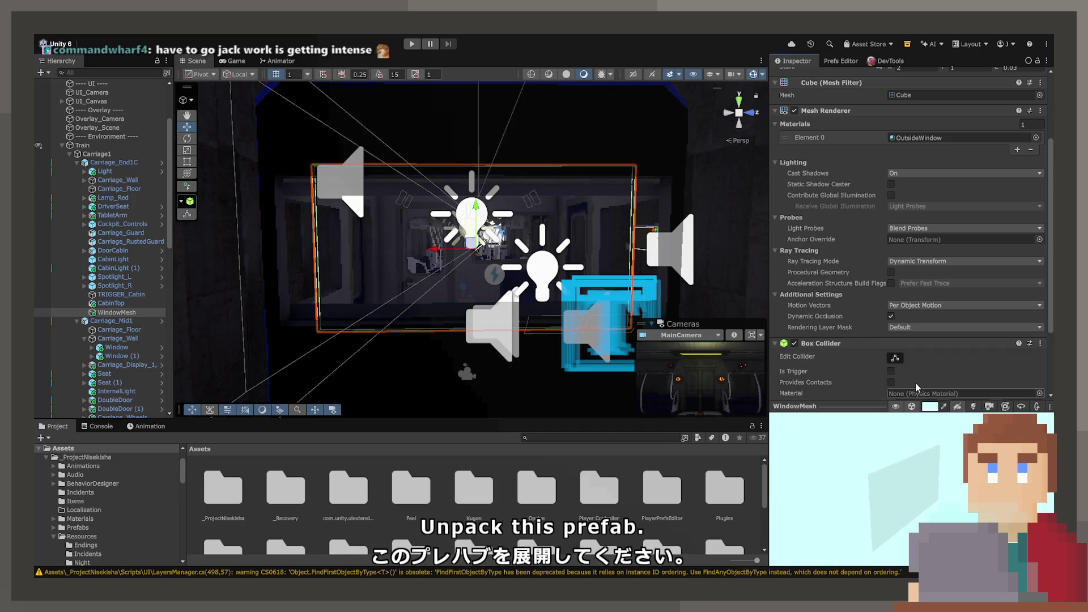
{"action": "scroll", "coordinate": [868, 238], "scroll_direction": "up", "scroll_amount": 4}
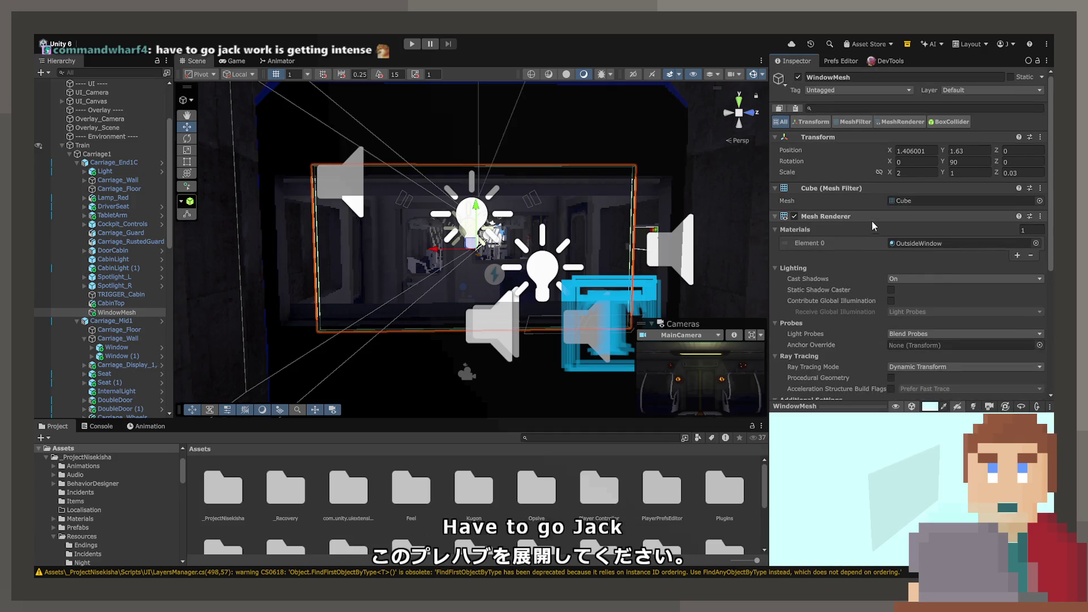
{"action": "left_click", "coordinate": [915, 172]}
{"action": "type", "text": "2.5"}
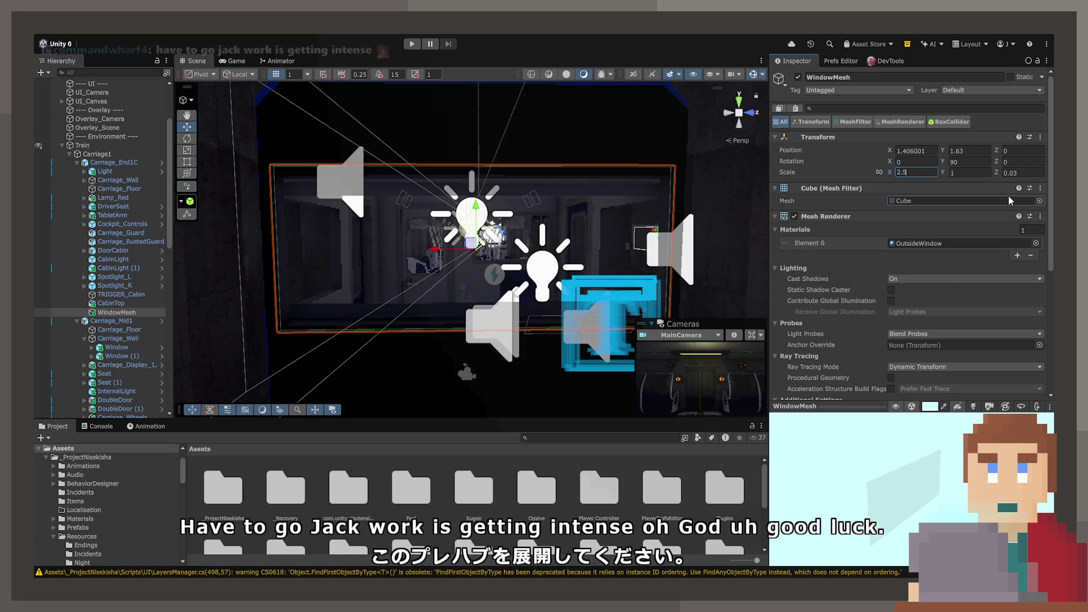
{"action": "key", "text": "BackSpace"}
{"action": "type", "text": "6"}
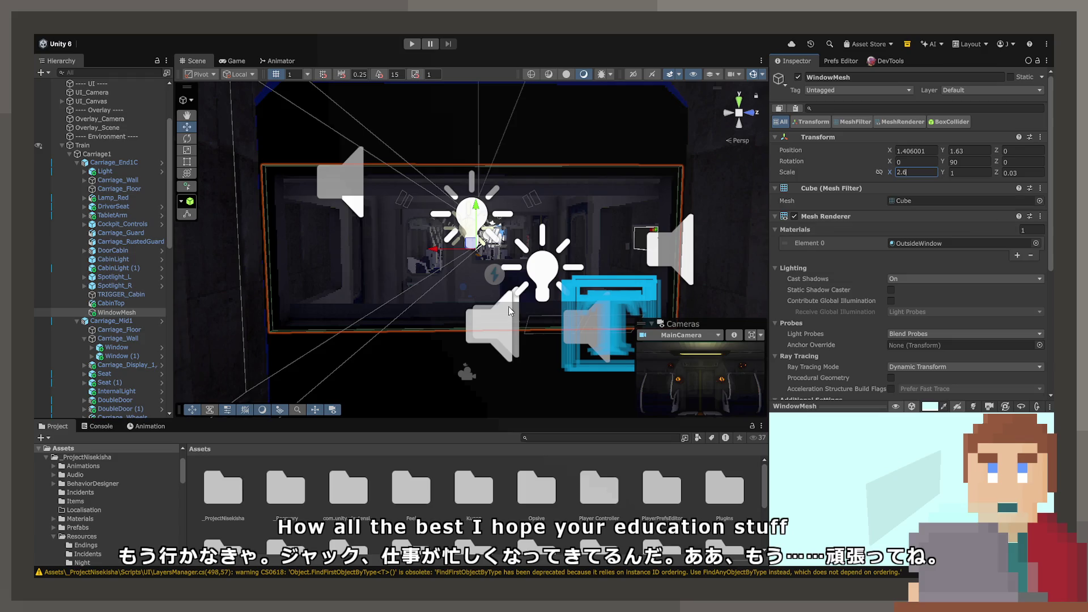
{"action": "left_click_drag", "start_coordinate": [509, 306], "coordinate": [406, 279]}
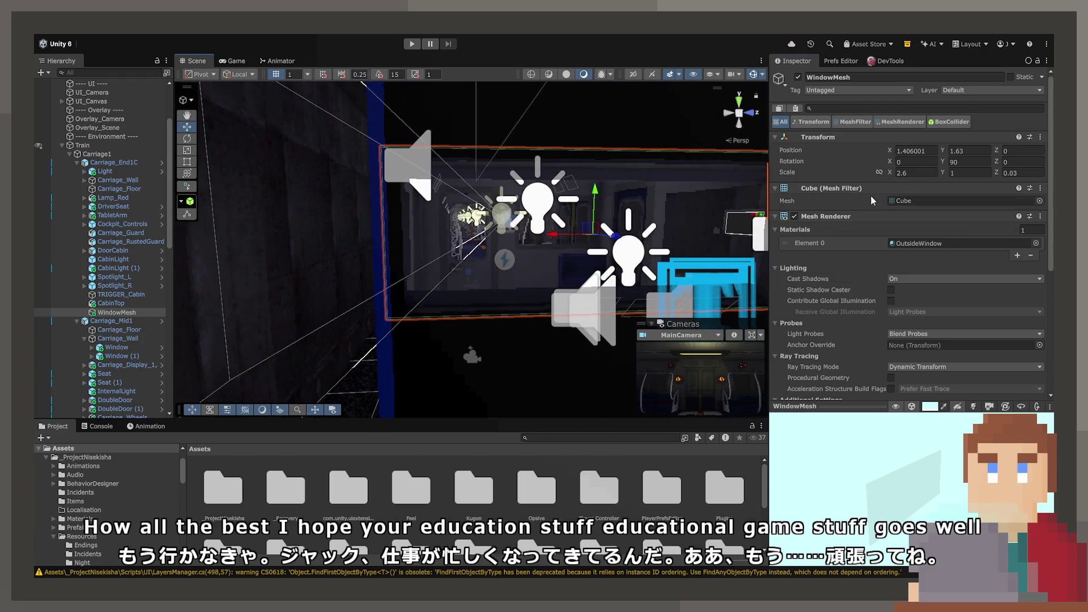
{"action": "left_click", "coordinate": [914, 173]}
{"action": "type", "text": "2.5"}
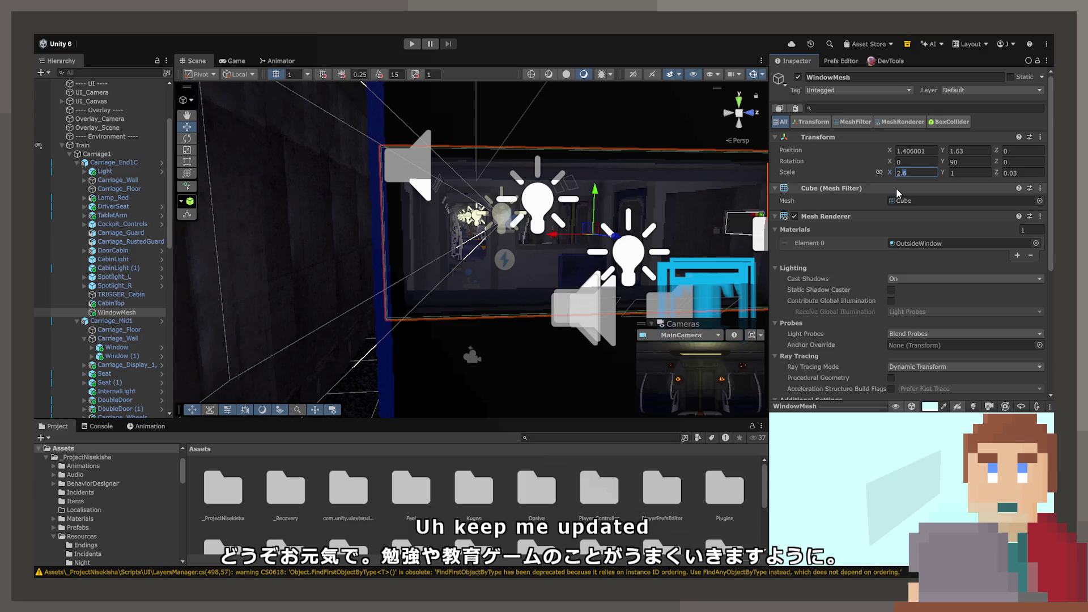
{"action": "key", "text": "Return"}
Fly the scene camera into the carriage and frame WindowMesh to check the widened window
{"action": "left_click_drag", "start_coordinate": [578, 249], "coordinate": [550, 244]}
{"action": "key", "text": "w"}
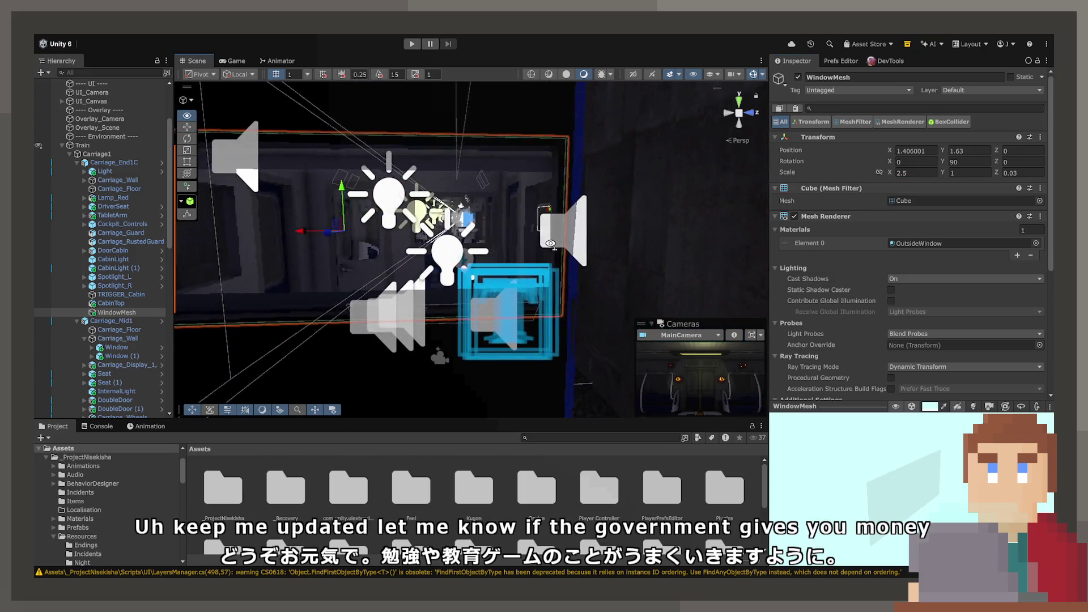
{"action": "key", "text": "e"}
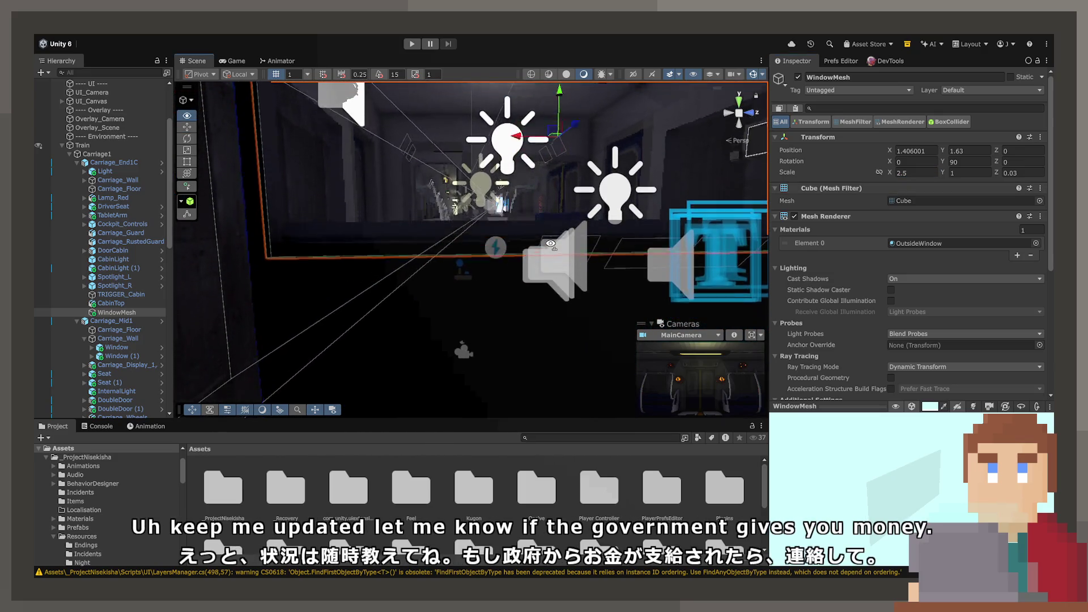
{"action": "scroll", "coordinate": [944, 269], "scroll_direction": "down", "scroll_amount": 5}
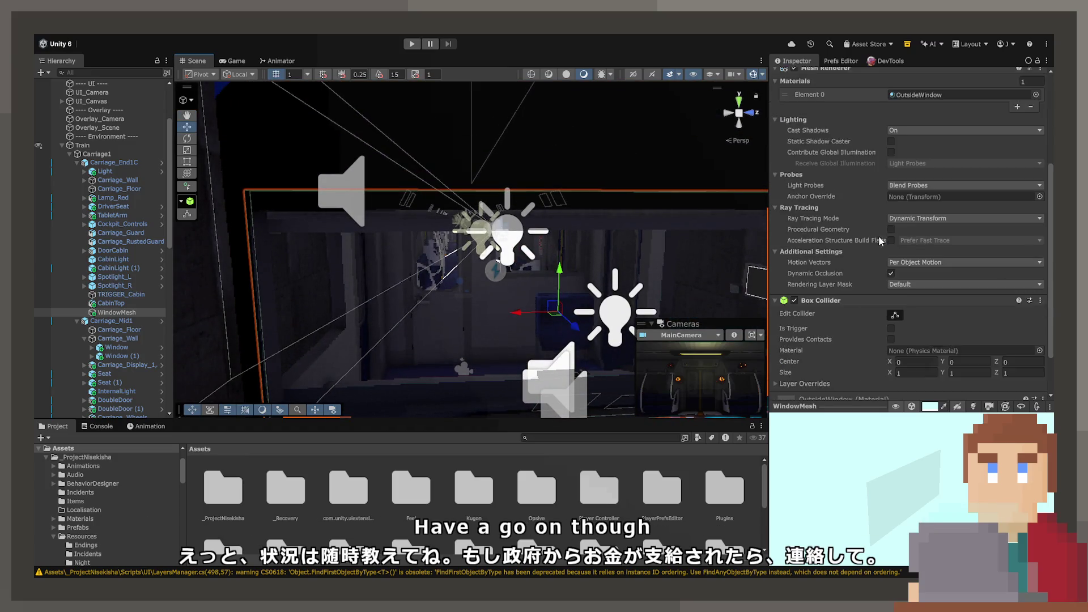
{"action": "mouse_move", "coordinate": [617, 261]}
{"action": "left_mouse_down"}
{"action": "mouse_move", "coordinate": [65, 288]}
{"action": "mouse_move", "coordinate": [128, 271]}
{"action": "left_mouse_up"}
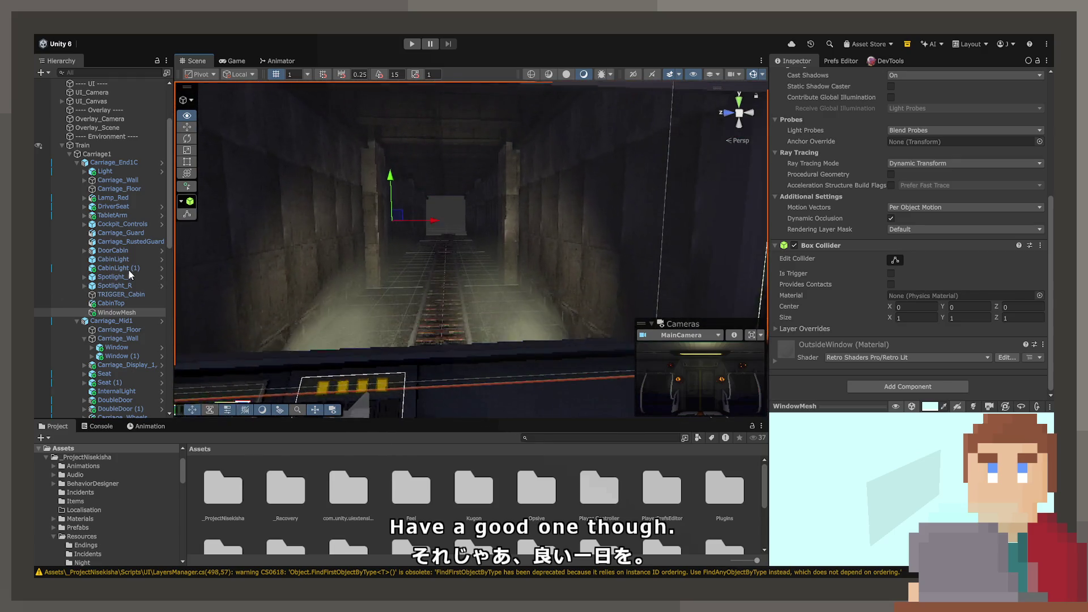
{"action": "key", "text": "f"}
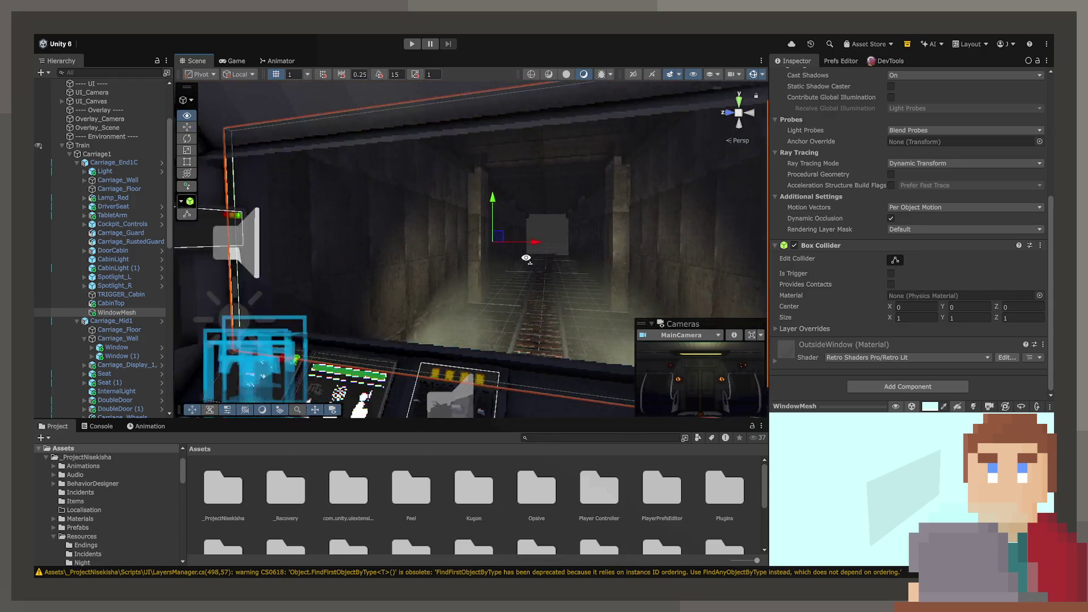
Play the game, walk to the cabin, open the door and use the console's HoldBase
{"action": "key", "text": "ctrl+p"}
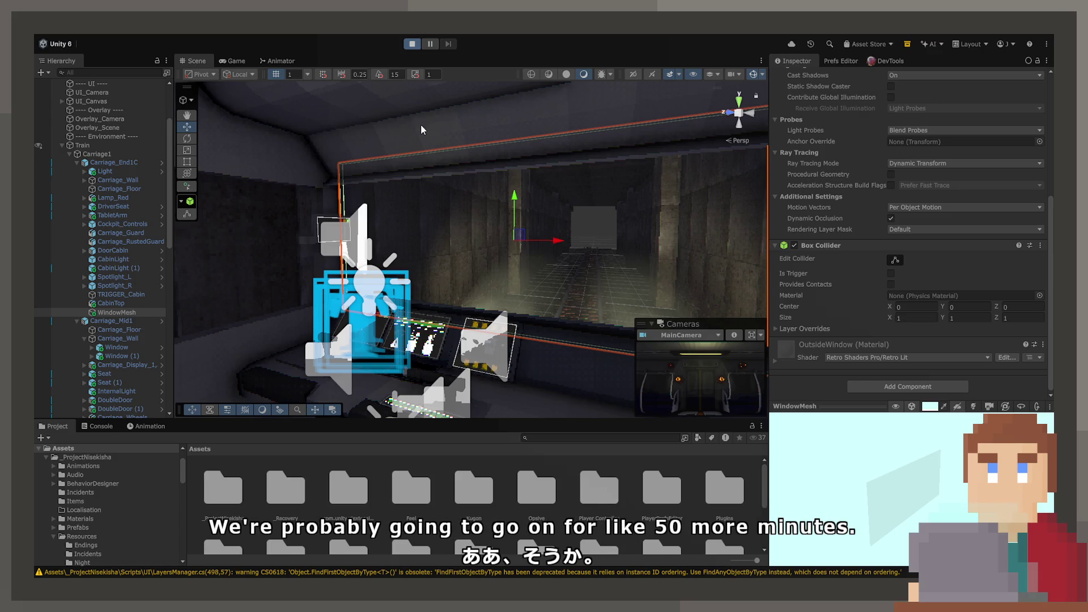
{"action": "key", "text": "ctrl+p"}
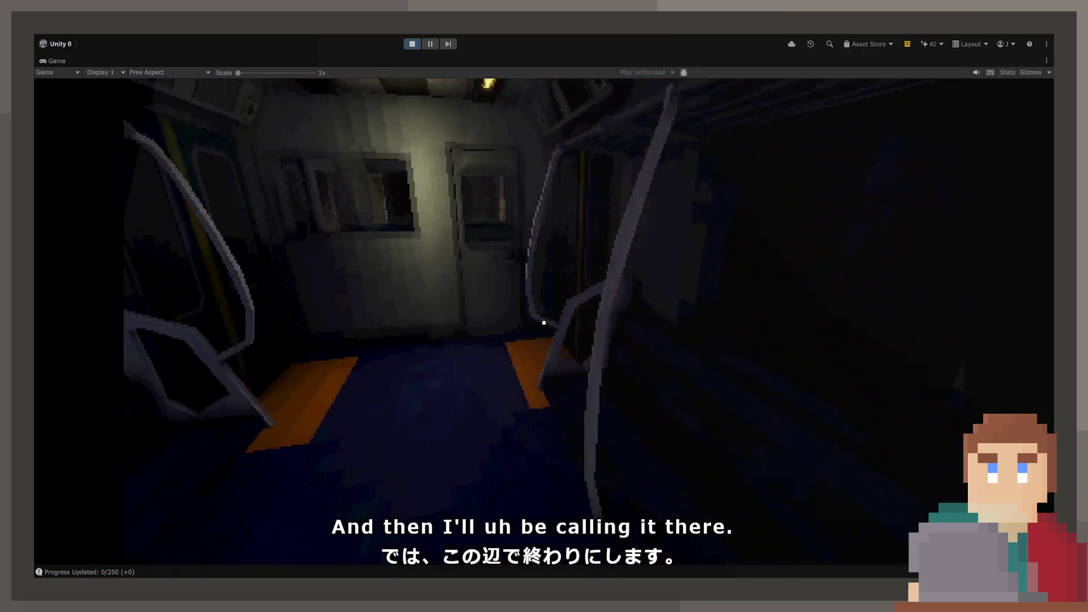
{"action": "key", "text": "w"}
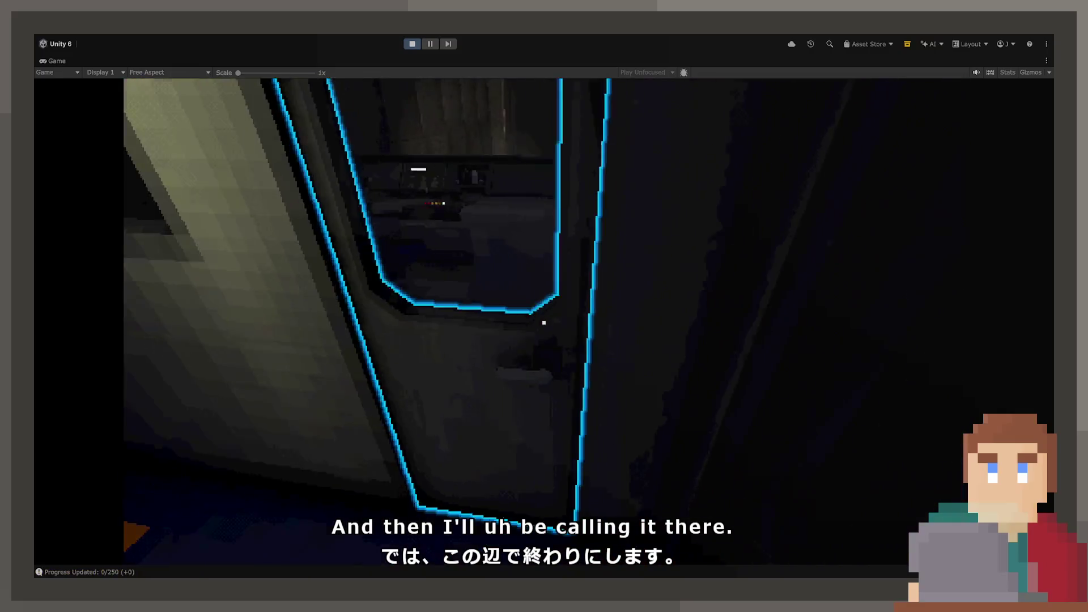
{"action": "left_click", "coordinate": [544, 323]}
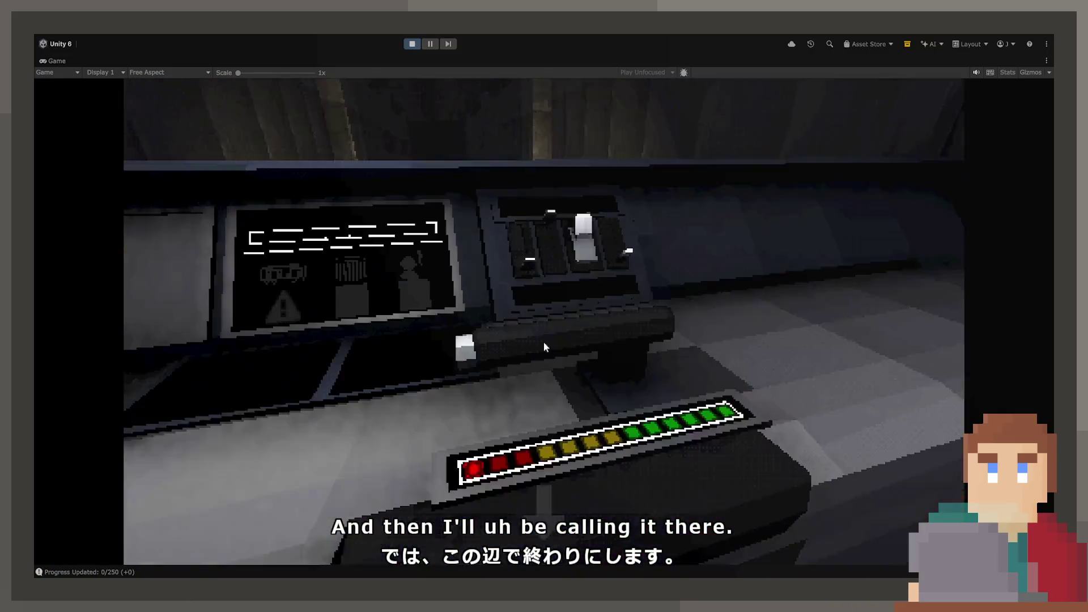
{"action": "left_click", "coordinate": [544, 323]}
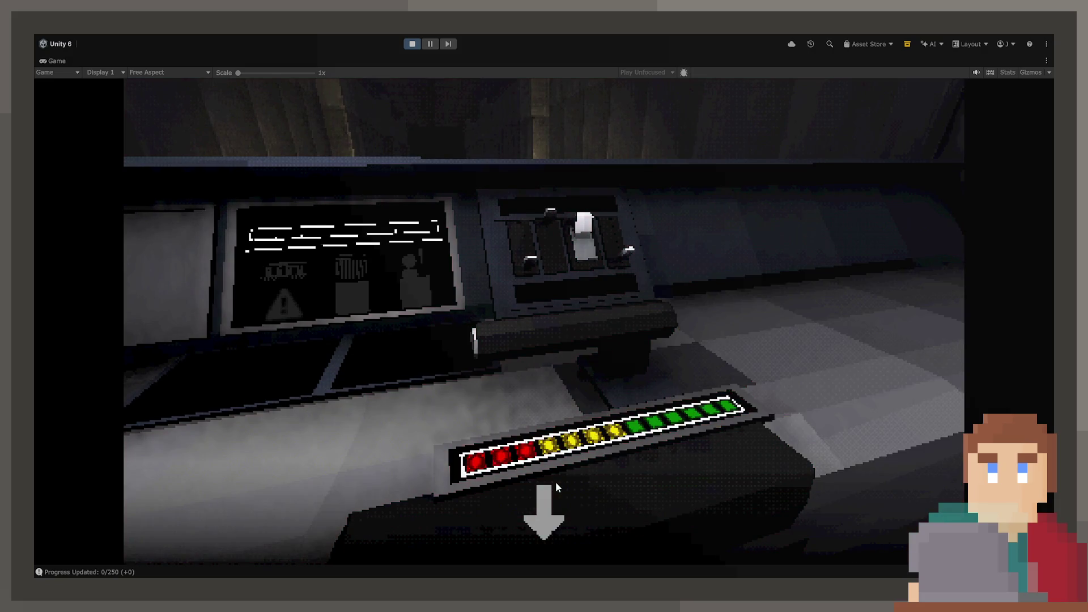
Advance the train's progress and pull the throttle lever down, then restore the editor layout
{"action": "left_click", "coordinate": [558, 506]}
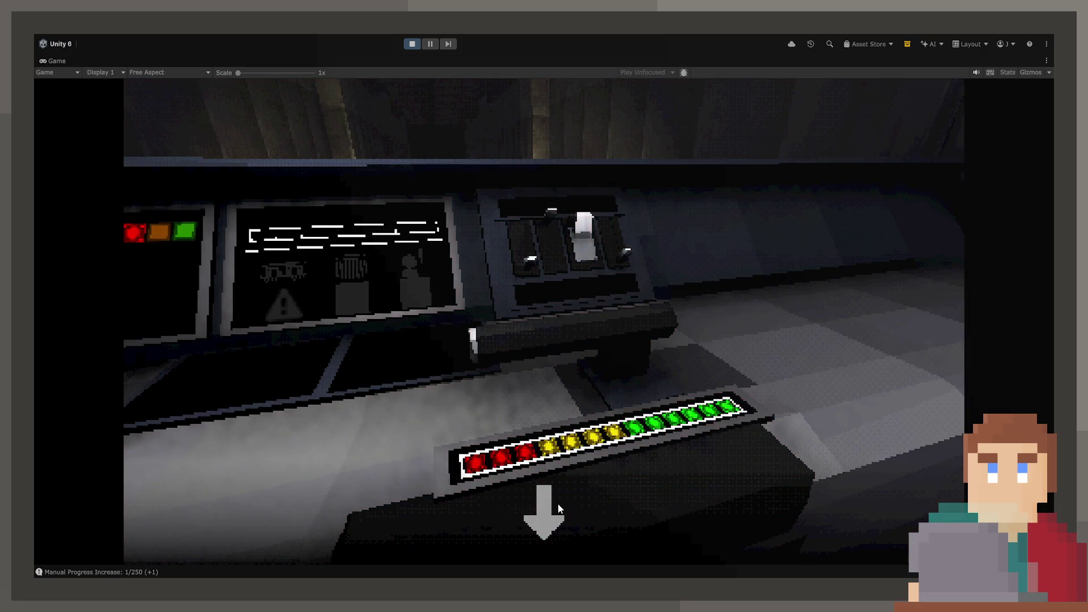
{"action": "left_click_drag", "start_coordinate": [543, 322], "coordinate": [560, 430]}
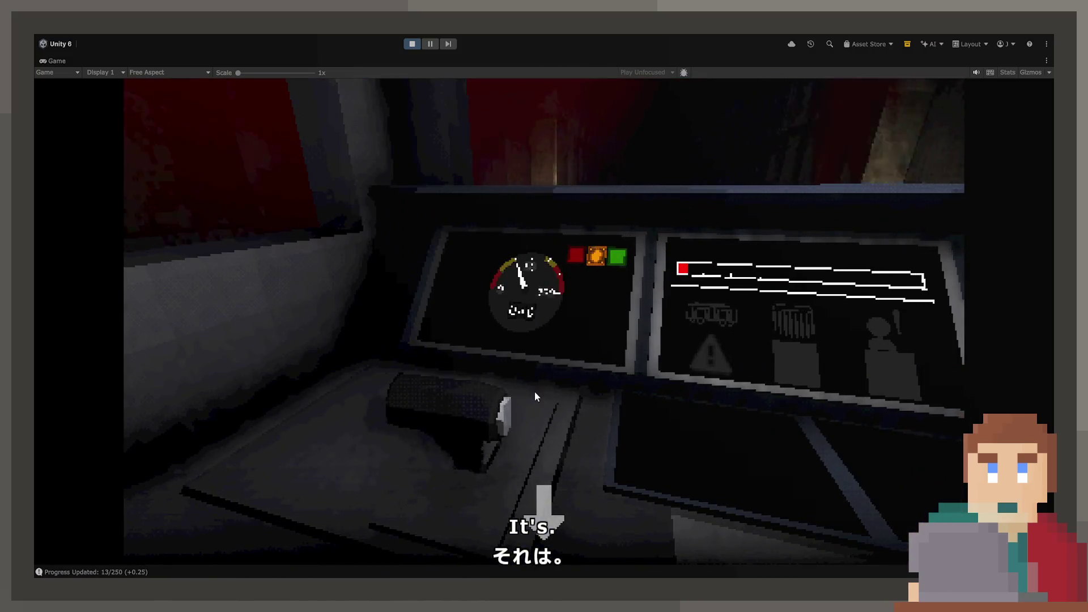
{"action": "left_click_drag", "start_coordinate": [535, 392], "coordinate": [565, 505]}
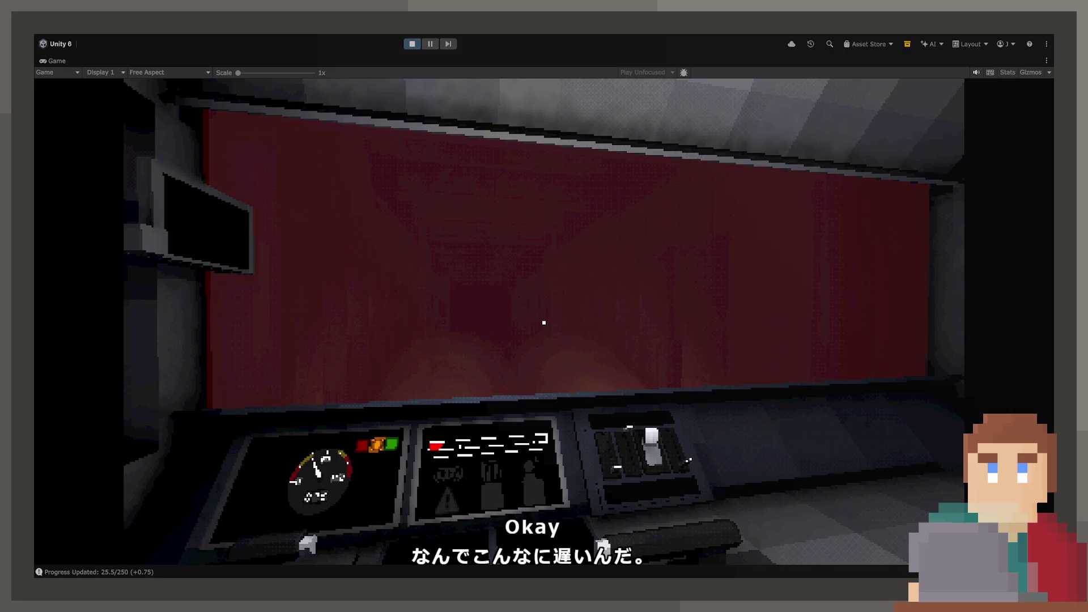
{"action": "double_click", "coordinate": [50, 59]}
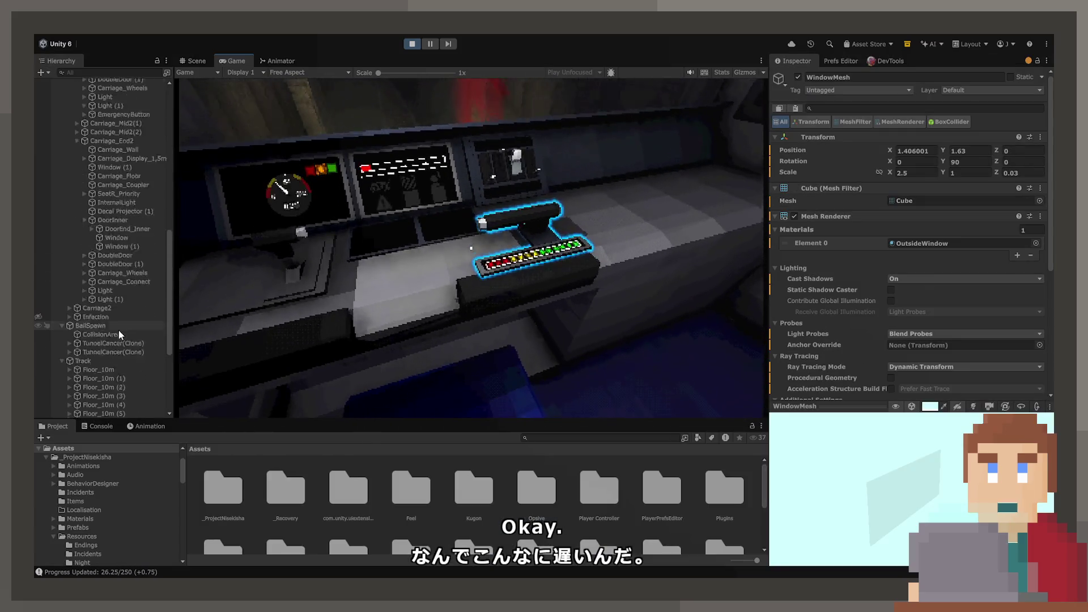
Inspect the VFX_Blood_Impact(Clone) particle settings while pulling the dashboard lever in-game
{"action": "left_click", "coordinate": [115, 395]}
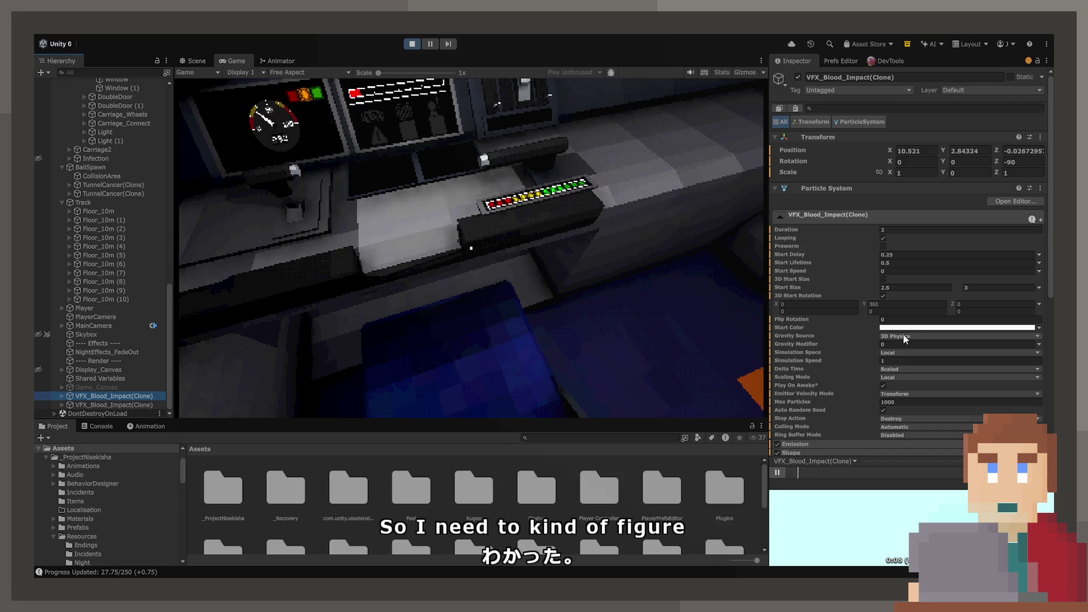
{"action": "scroll", "coordinate": [859, 337], "scroll_direction": "down", "scroll_amount": 5}
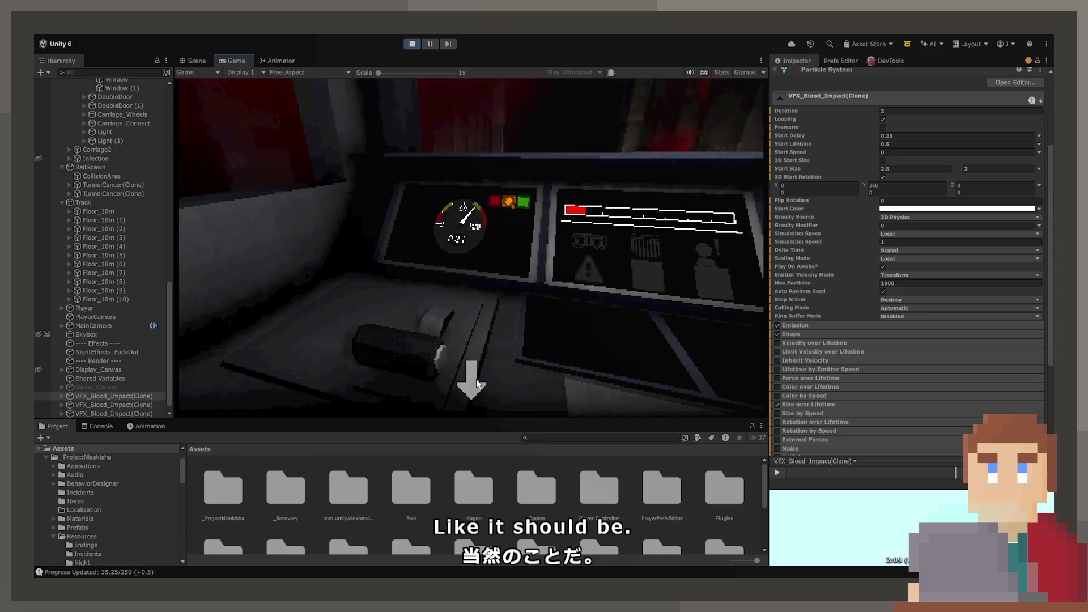
{"action": "left_click_drag", "start_coordinate": [477, 379], "coordinate": [476, 413]}
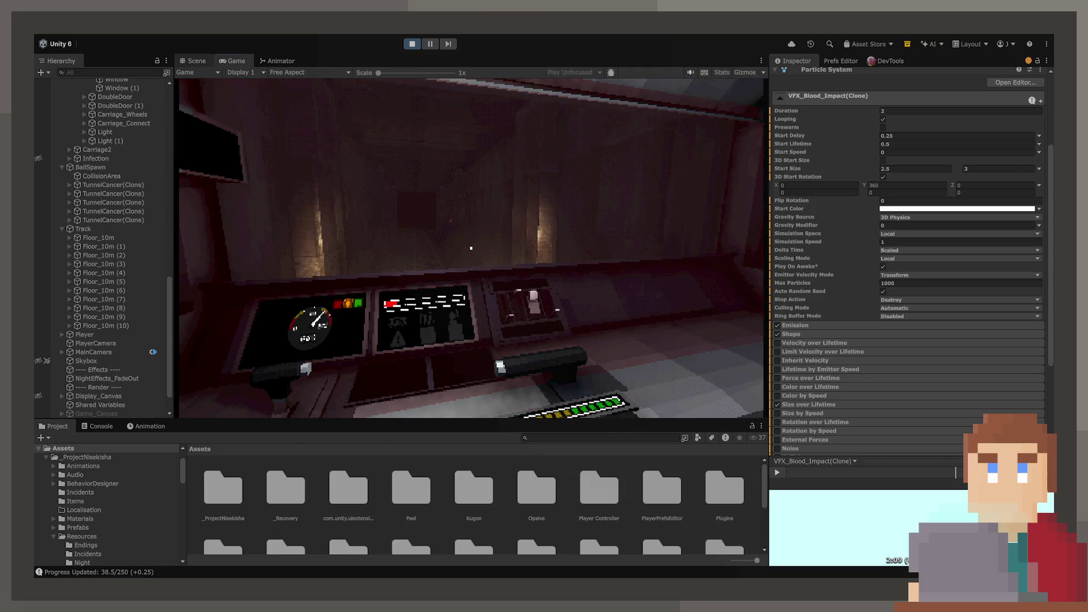
Switch to the Scene view and orbit around the spawned blood impact effect
{"action": "key", "text": "ctrl+1"}
{"action": "left_click_drag", "start_coordinate": [318, 284], "coordinate": [397, 290]}
{"action": "mouse_move", "coordinate": [510, 288]}
{"action": "left_mouse_down"}
{"action": "mouse_move", "coordinate": [634, 286]}
{"action": "mouse_move", "coordinate": [455, 251]}
{"action": "mouse_move", "coordinate": [588, 250]}
{"action": "mouse_move", "coordinate": [374, 271]}
{"action": "left_mouse_up"}
{"action": "left_click_drag", "start_coordinate": [317, 244], "coordinate": [460, 190]}
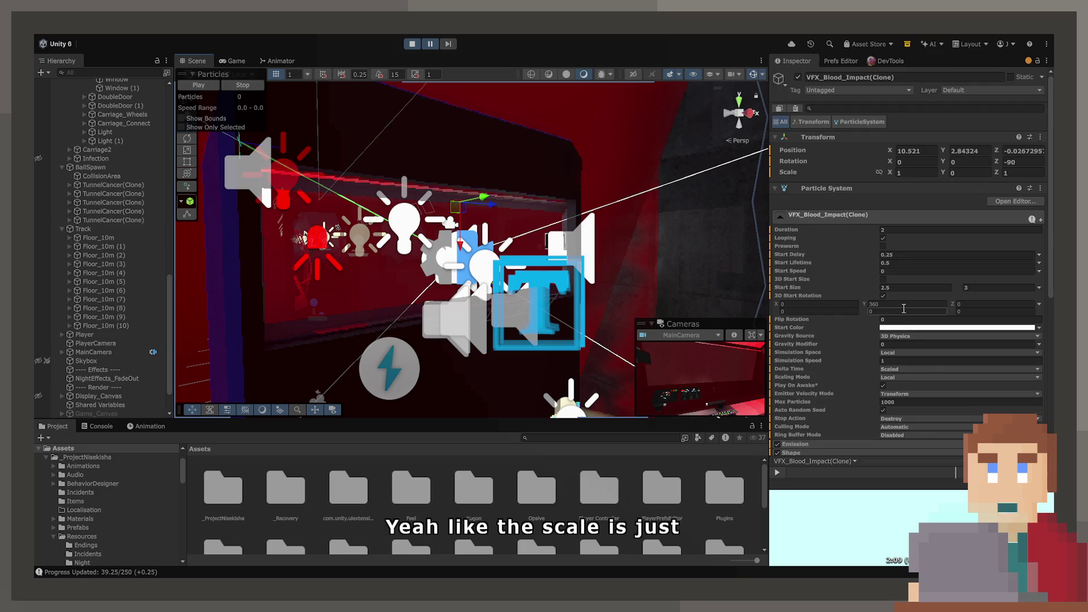
Set the blood impact clone's X scale to 0.1, then stop Play mode
{"action": "scroll", "coordinate": [79, 339], "scroll_direction": "down", "scroll_amount": 2}
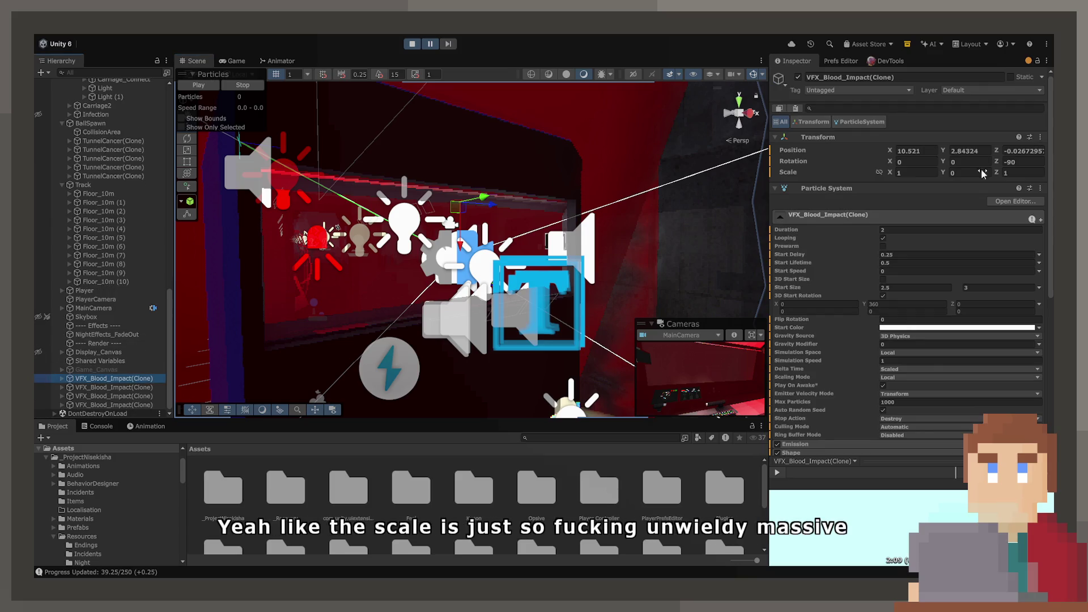
{"action": "left_click", "coordinate": [896, 173]}
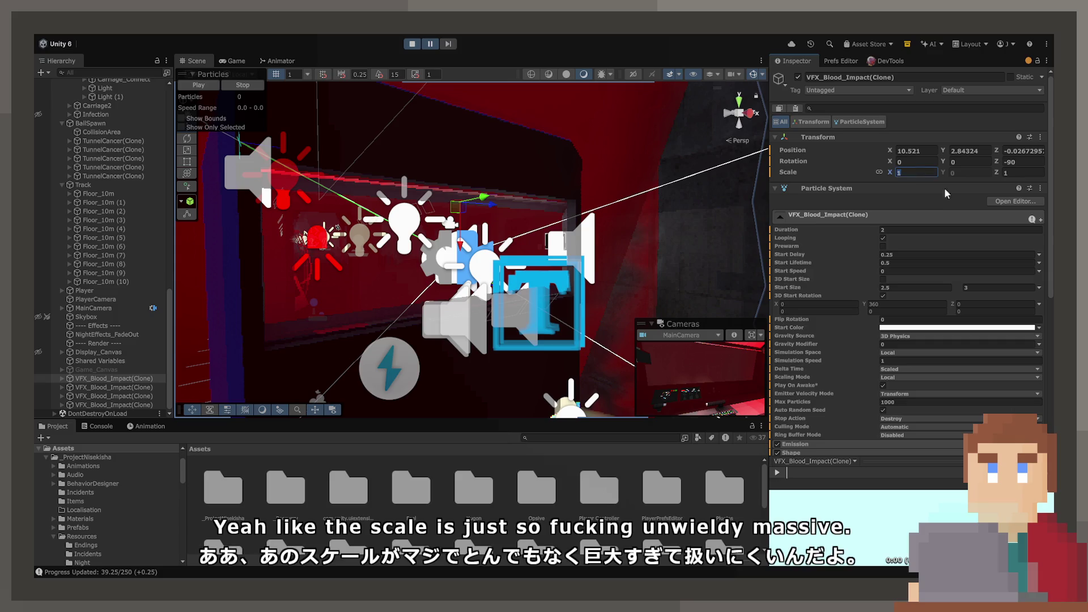
{"action": "type", "text": "0.1"}
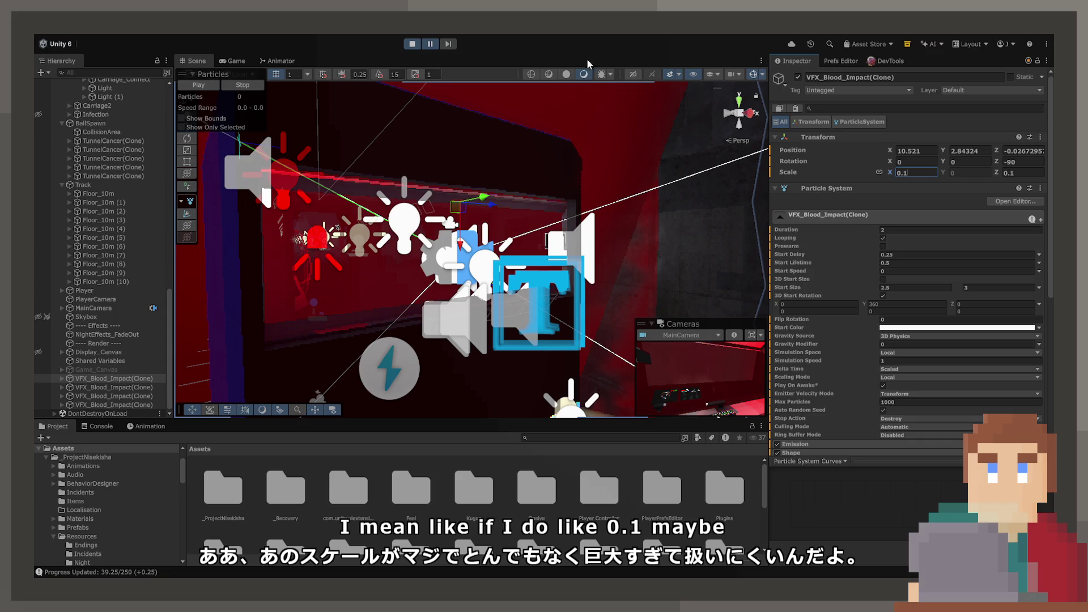
{"action": "left_click", "coordinate": [412, 44]}
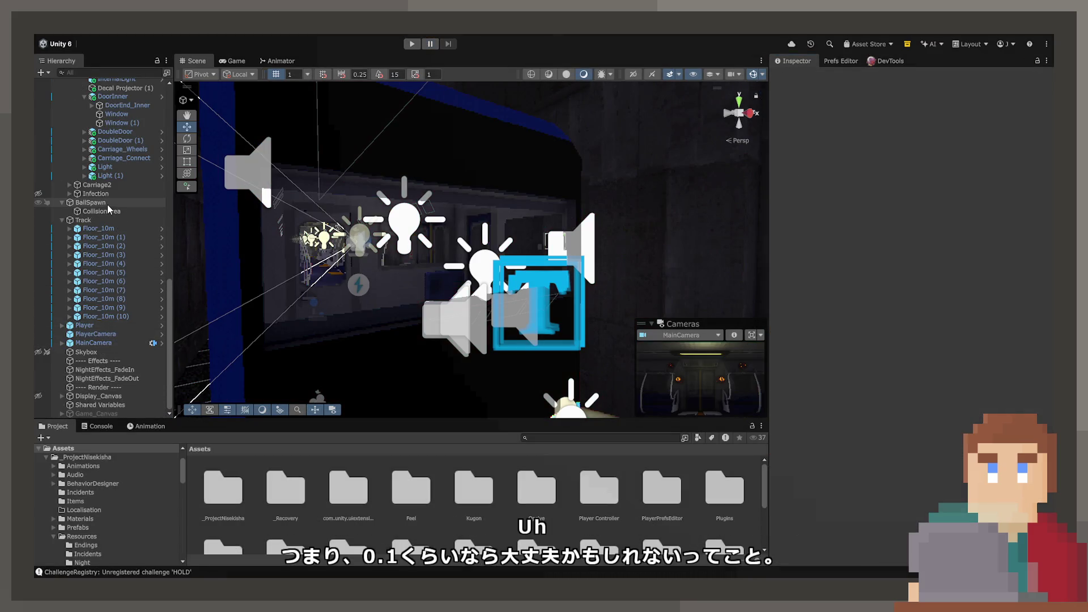
From BallSpawn, open the TunnelCancer prefab and then the VFX_Blood_Impact prefab for editing
{"action": "left_click", "coordinate": [107, 208]}
{"action": "left_click", "coordinate": [107, 202]}
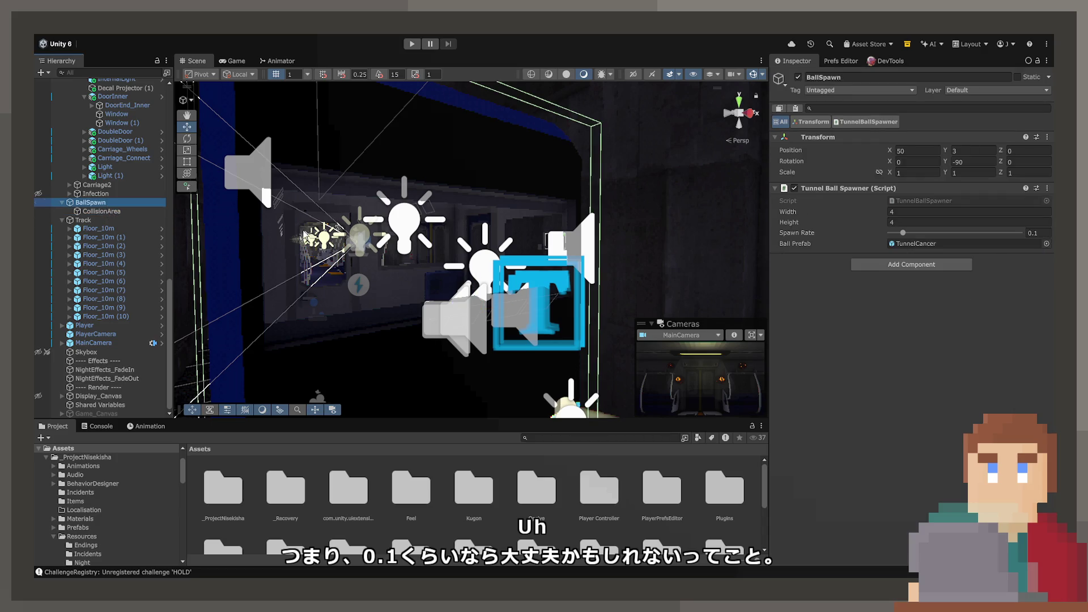
{"action": "double_click", "coordinate": [904, 243]}
{"action": "scroll", "coordinate": [902, 278], "scroll_direction": "down", "scroll_amount": 3}
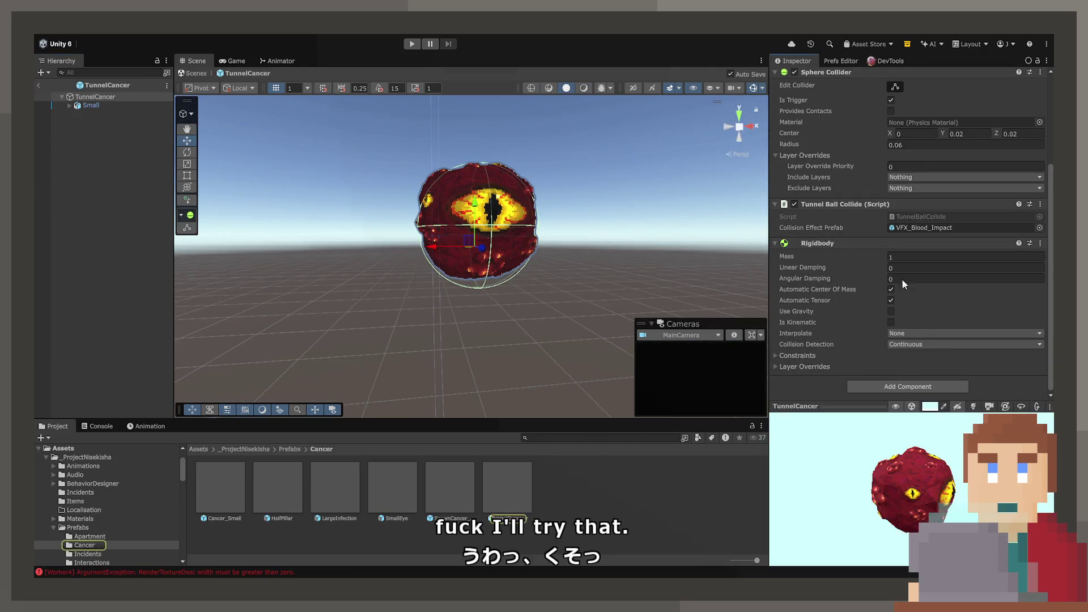
{"action": "double_click", "coordinate": [900, 227]}
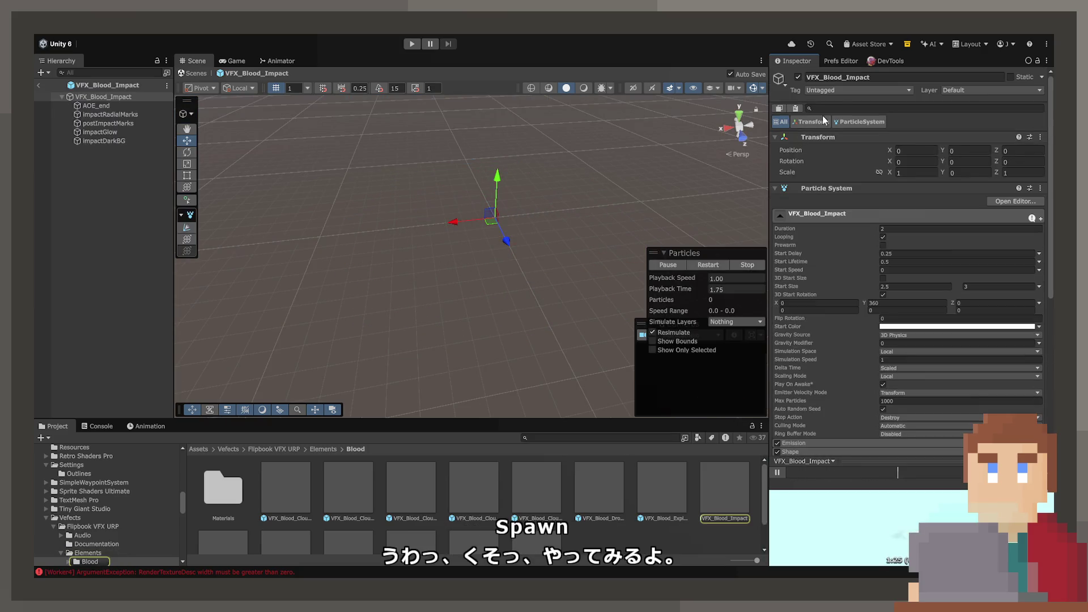
Link the scale axes and set the VFX_Blood_Impact root scale to 0.1
{"action": "left_click", "coordinate": [879, 172]}
{"action": "left_click", "coordinate": [909, 173]}
{"action": "type", "text": "0.1"}
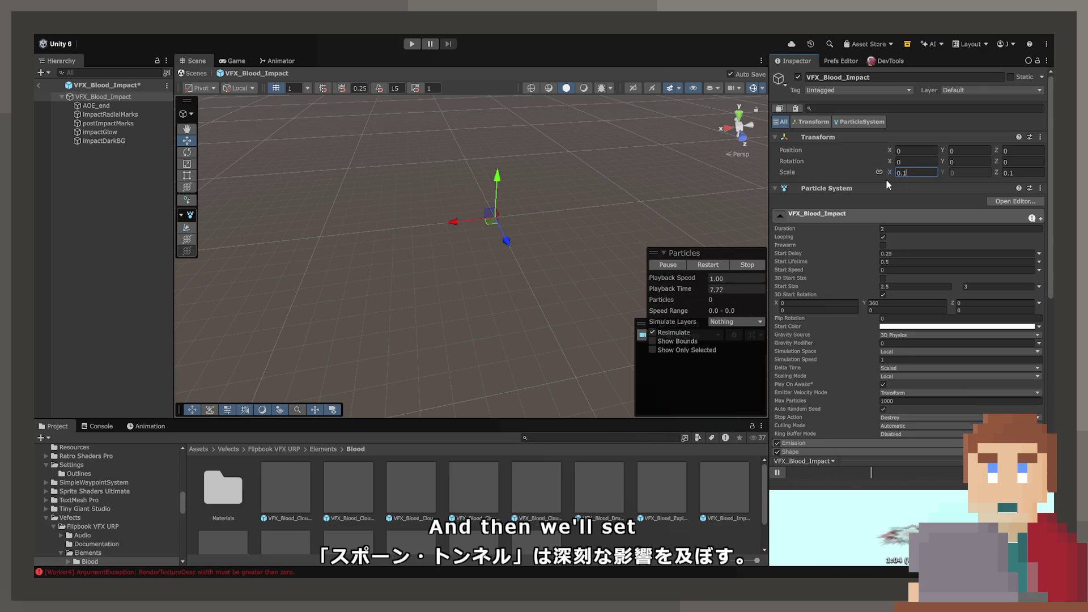
{"action": "key", "text": "Return"}
Check the effect's five child particle systems, including AOE_end, and return to the root
{"action": "scroll", "coordinate": [501, 234], "scroll_direction": "down", "scroll_amount": 3}
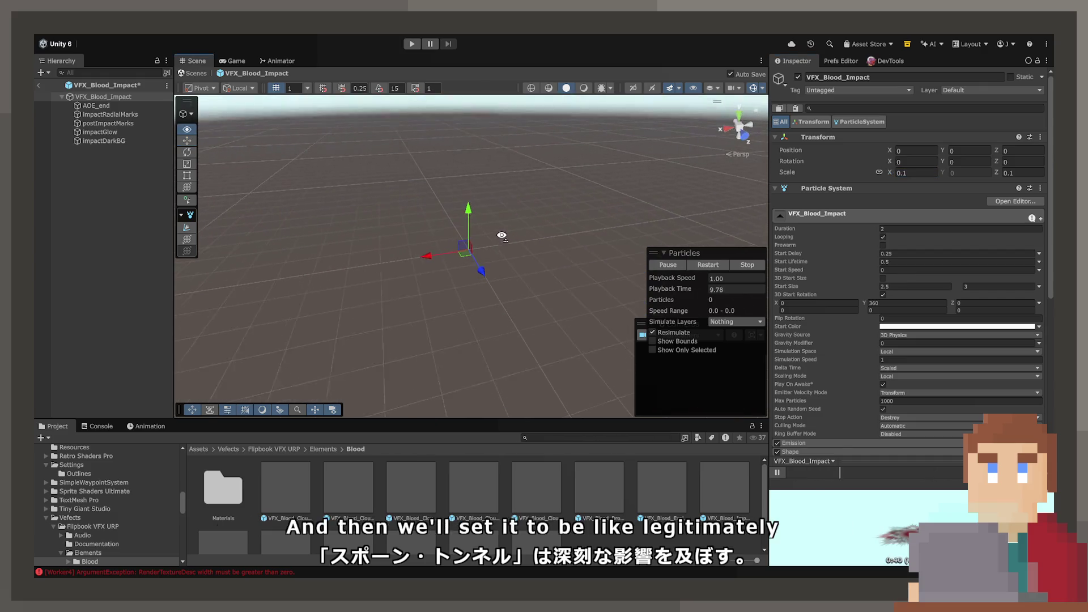
{"action": "left_click", "coordinate": [129, 108]}
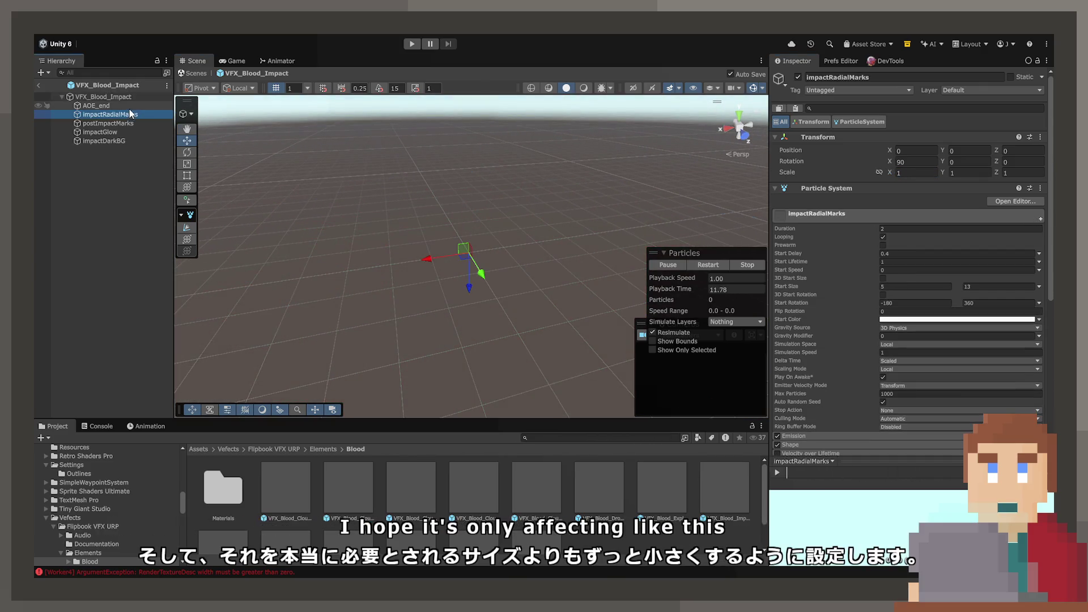
{"action": "left_click", "coordinate": [130, 140], "text": "shift"}
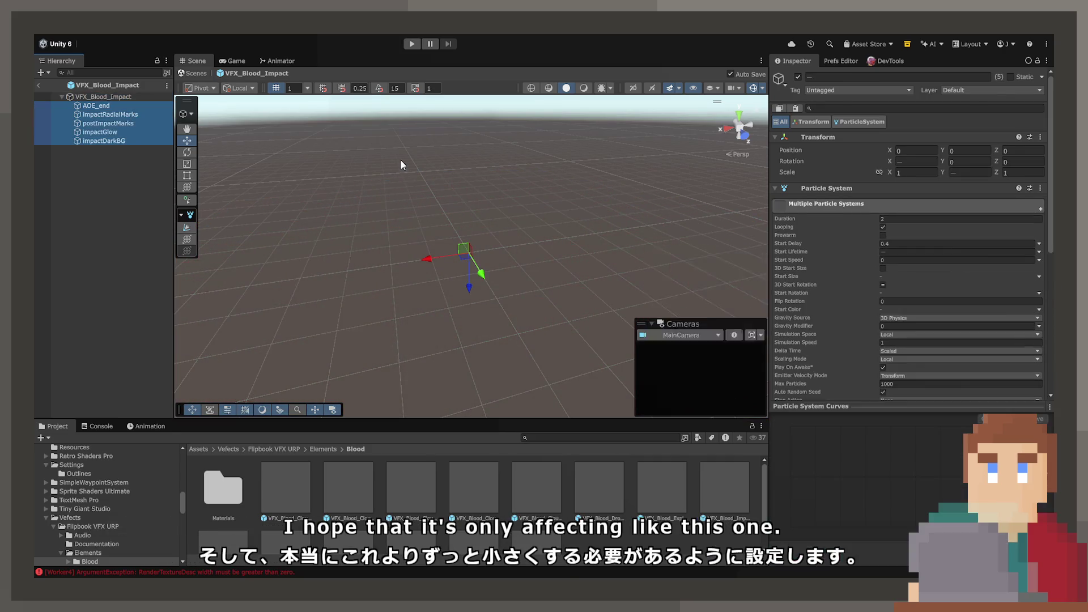
{"action": "left_click", "coordinate": [148, 97]}
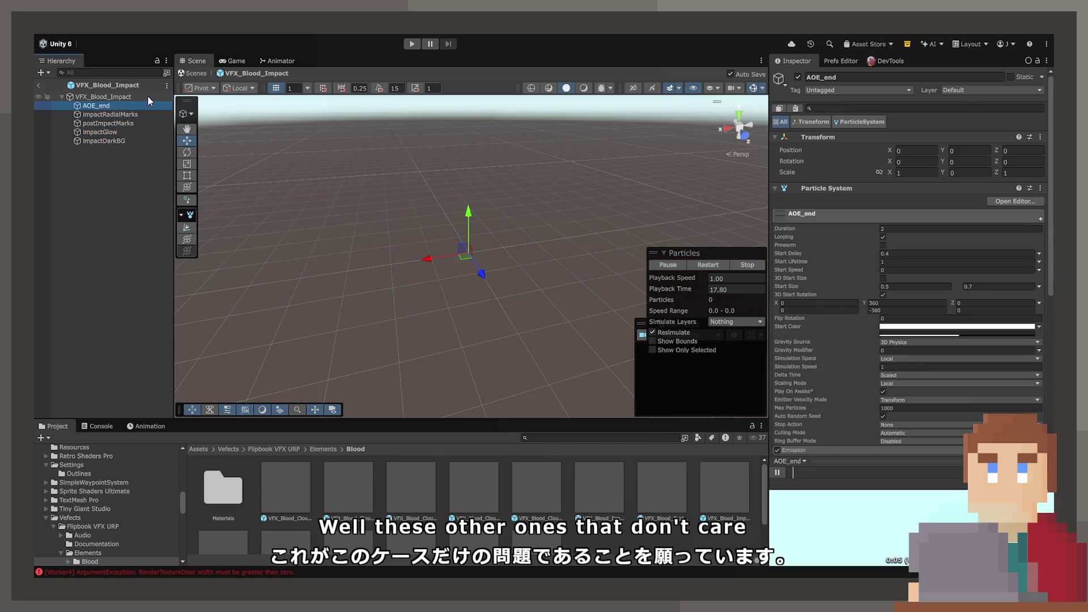
{"action": "key", "text": "ctrl+z"}
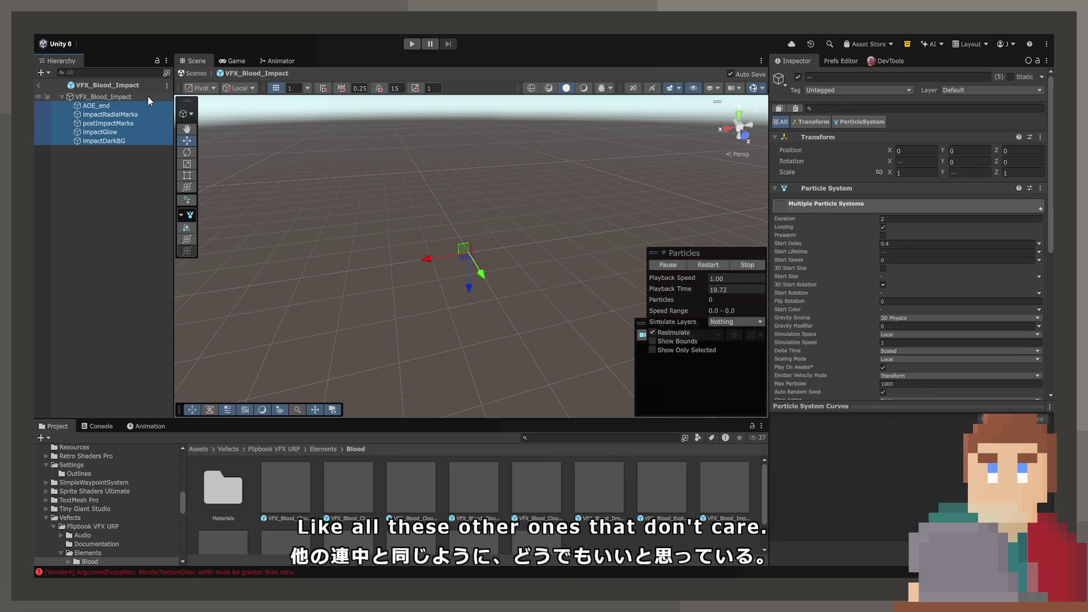
{"action": "key", "text": "ctrl+z"}
{"action": "key", "text": "ctrl+y"}
{"action": "key", "text": "ctrl+y"}
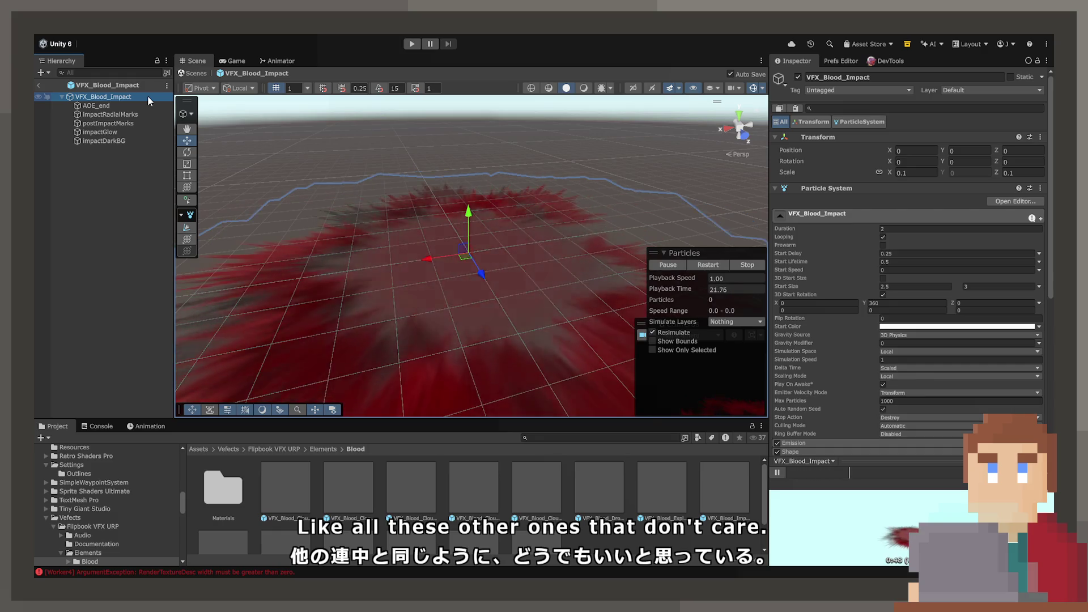
Orbit to a wider view of the burst and scroll through the Particle System modules
{"action": "left_click_drag", "start_coordinate": [567, 204], "coordinate": [601, 255]}
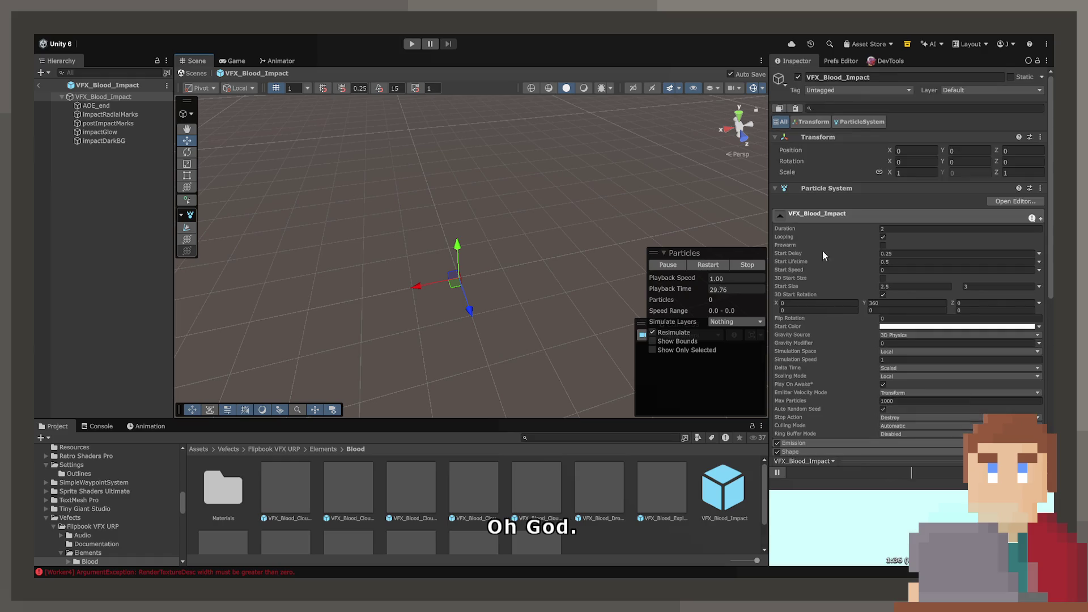
{"action": "scroll", "coordinate": [814, 333], "scroll_direction": "down", "scroll_amount": 2}
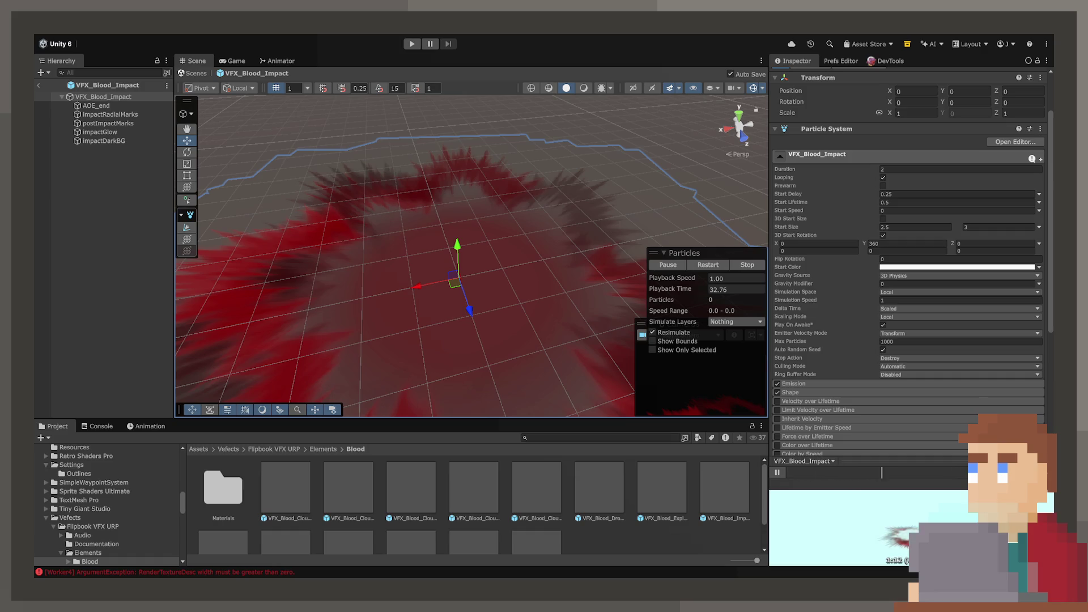
{"action": "scroll", "coordinate": [907, 272], "scroll_direction": "down", "scroll_amount": 4}
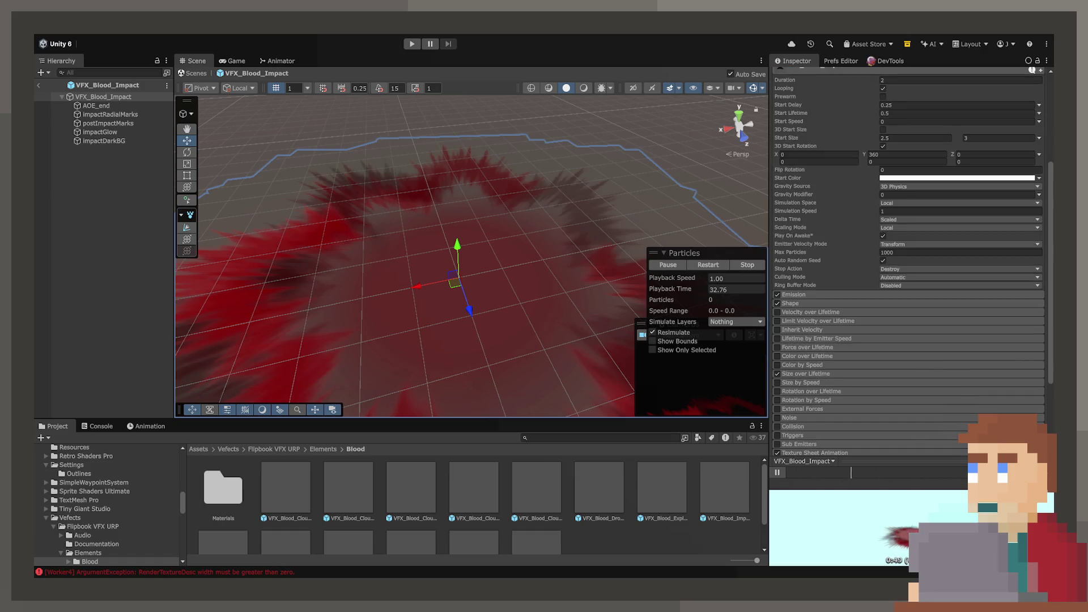
{"action": "scroll", "coordinate": [907, 255], "scroll_direction": "down", "scroll_amount": 3}
{"action": "scroll", "coordinate": [907, 255], "scroll_direction": "down", "scroll_amount": 2}
{"action": "scroll", "coordinate": [907, 256], "scroll_direction": "up", "scroll_amount": 10}
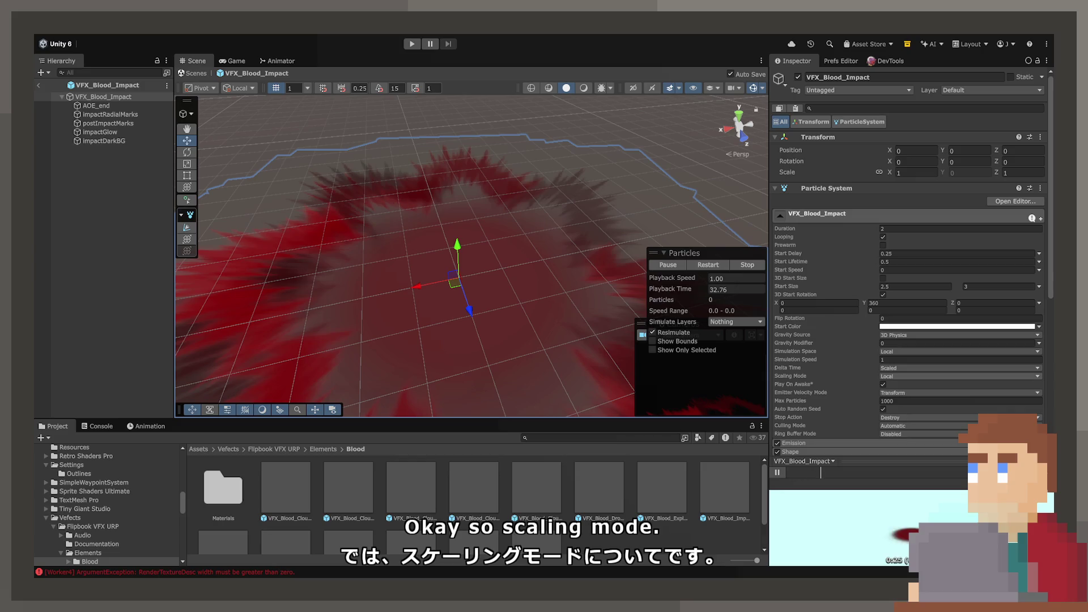
Replay the effect preview and set the root particle system's Scaling Mode to Hierarchy
{"action": "left_click", "coordinate": [884, 385]}
{"action": "left_click", "coordinate": [883, 384]}
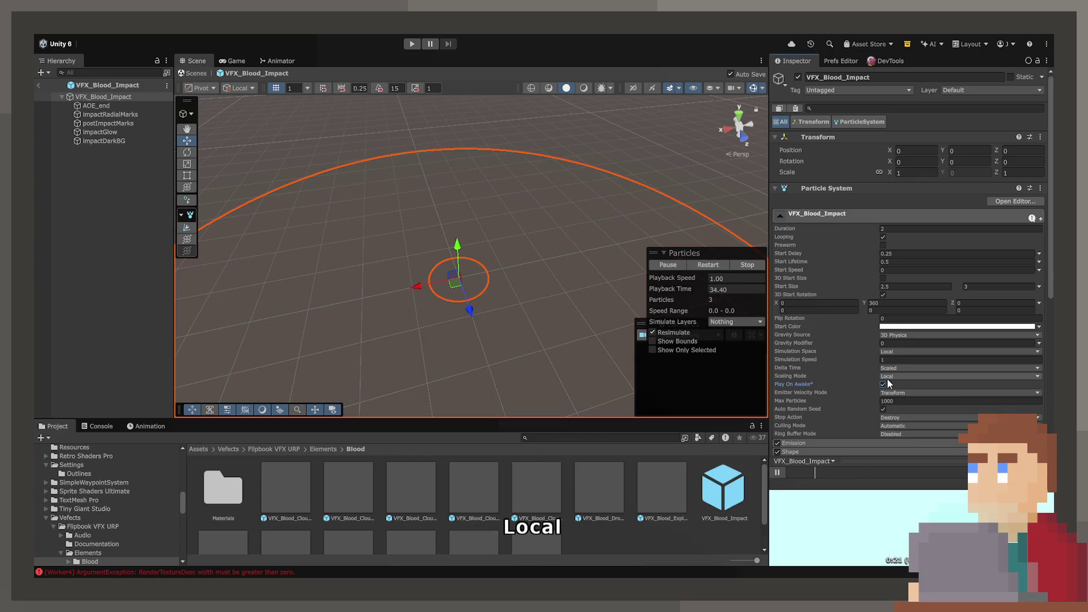
{"action": "left_click", "coordinate": [890, 376]}
{"action": "left_click", "coordinate": [885, 384]}
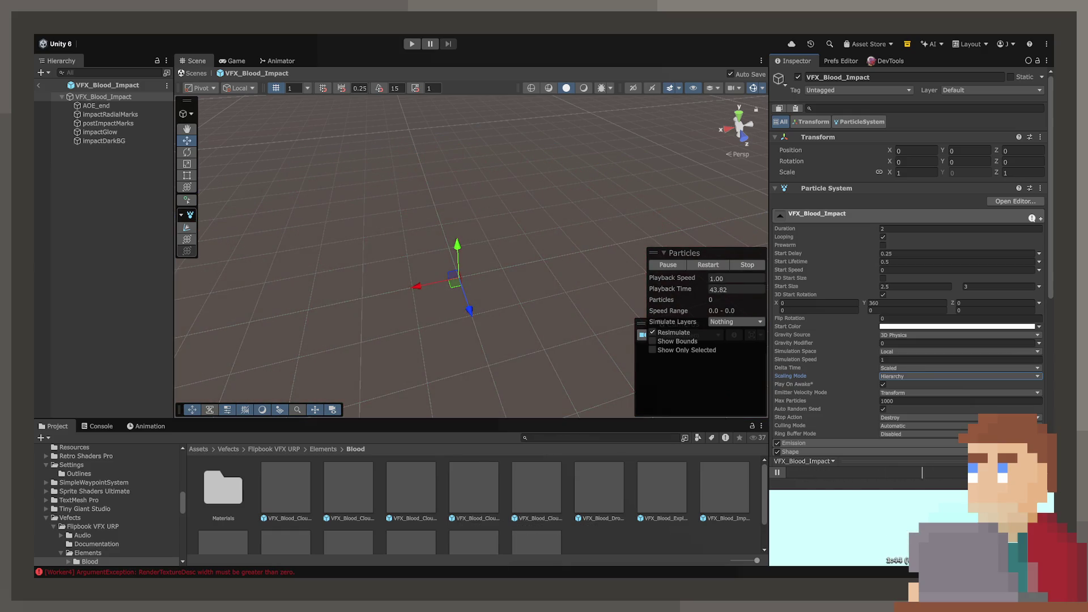
Select all five child particle systems and set their Scaling Mode to Hierarchy
{"action": "left_click", "coordinate": [96, 105]}
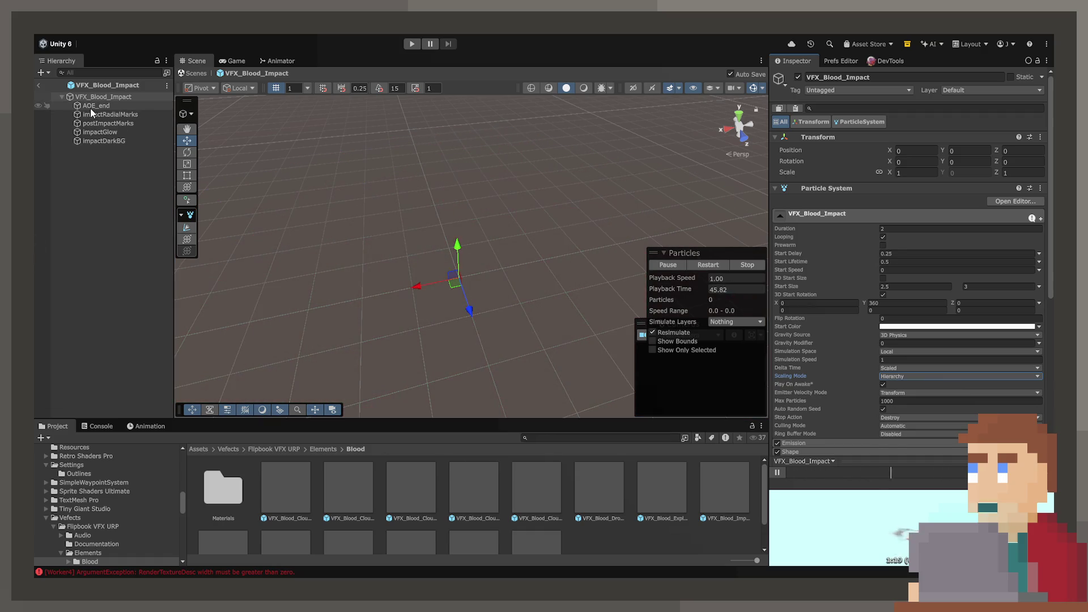
{"action": "left_click", "coordinate": [107, 140]}
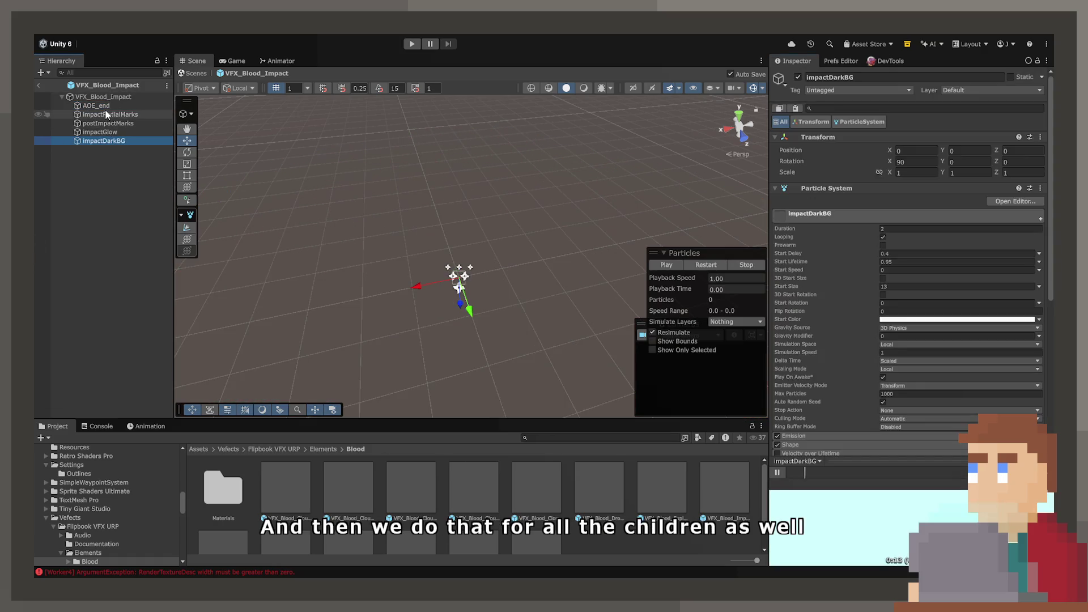
{"action": "left_click", "coordinate": [104, 108], "text": "shift"}
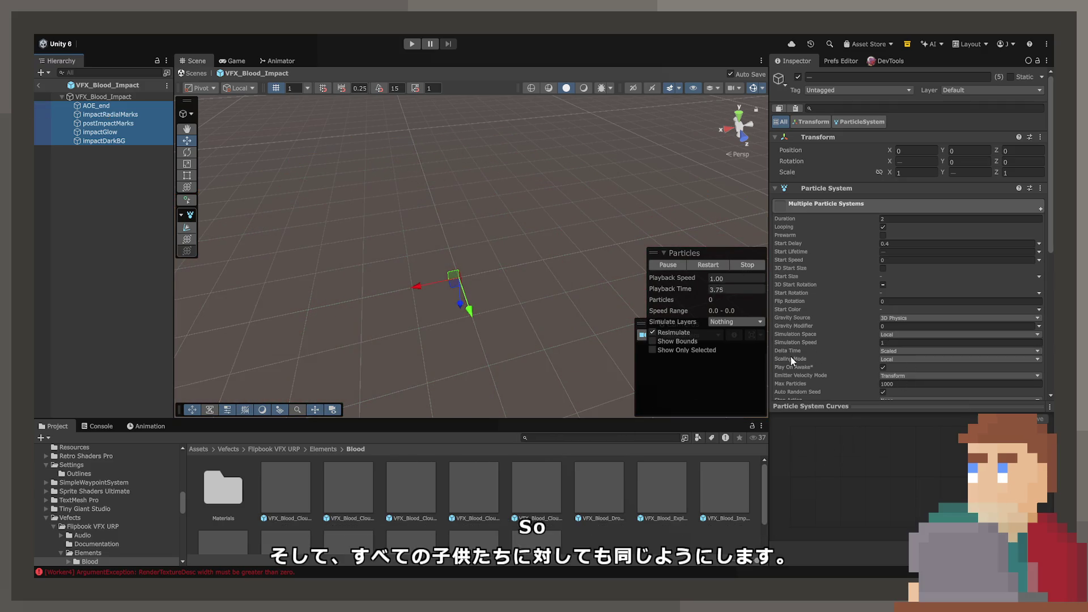
{"action": "left_click", "coordinate": [899, 360]}
{"action": "left_click", "coordinate": [899, 372]}
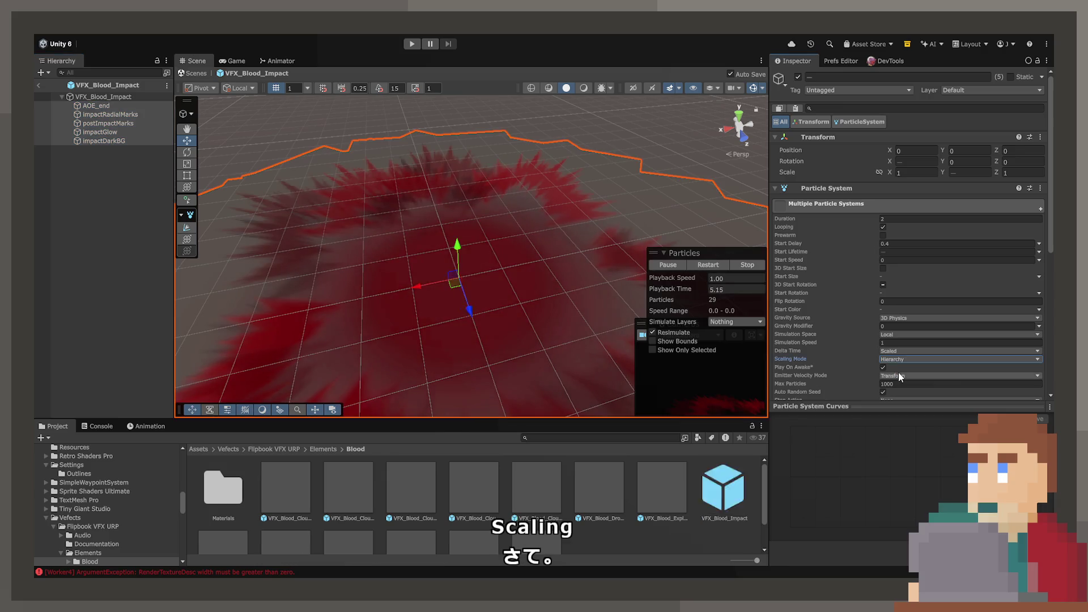
Set the root VFX_Blood_Impact scale to 0.1 and exit Prefab mode to the train scene
{"action": "left_click", "coordinate": [104, 97]}
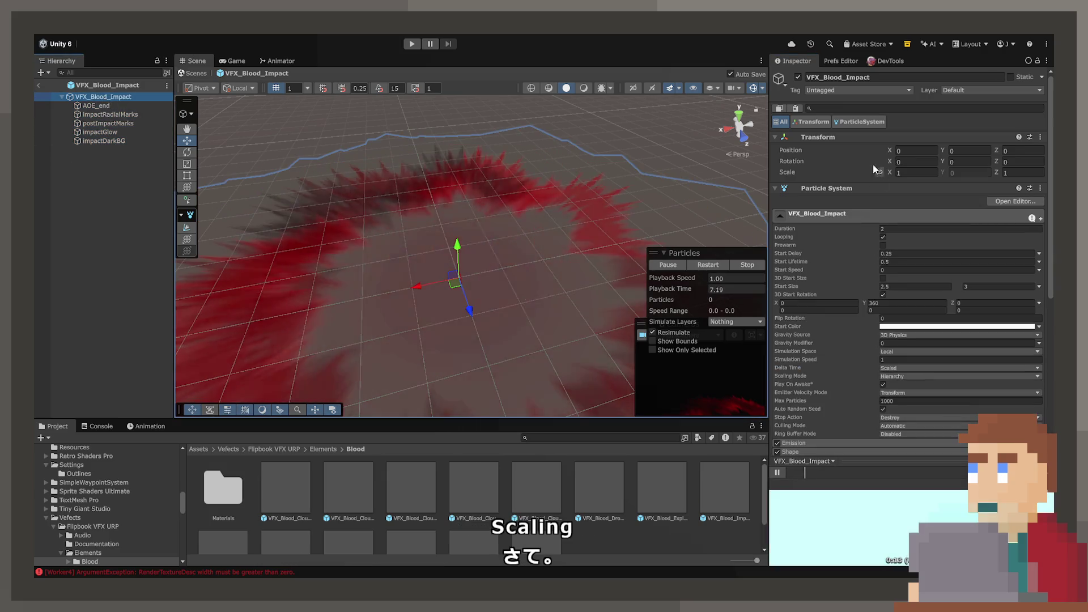
{"action": "left_click", "coordinate": [907, 172]}
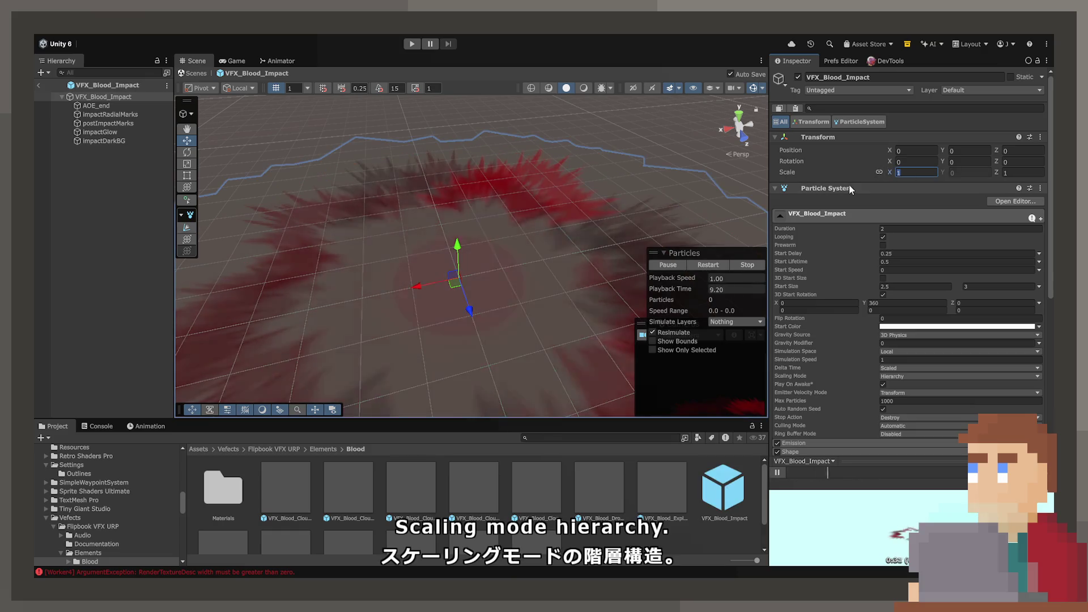
{"action": "type", "text": "0.1"}
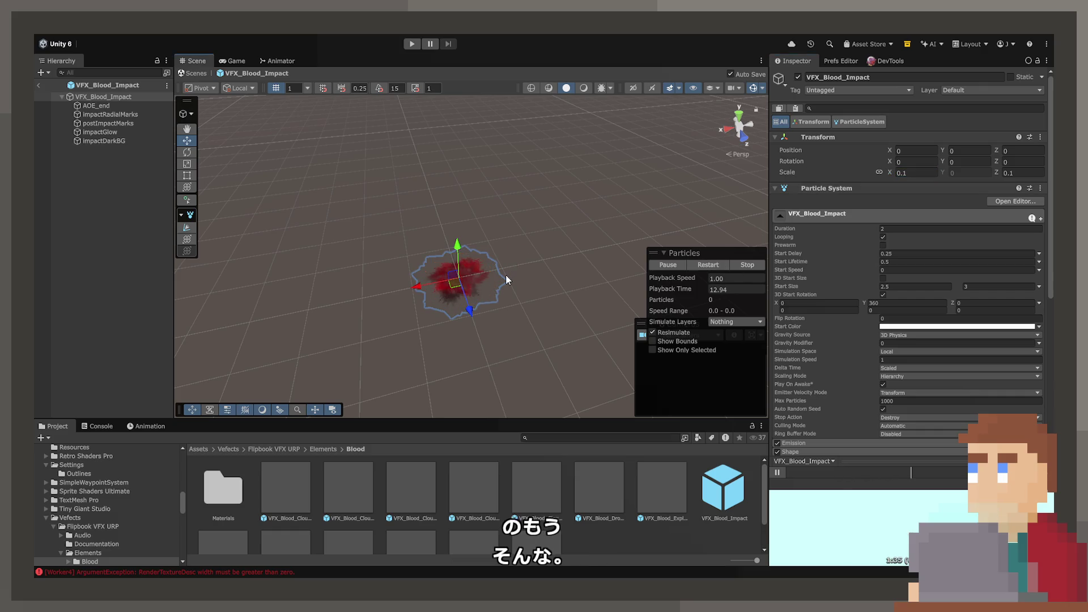
{"action": "left_click_drag", "start_coordinate": [505, 262], "coordinate": [508, 261]}
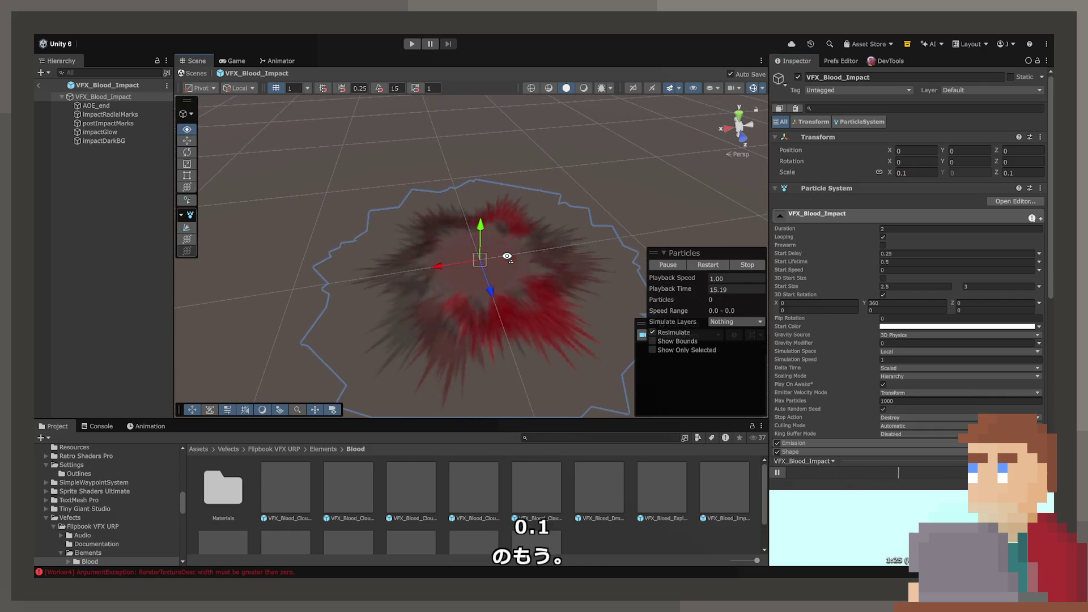
{"action": "left_click", "coordinate": [40, 86]}
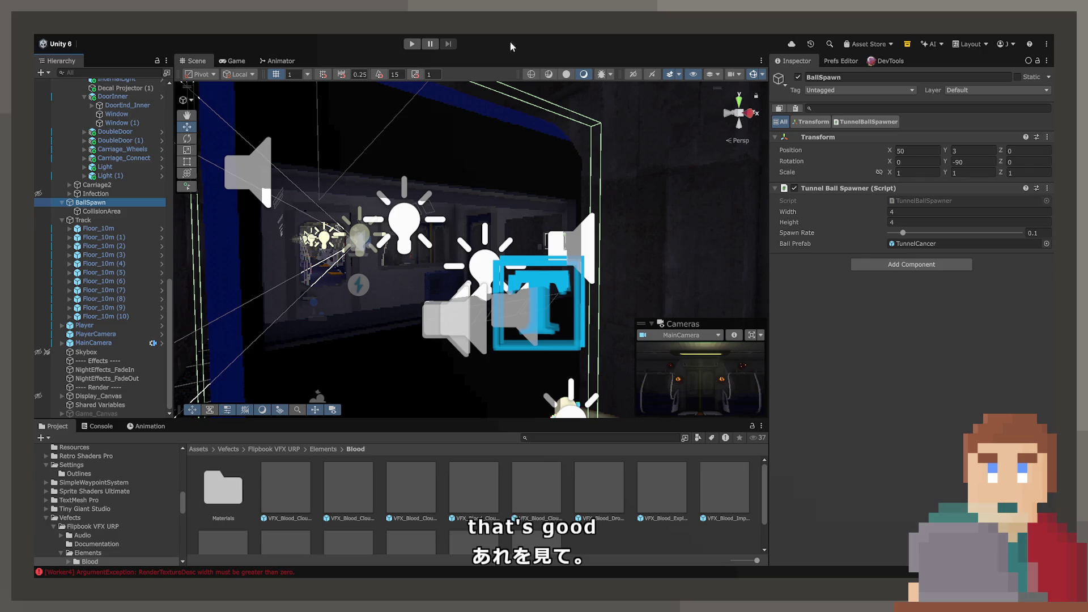
Enter Play mode and maximize the Game view
{"action": "left_click", "coordinate": [416, 44]}
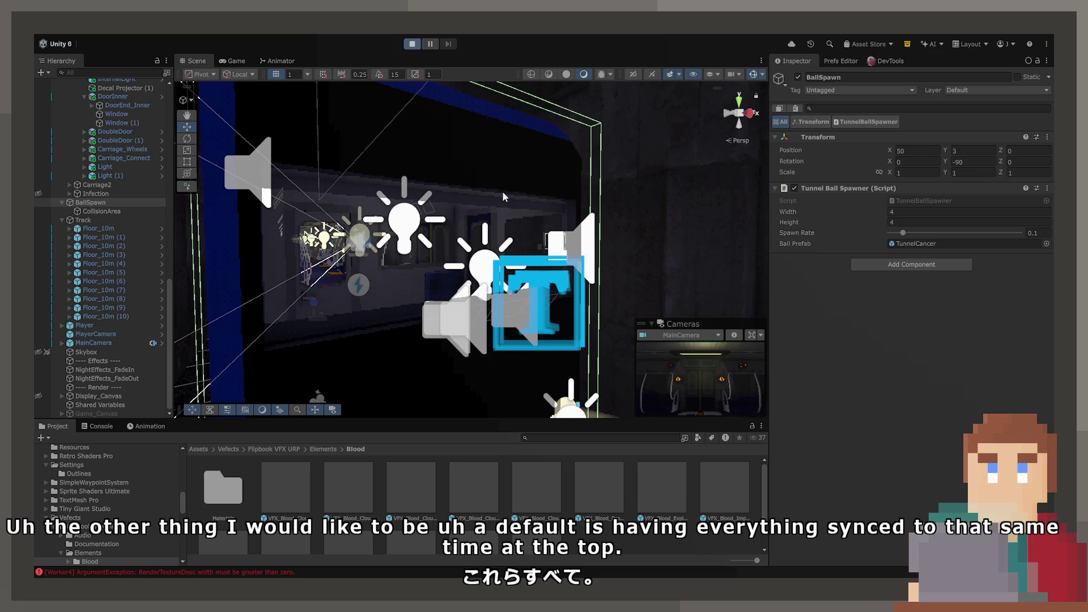
{"action": "double_click", "coordinate": [240, 64]}
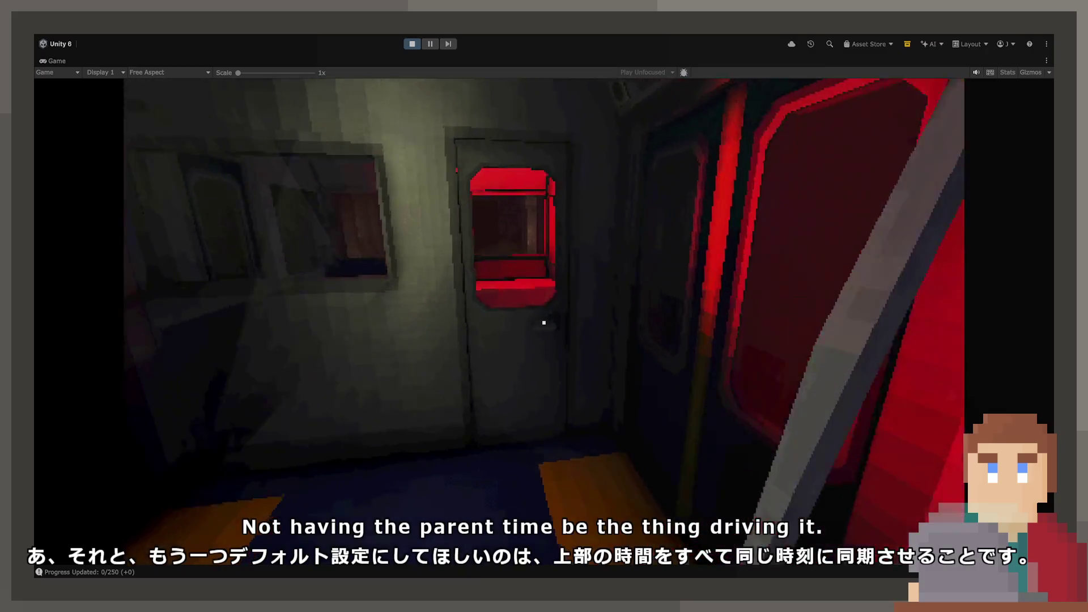
Sit in the driver's seat and push the throttle lever fully to get the train moving
{"action": "left_click", "coordinate": [543, 323]}
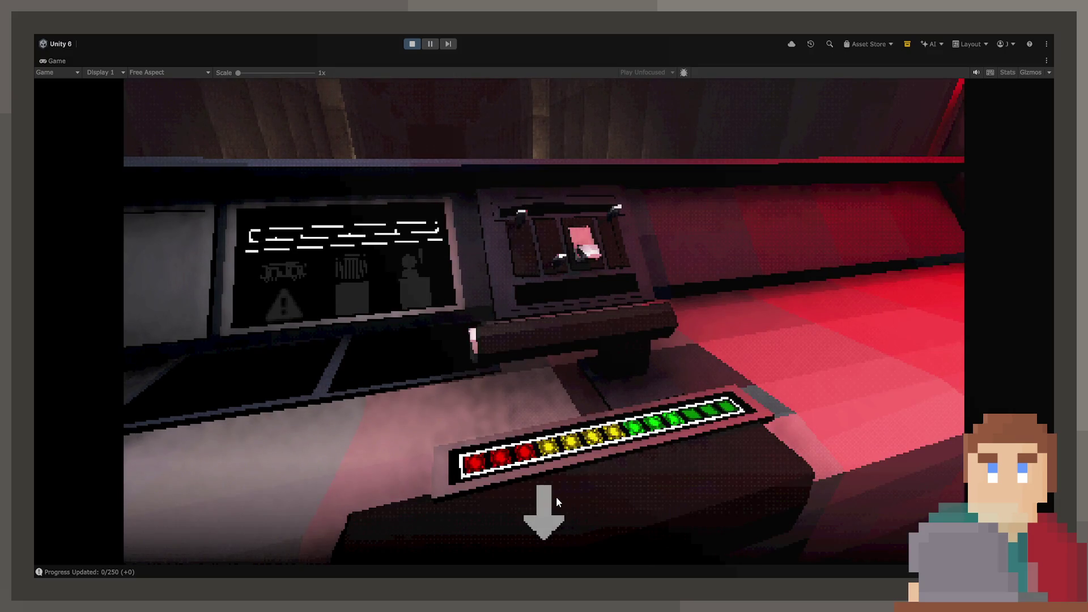
{"action": "left_click", "coordinate": [556, 497]}
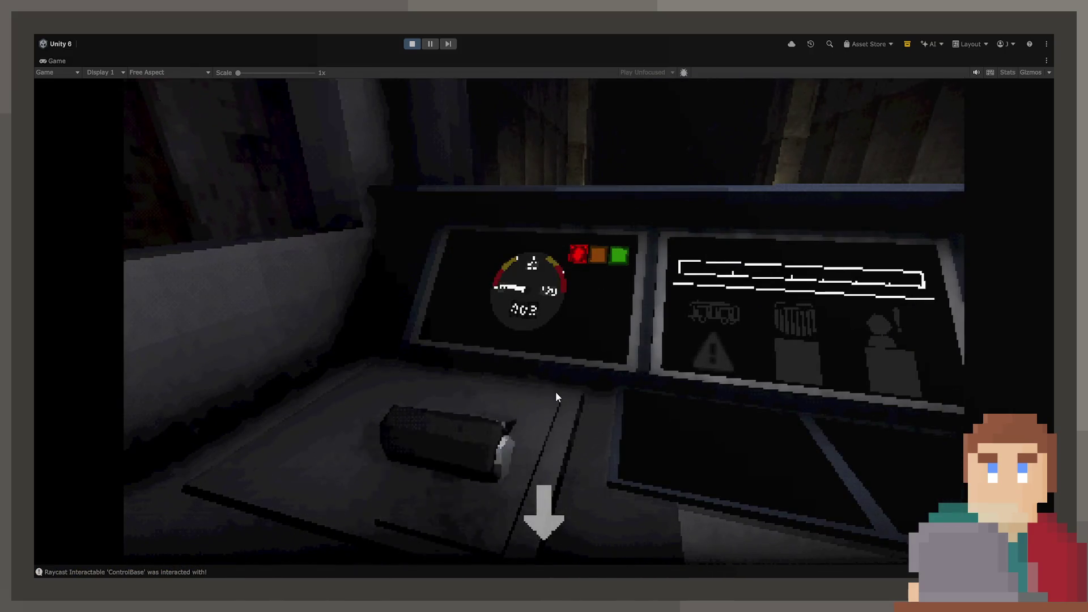
{"action": "left_click_drag", "start_coordinate": [556, 396], "coordinate": [542, 417]}
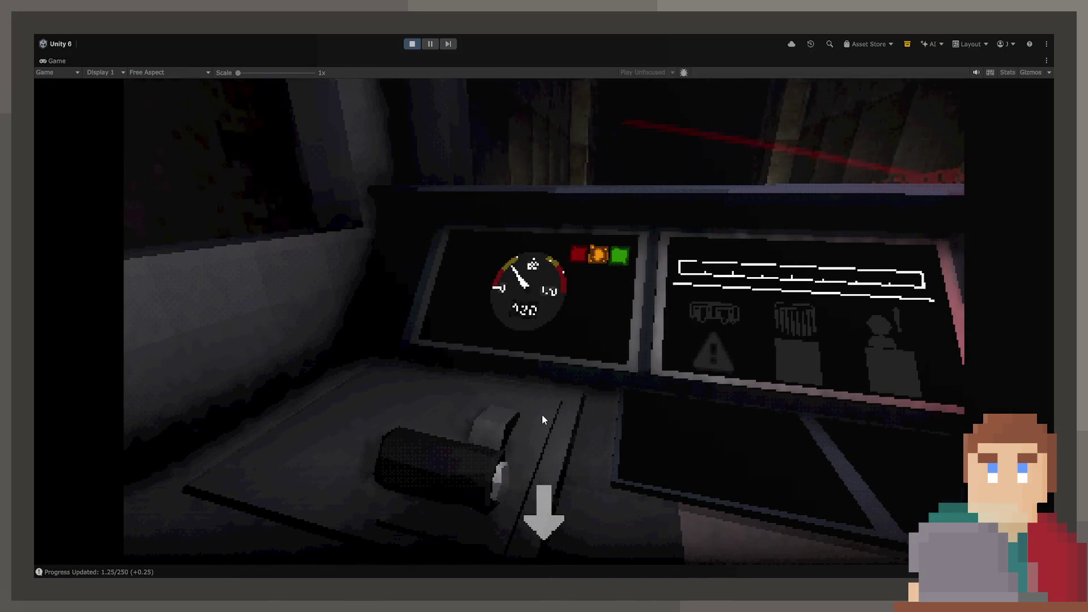
{"action": "left_click", "coordinate": [542, 418]}
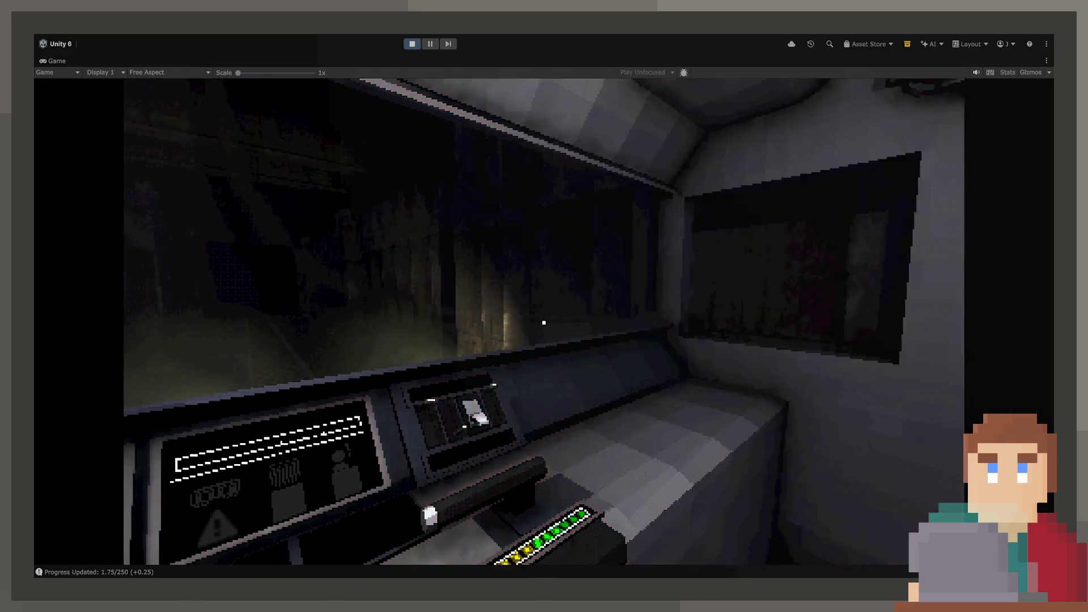
{"action": "left_click", "coordinate": [544, 323]}
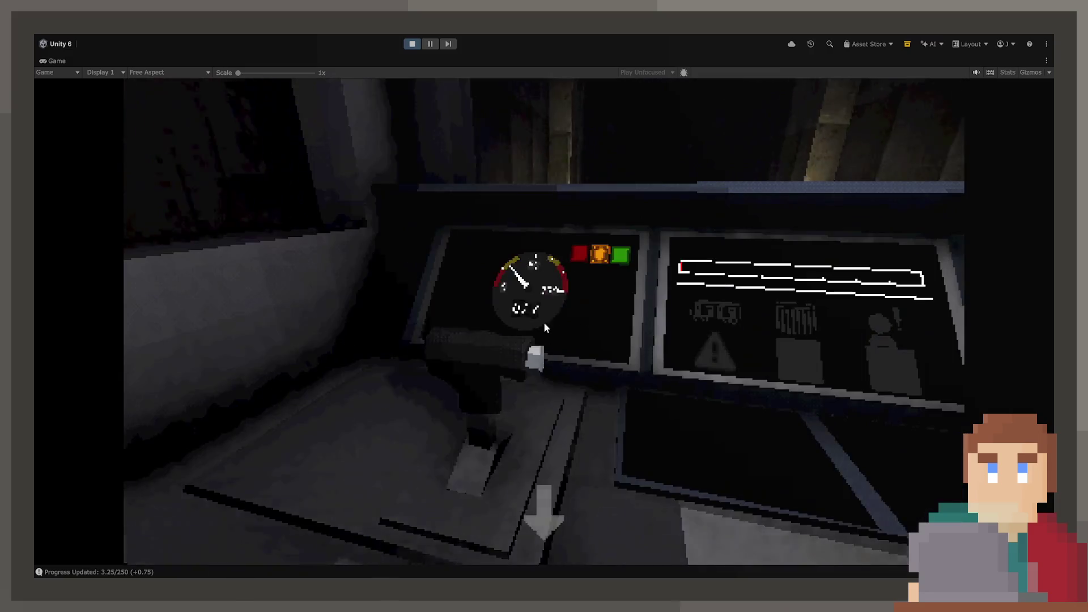
{"action": "left_click_drag", "start_coordinate": [543, 322], "coordinate": [552, 337]}
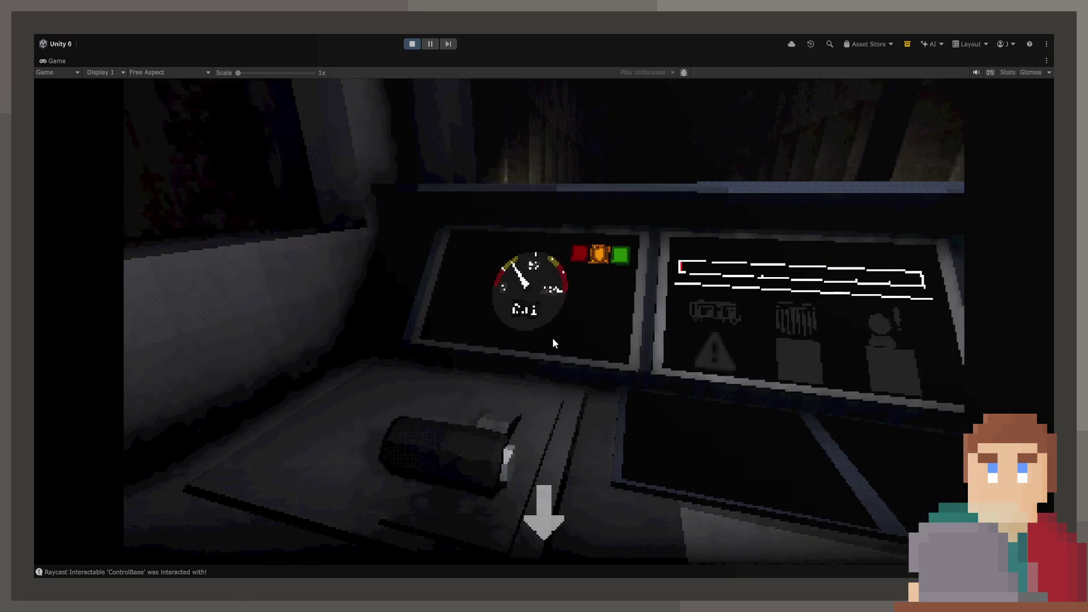
{"action": "left_click", "coordinate": [546, 501]}
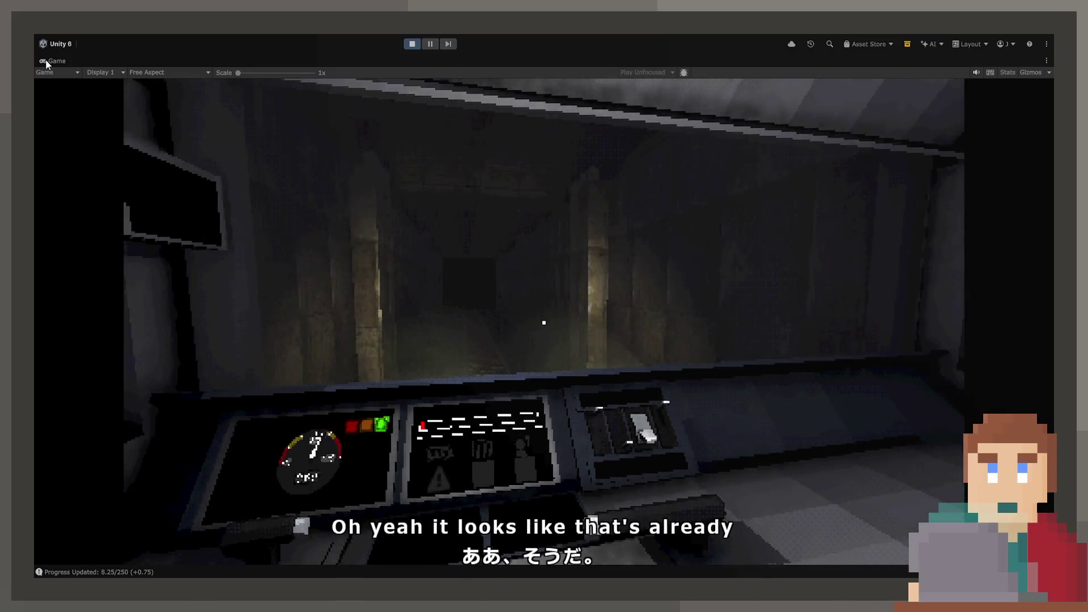
Restore the editor layout and raise BallSpawn's Tunnel Ball Spawner Spawn Rate to 1
{"action": "double_click", "coordinate": [45, 59]}
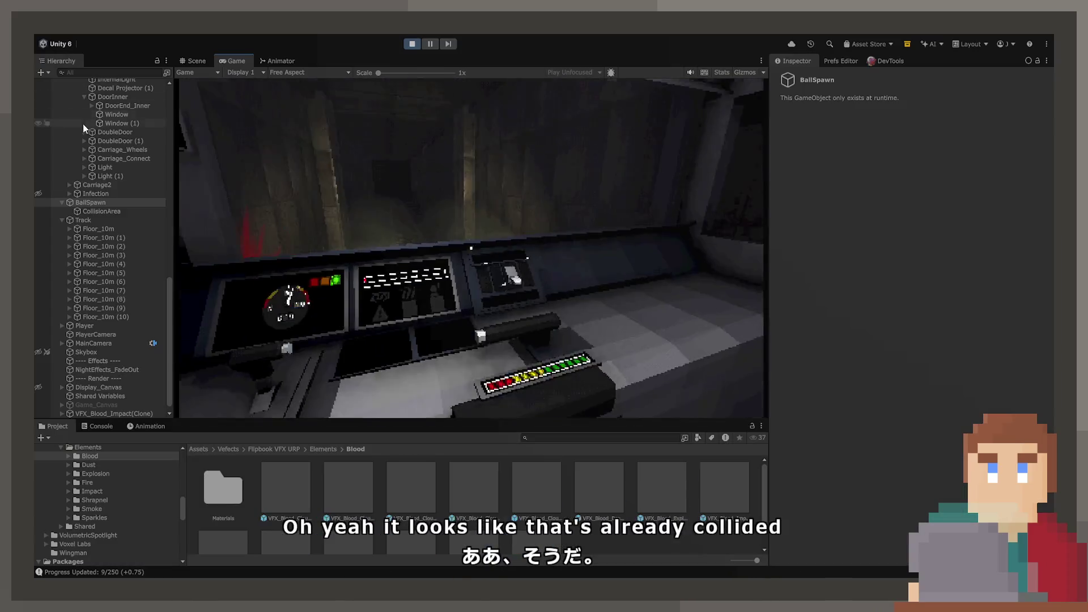
{"action": "left_click", "coordinate": [107, 202]}
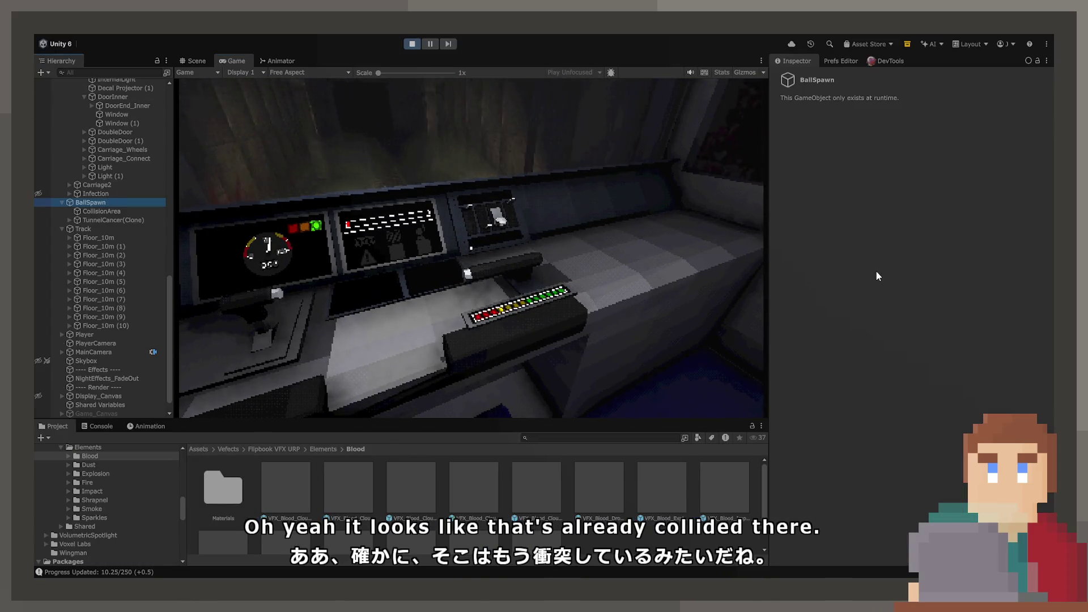
{"action": "left_click", "coordinate": [809, 62]}
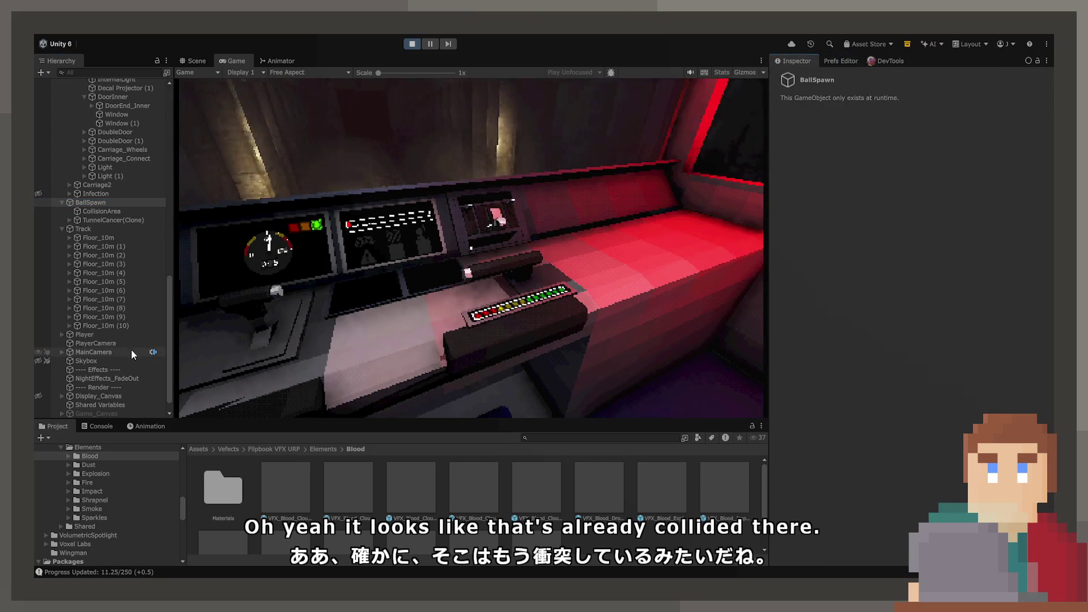
{"action": "left_click", "coordinate": [86, 202]}
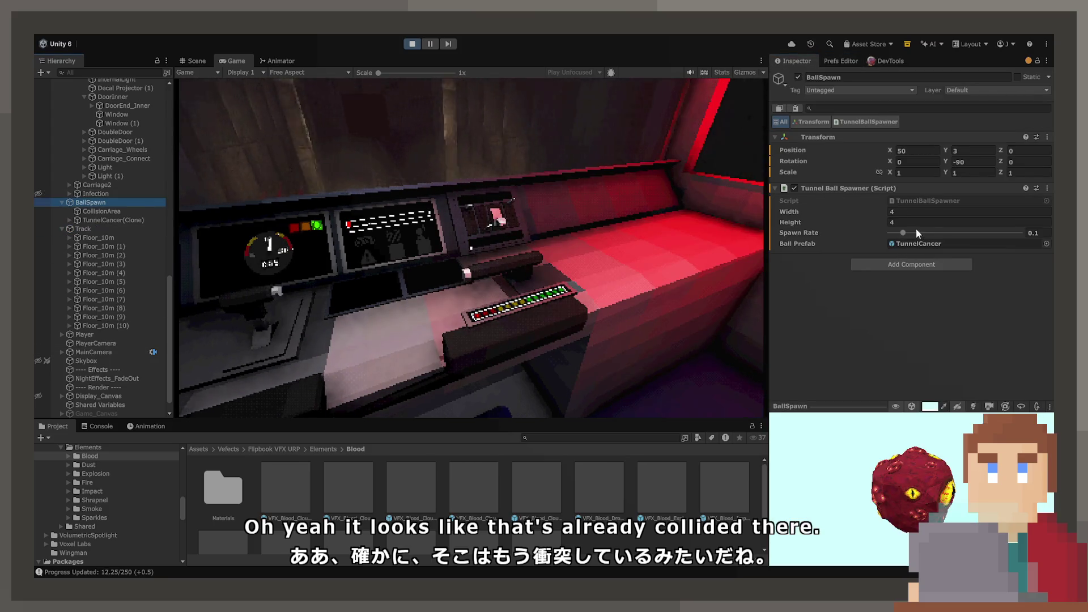
{"action": "left_click_drag", "start_coordinate": [918, 232], "coordinate": [1022, 233]}
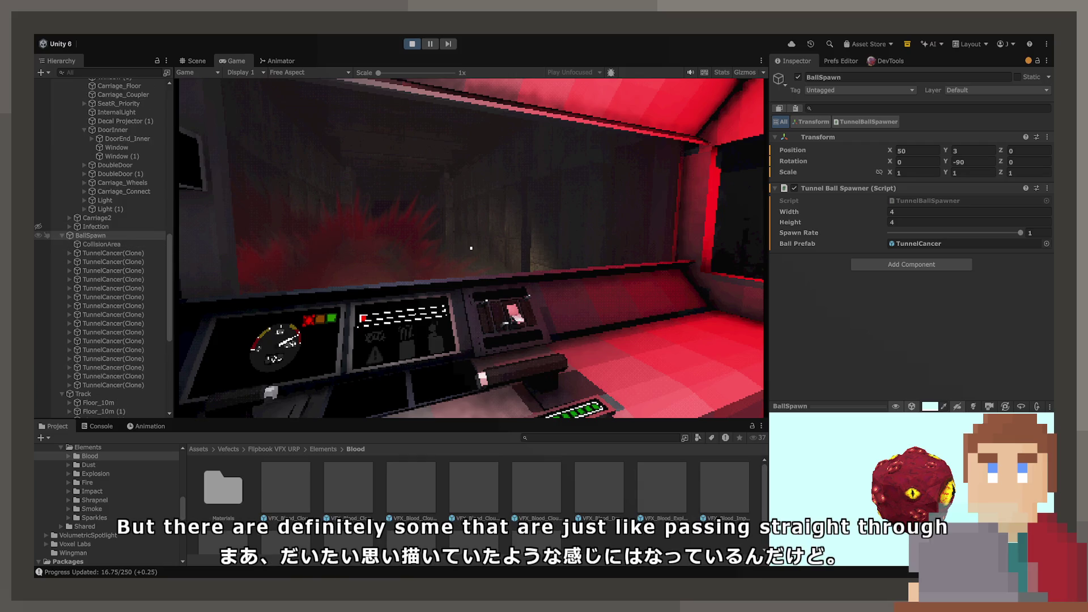
Review the TunnelBallSpawner.cs and TunnelBallCollide.cs scripts in VS Code
{"action": "scroll", "coordinate": [100, 250], "scroll_direction": "down", "scroll_amount": 7}
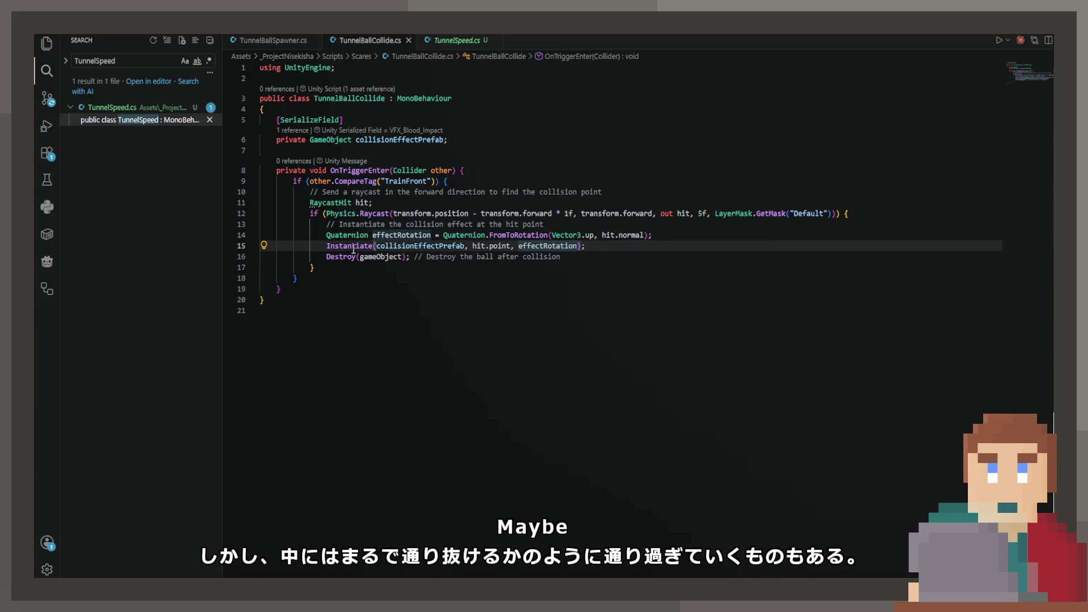
{"action": "left_click", "coordinate": [291, 43]}
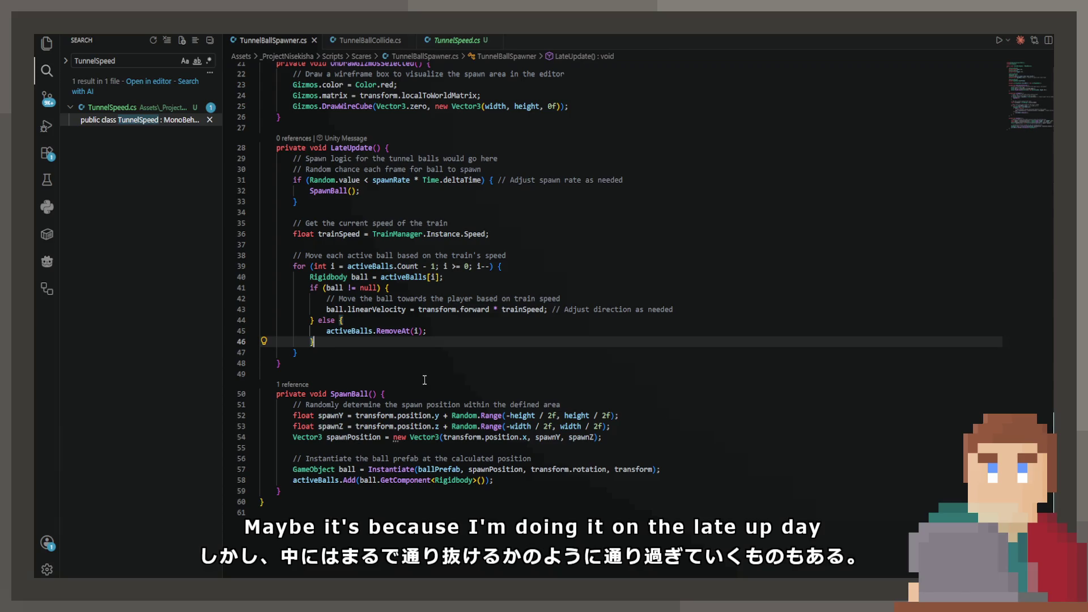
{"action": "scroll", "coordinate": [388, 379], "scroll_direction": "up", "scroll_amount": 3}
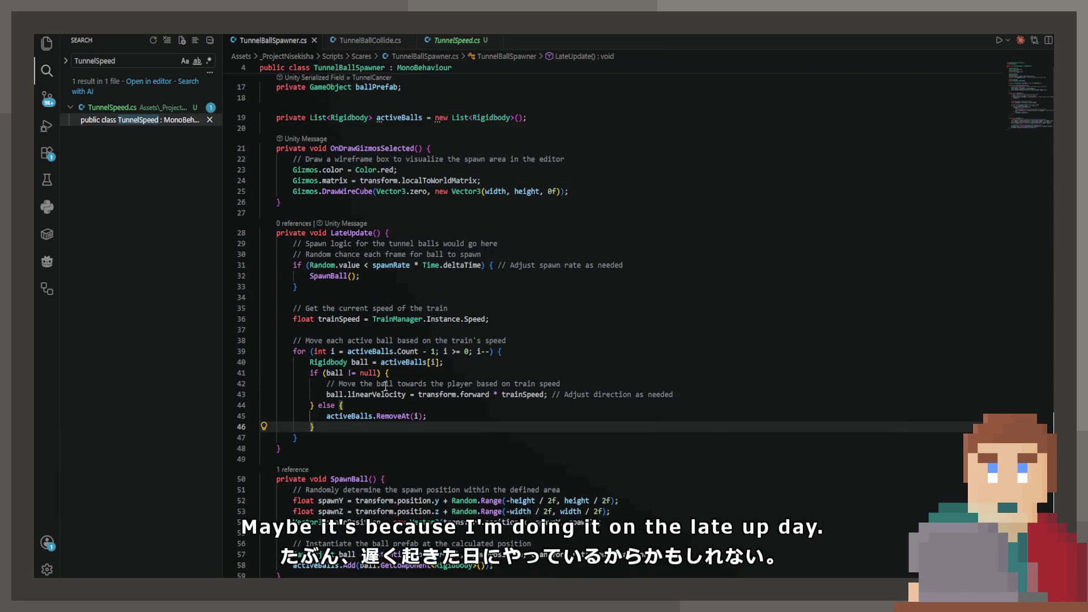
{"action": "left_click", "coordinate": [342, 42]}
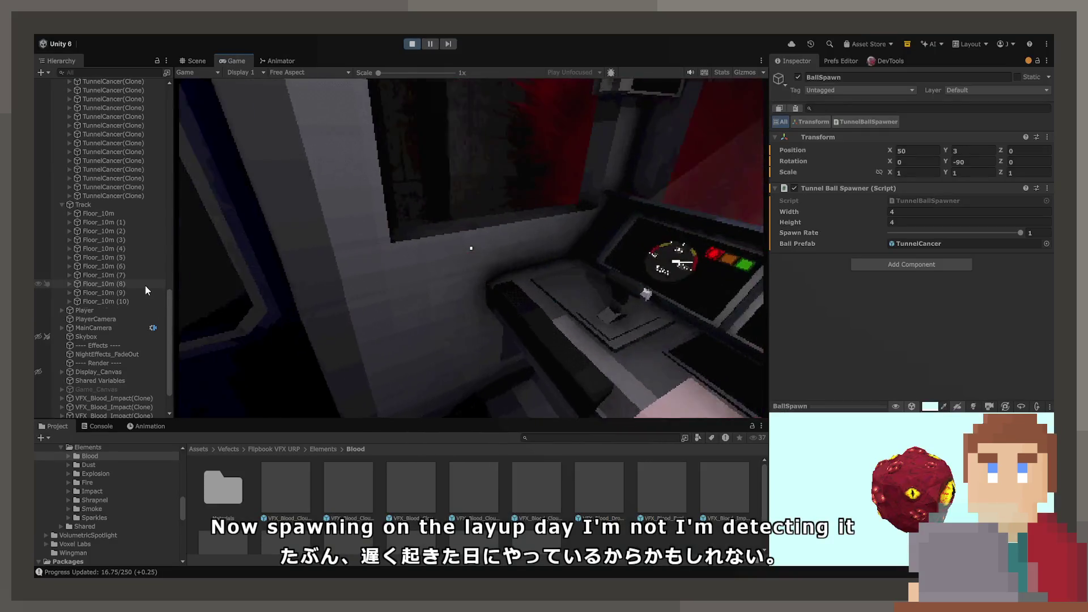
Inspect a spawned TunnelCancer clone, then browse the Project to the Prefabs > Cancer folder
{"action": "left_click", "coordinate": [81, 145]}
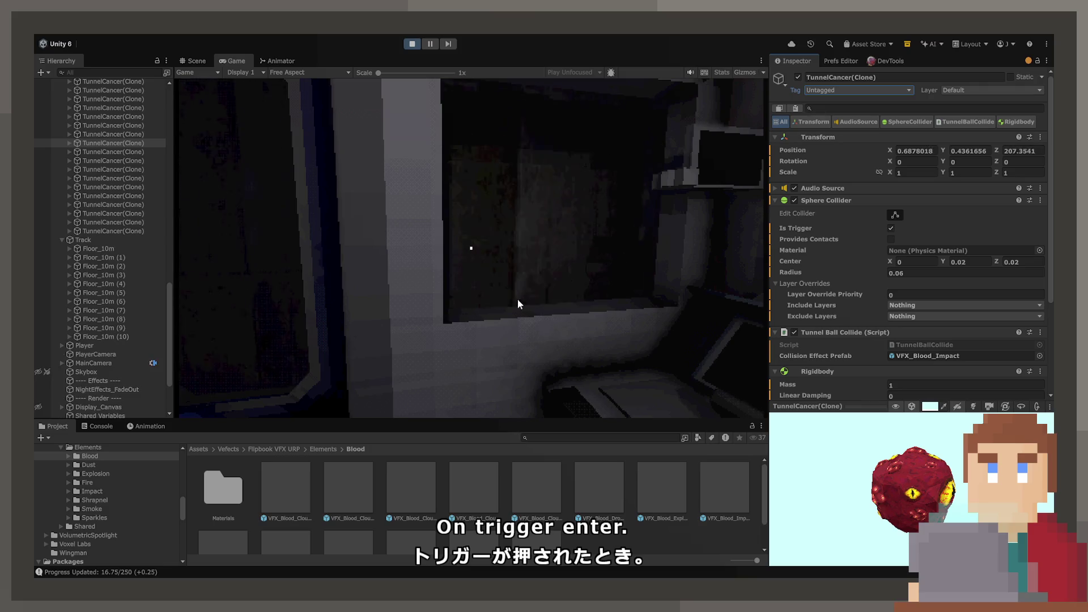
{"action": "left_click", "coordinate": [472, 252]}
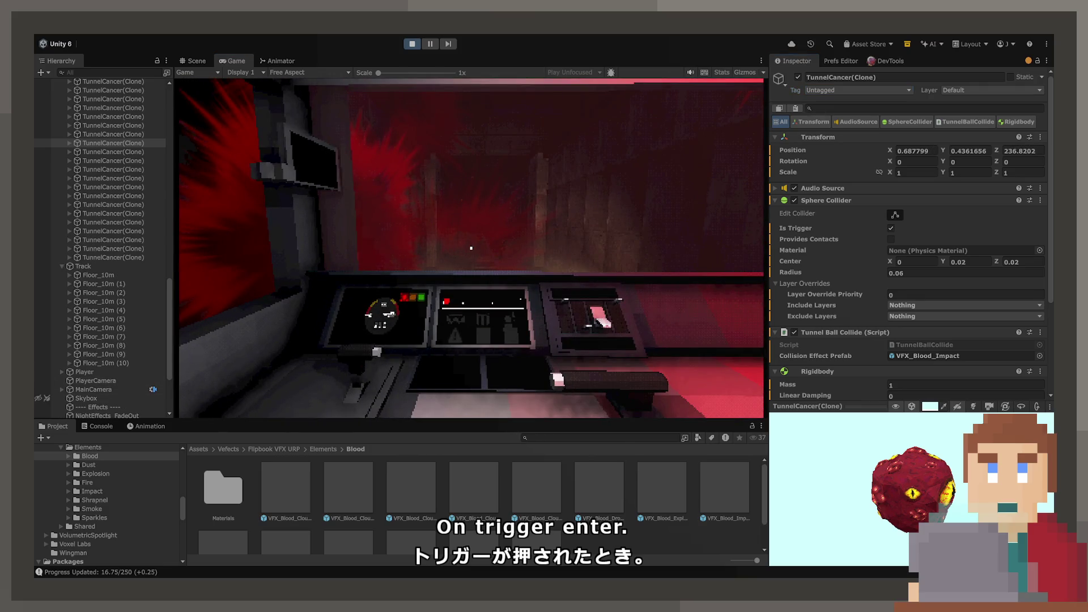
{"action": "left_click", "coordinate": [127, 491]}
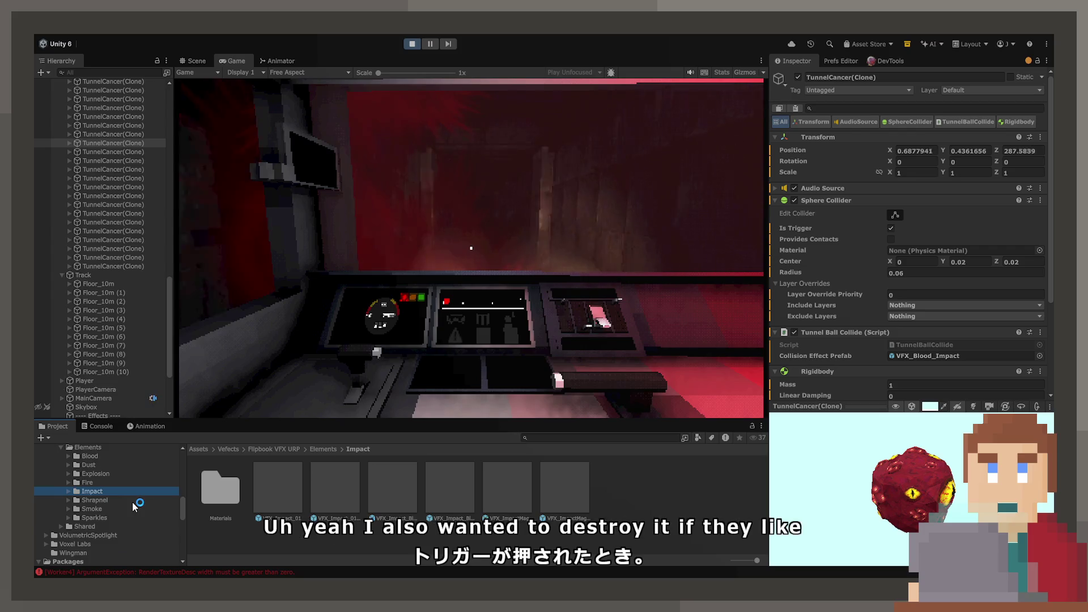
{"action": "scroll", "coordinate": [132, 502], "scroll_direction": "up", "scroll_amount": 3}
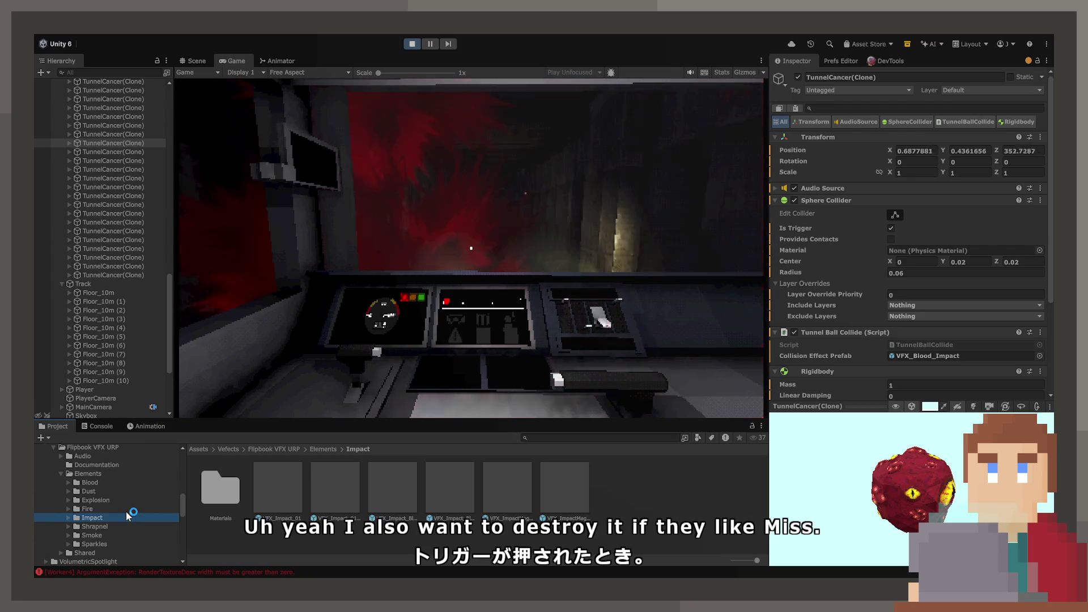
{"action": "scroll", "coordinate": [126, 512], "scroll_direction": "up", "scroll_amount": 10}
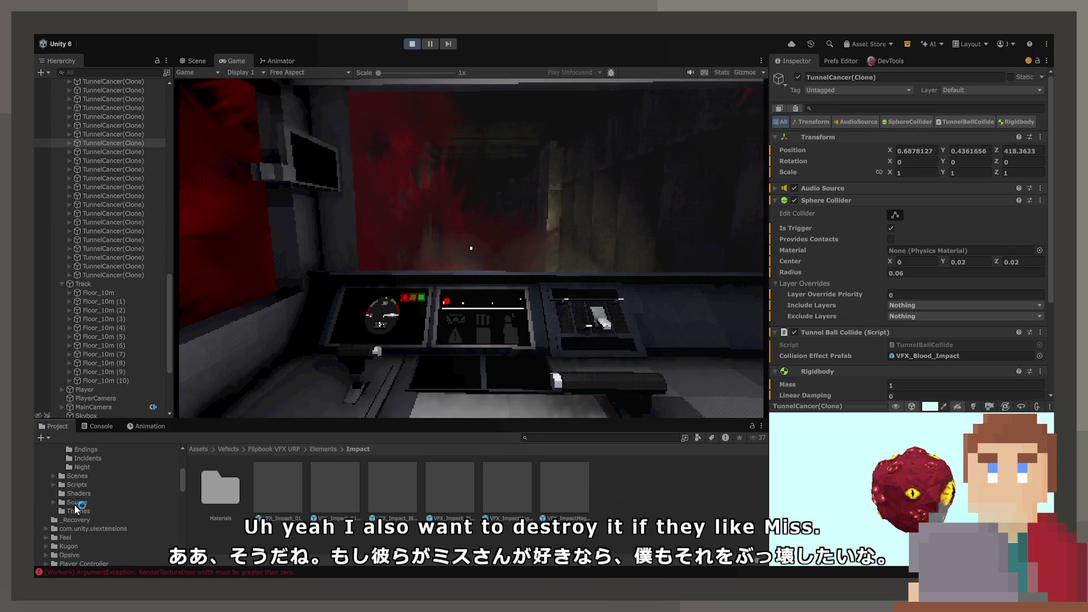
{"action": "scroll", "coordinate": [80, 507], "scroll_direction": "up", "scroll_amount": 8}
{"action": "left_click", "coordinate": [89, 509]}
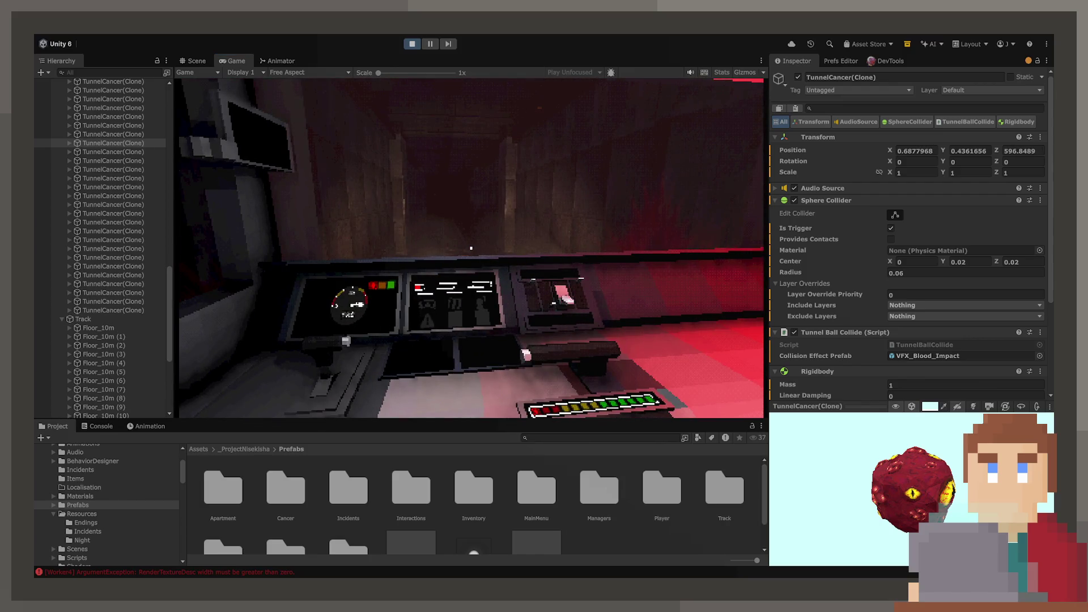
{"action": "double_click", "coordinate": [284, 492]}
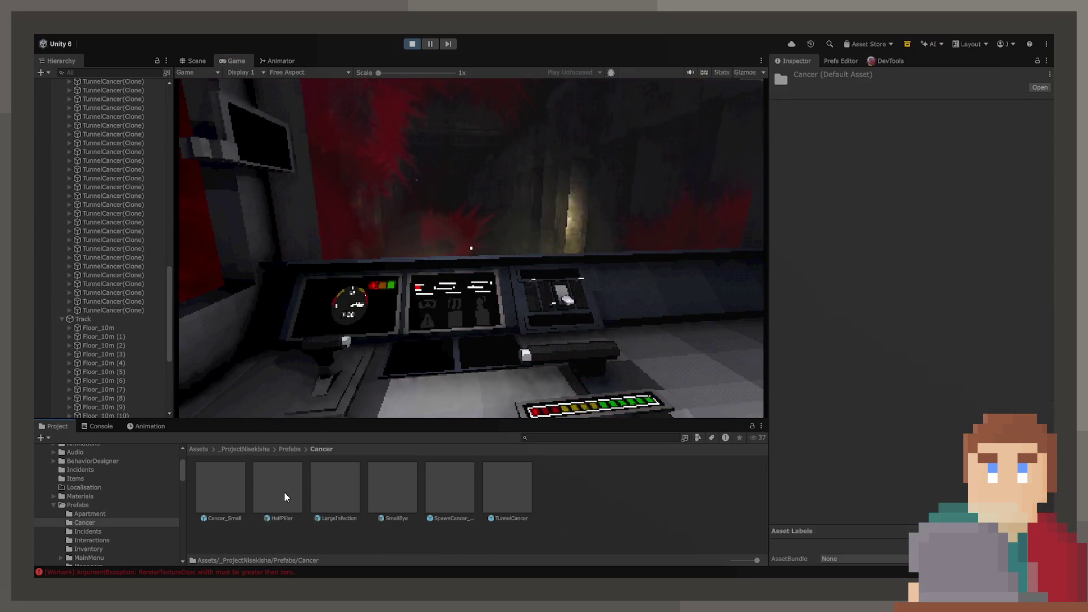
Set the TunnelCancer prefab's Rigidbody Collision Detection to Continuous Dynamic
{"action": "left_click", "coordinate": [504, 482]}
{"action": "scroll", "coordinate": [814, 366], "scroll_direction": "down", "scroll_amount": 10}
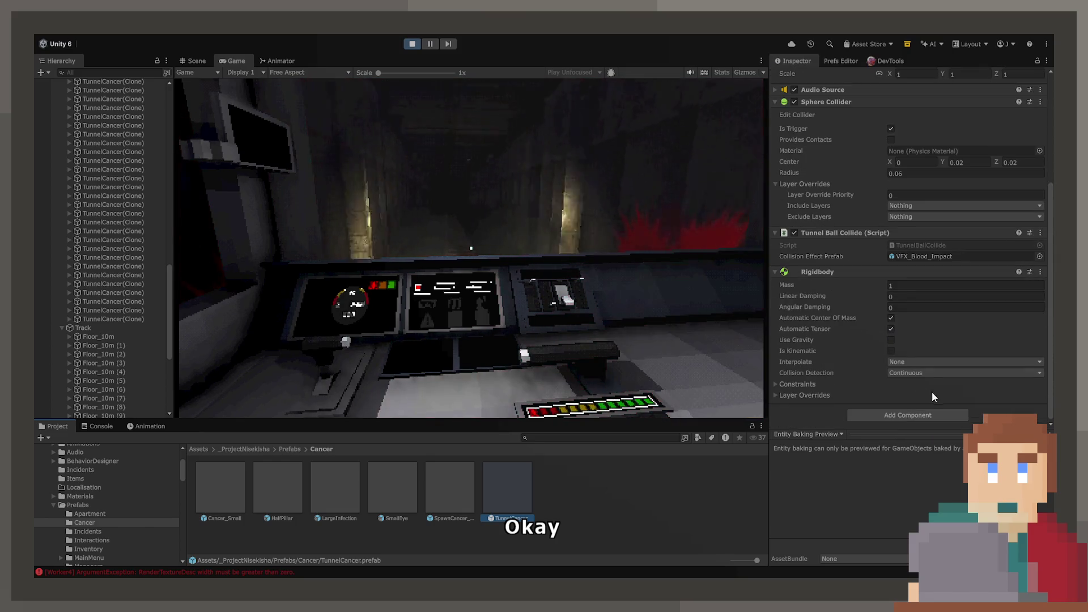
{"action": "left_click", "coordinate": [923, 373]}
{"action": "left_click", "coordinate": [943, 411]}
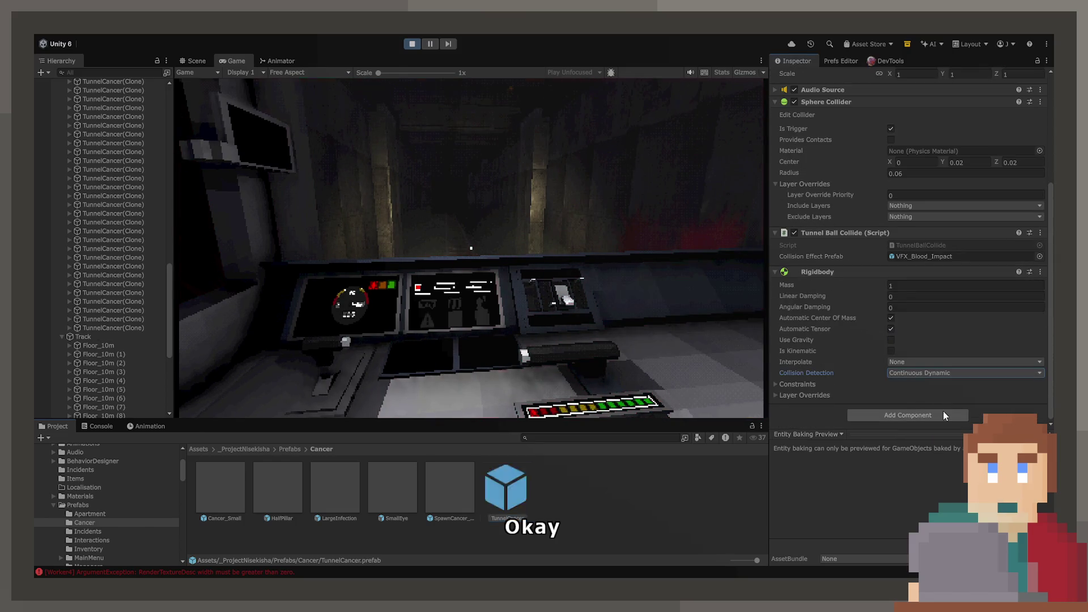
{"action": "left_click", "coordinate": [643, 303]}
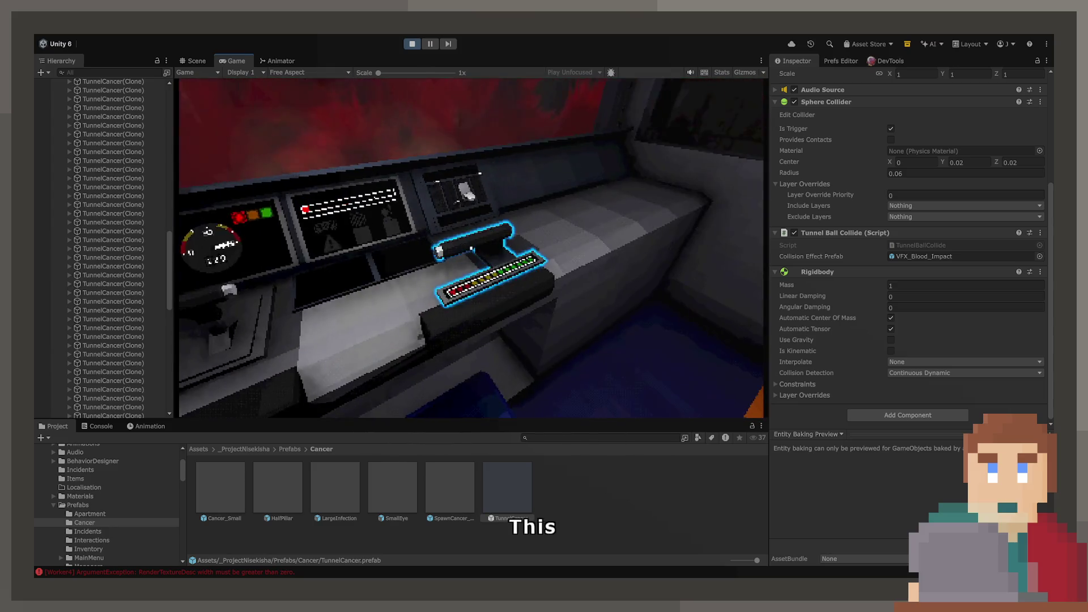
Operate the train's console lever, attempt a BallSpawn Spawn Rate of 5, and stop the play test
{"action": "left_click", "coordinate": [471, 248]}
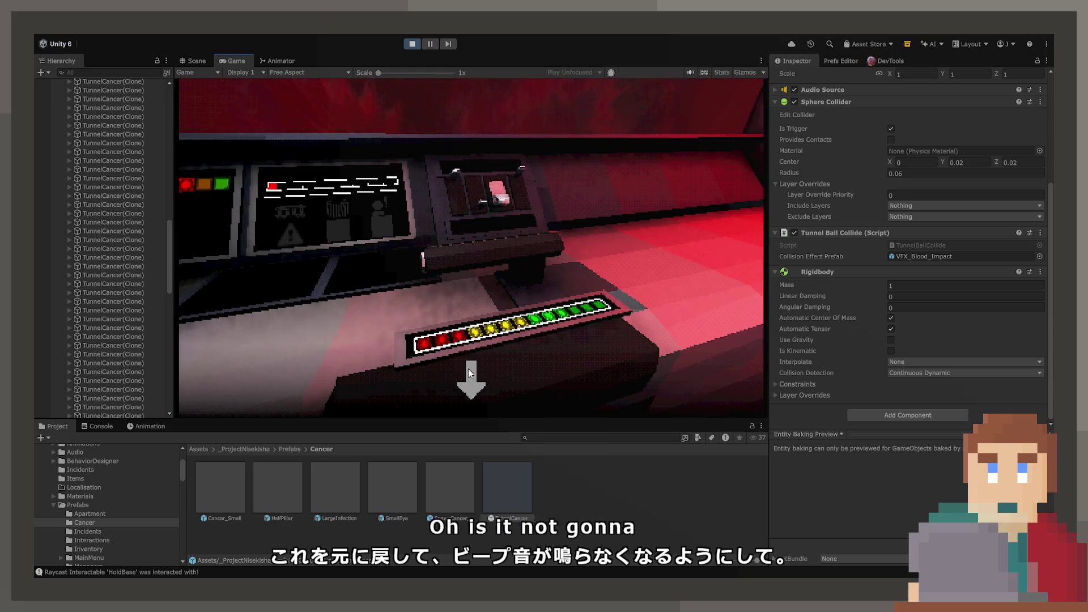
{"action": "left_click", "coordinate": [469, 370]}
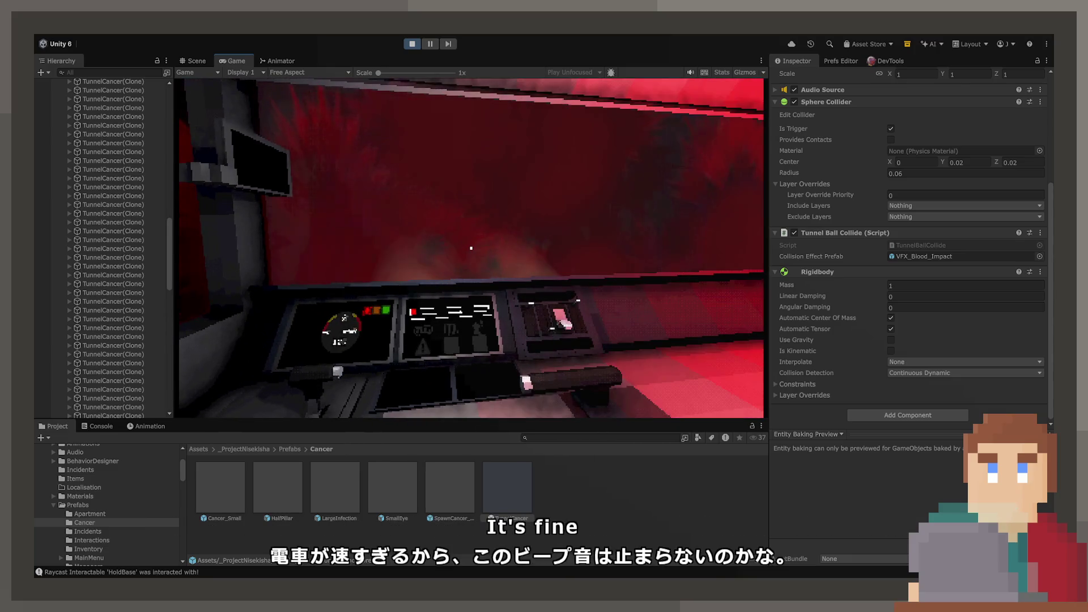
{"action": "scroll", "coordinate": [102, 290], "scroll_direction": "up", "scroll_amount": 10}
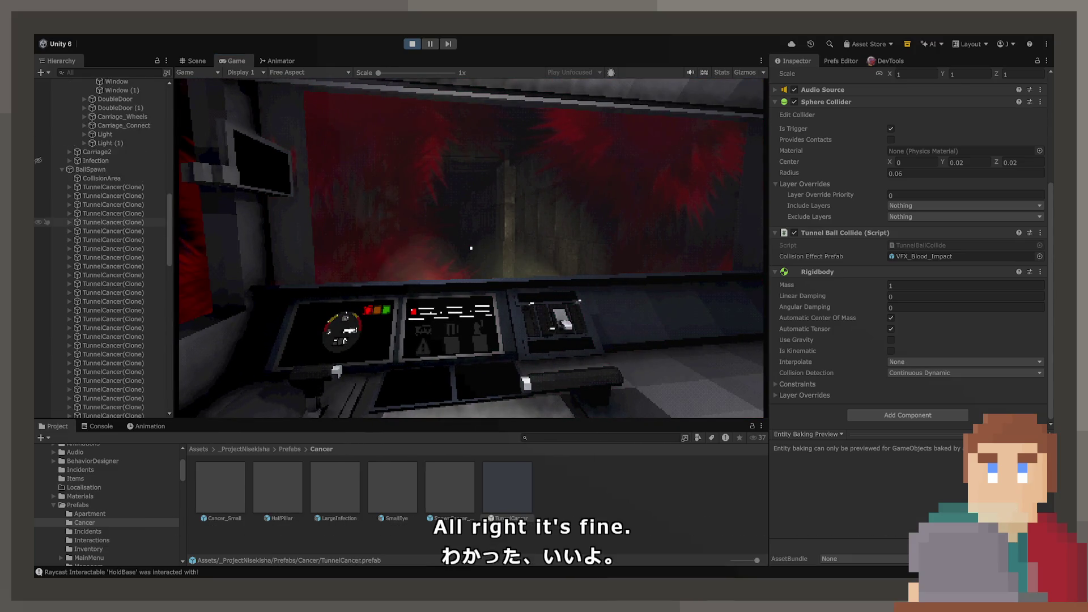
{"action": "left_click", "coordinate": [100, 335]}
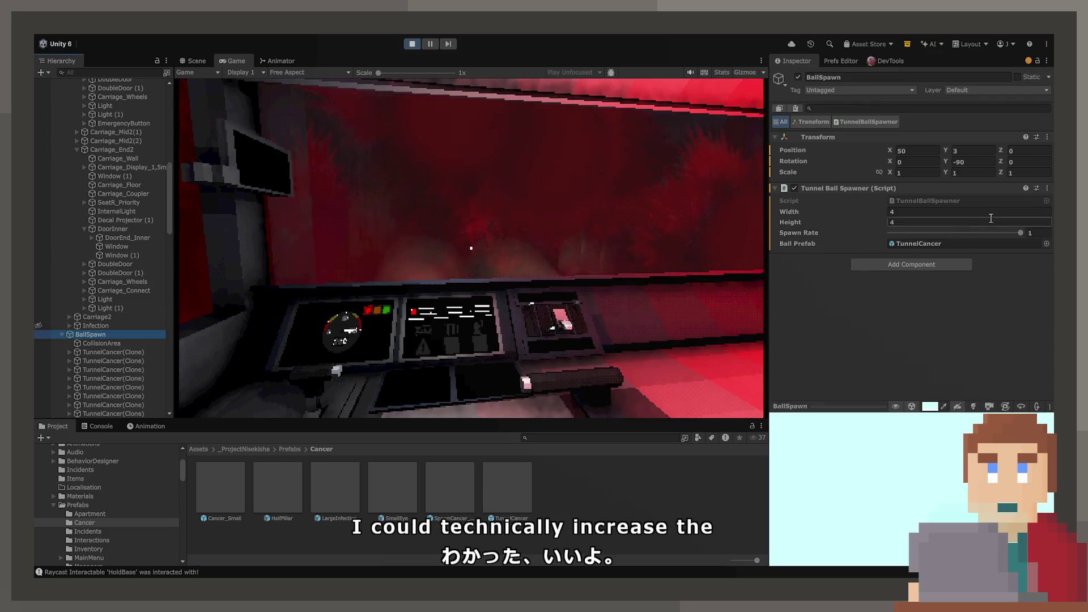
{"action": "left_click", "coordinate": [1040, 233]}
{"action": "key", "text": "Escape"}
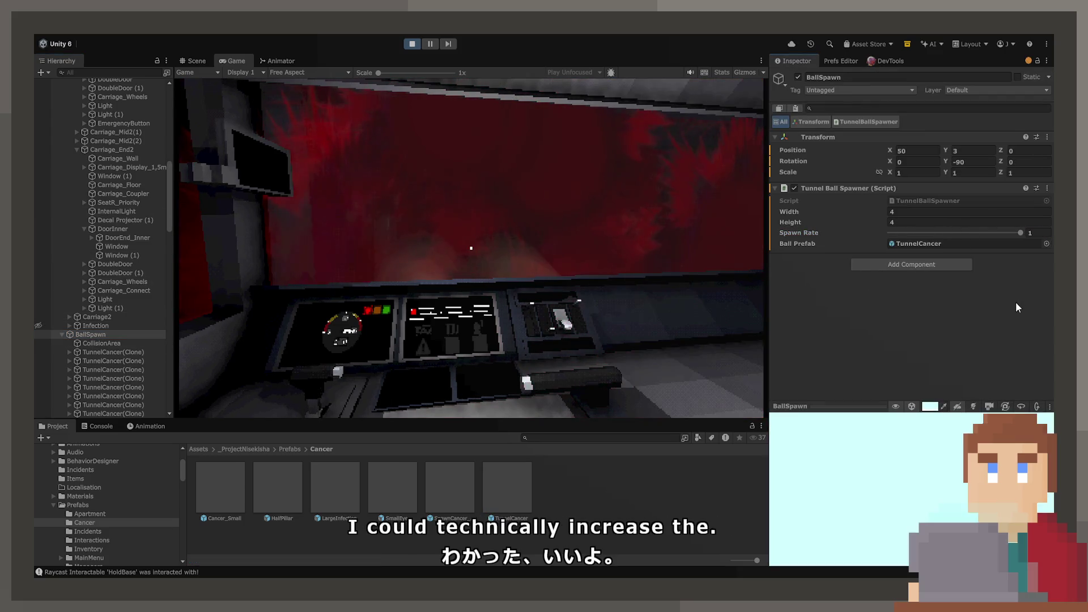
{"action": "left_click", "coordinate": [412, 45]}
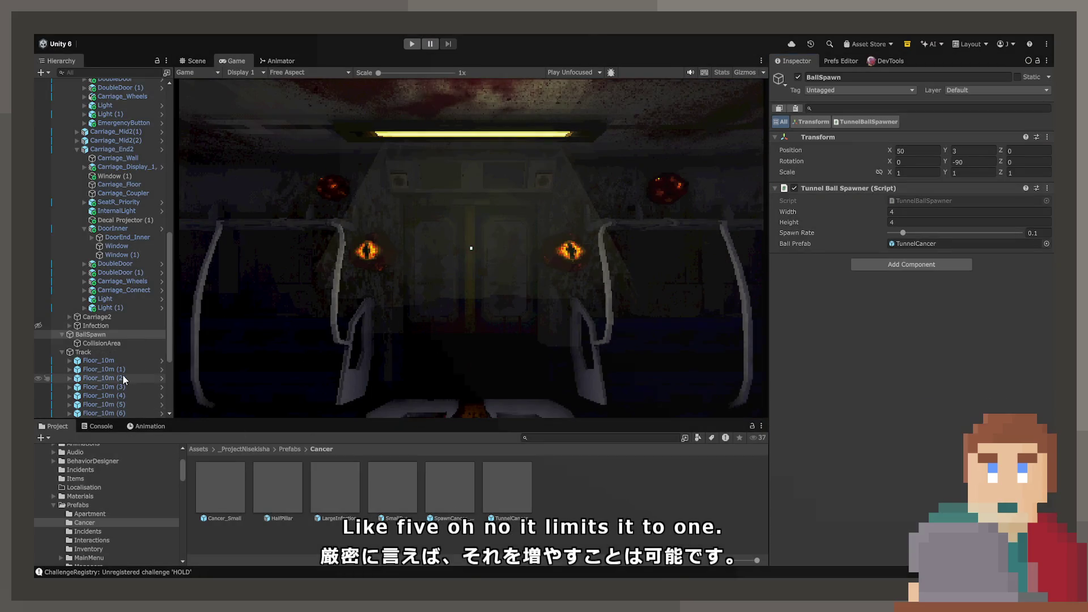
Open the TunnelCancer prefab from BallSpawn and open its Tunnel Ball Collide script in VS Code
{"action": "left_click", "coordinate": [124, 378]}
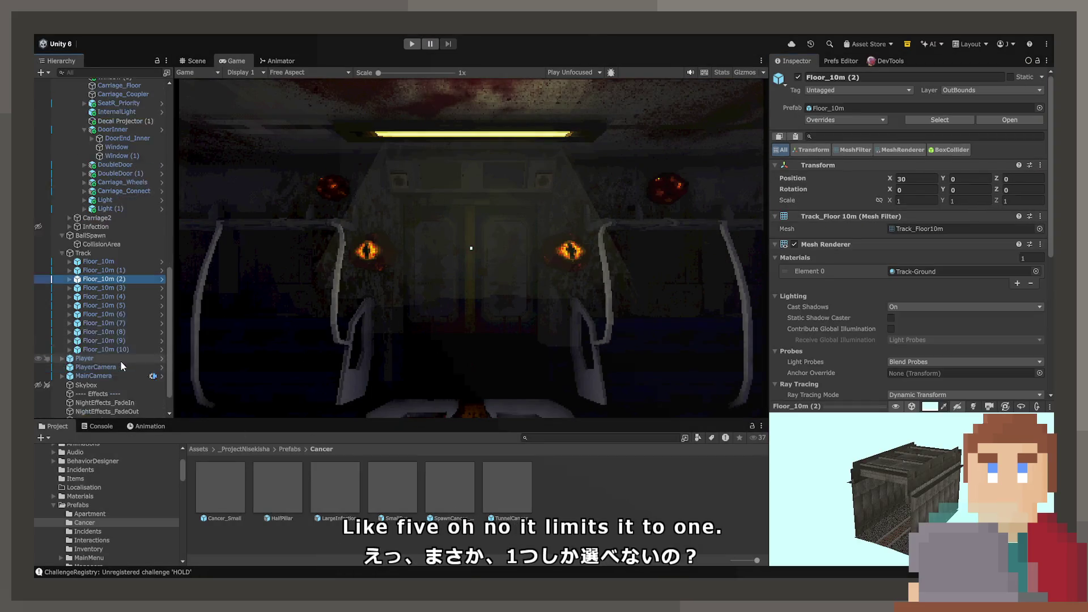
{"action": "scroll", "coordinate": [120, 360], "scroll_direction": "down", "scroll_amount": 5}
{"action": "left_click", "coordinate": [117, 203]}
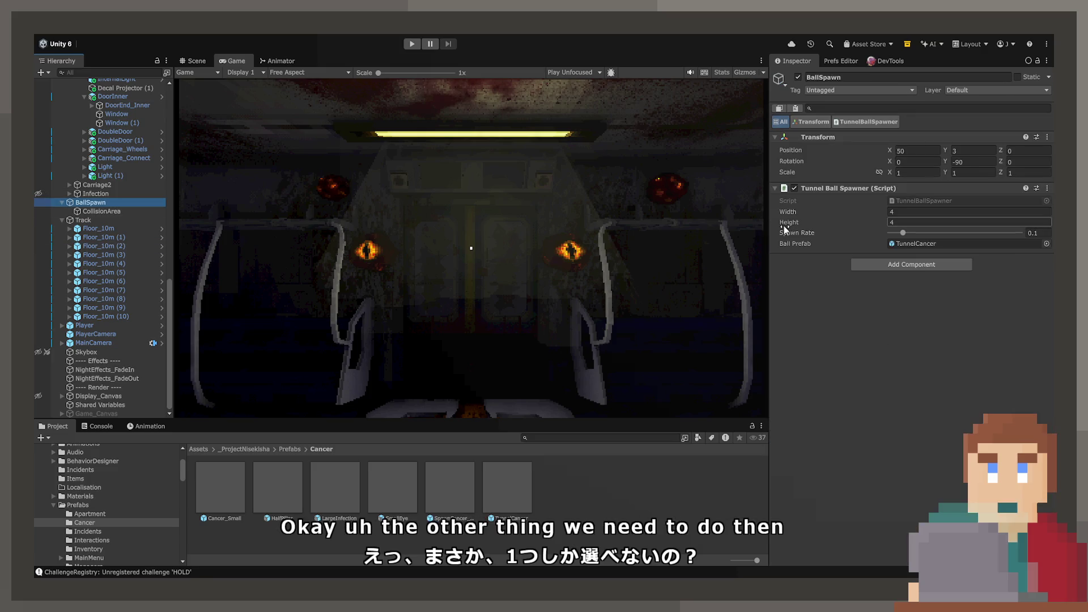
{"action": "double_click", "coordinate": [917, 243]}
{"action": "scroll", "coordinate": [876, 278], "scroll_direction": "down", "scroll_amount": 3}
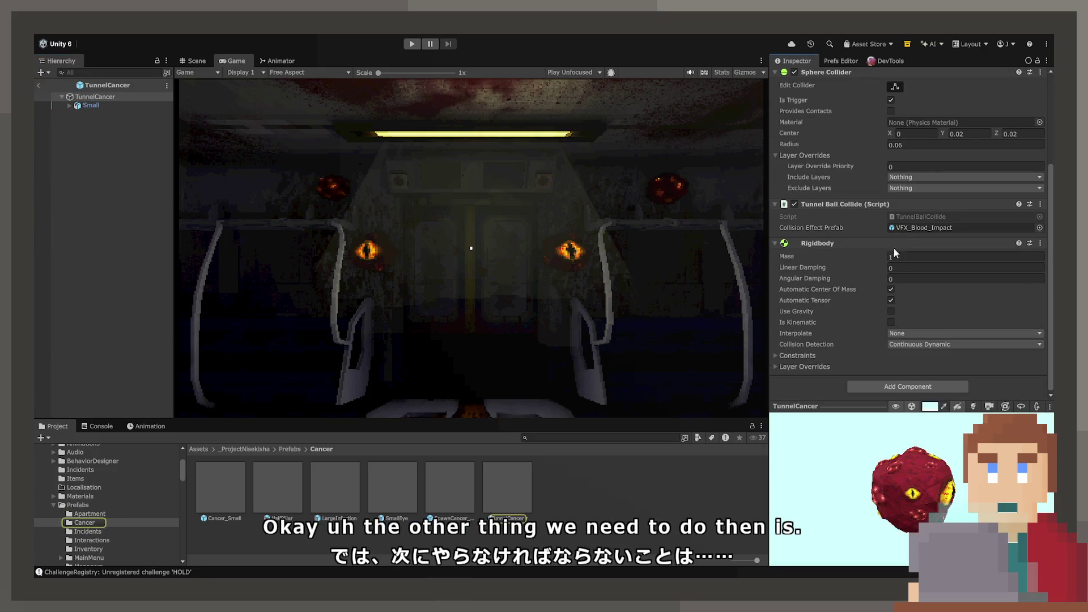
{"action": "double_click", "coordinate": [911, 218]}
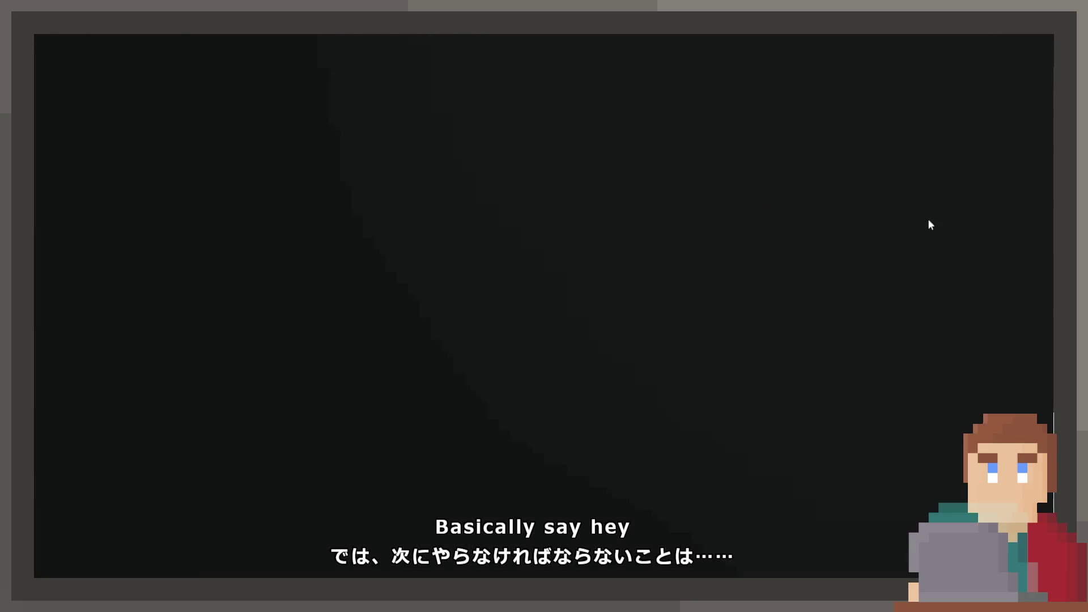
In TunnelBallSpawner.cs LateUpdate, start a Vector3.Magnitude distance check on a new line 43
{"action": "left_click", "coordinate": [272, 40]}
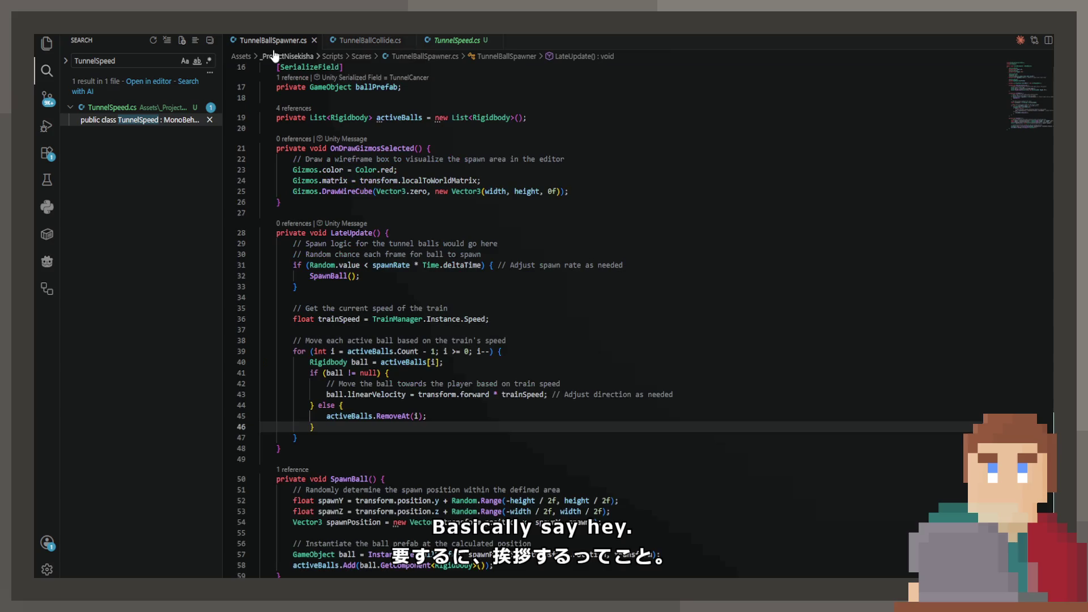
{"action": "scroll", "coordinate": [496, 385], "scroll_direction": "down", "scroll_amount": 4}
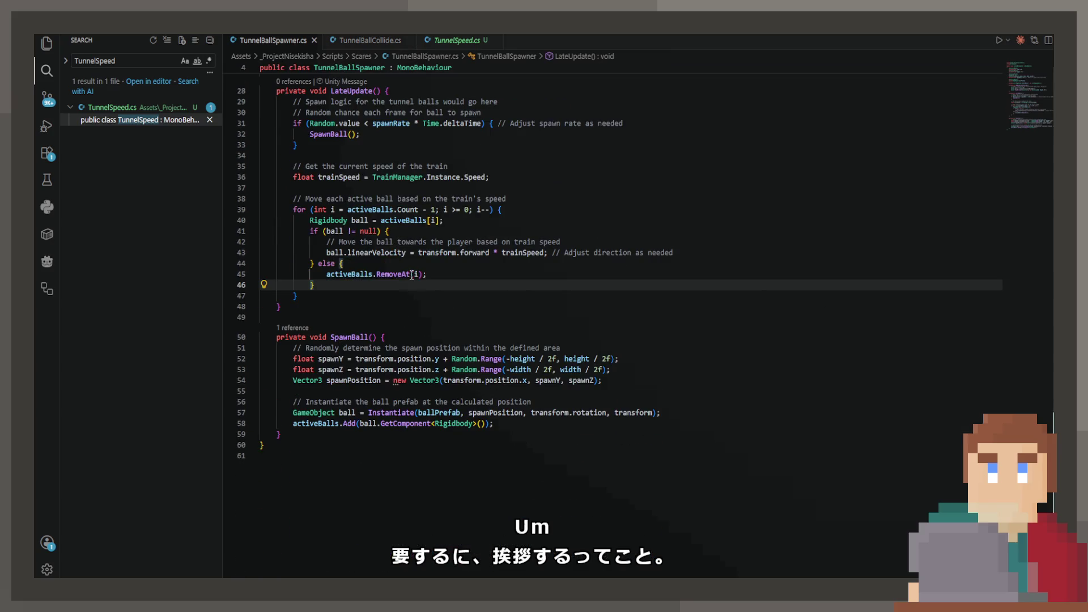
{"action": "left_click", "coordinate": [631, 241]}
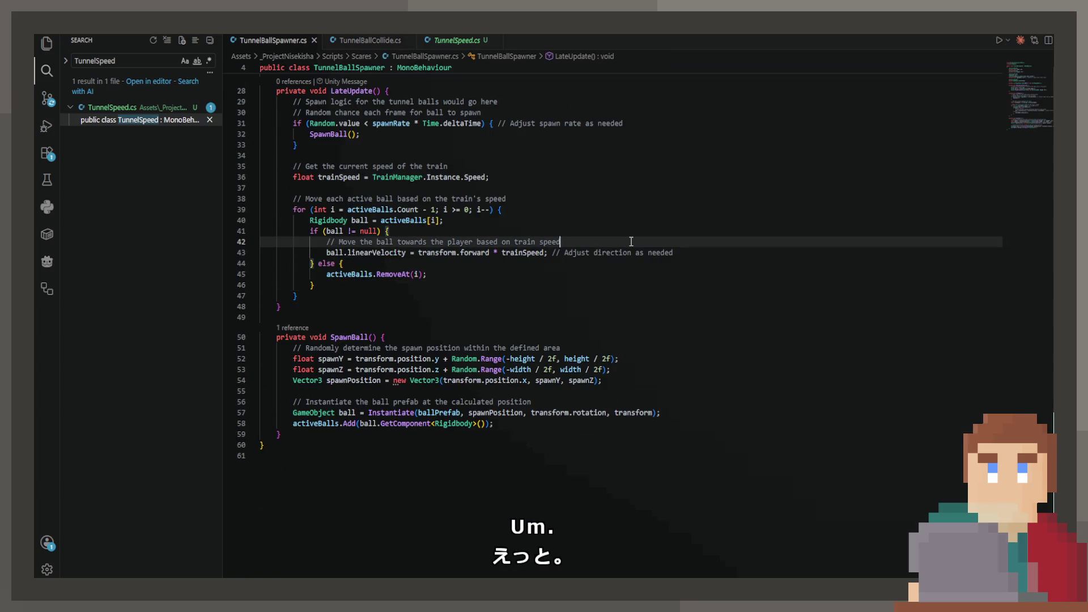
{"action": "key", "text": "Return"}
{"action": "type", "text": "if"}
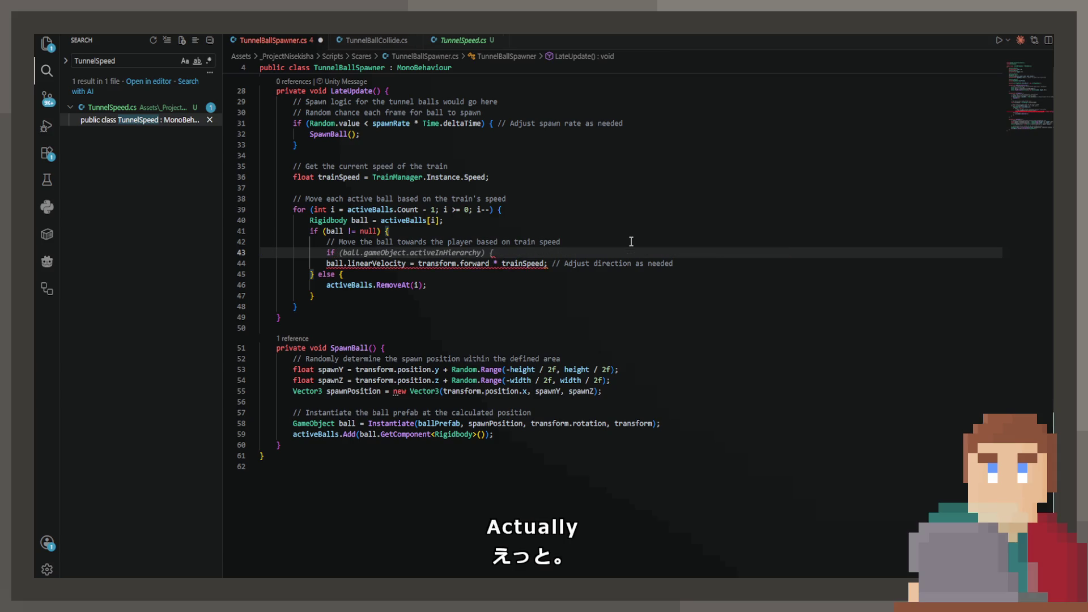
{"action": "type", "text": "b"}
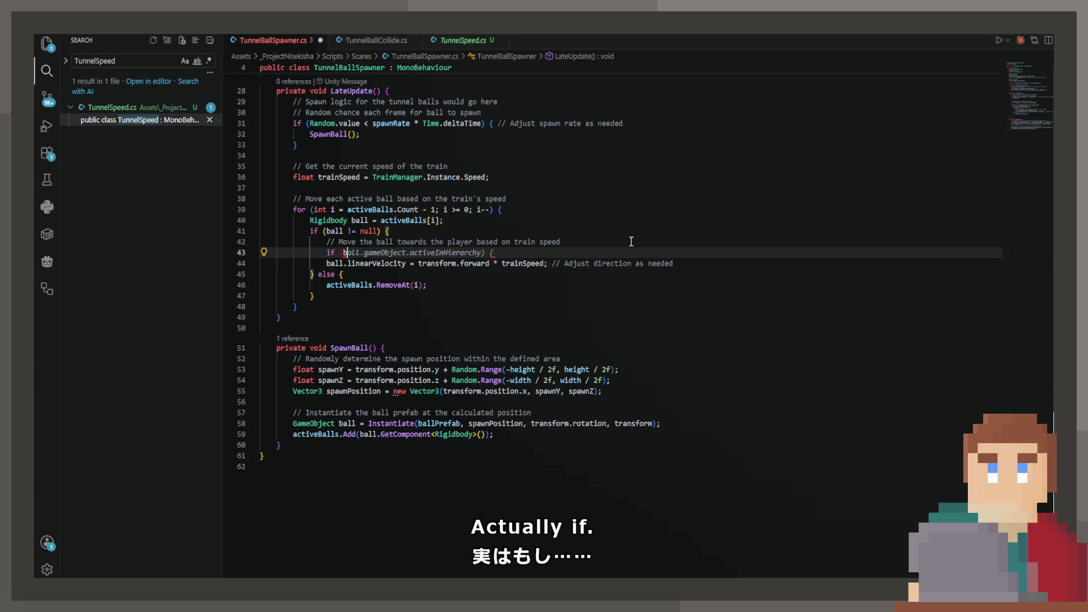
{"action": "type", "text": "all.ta"}
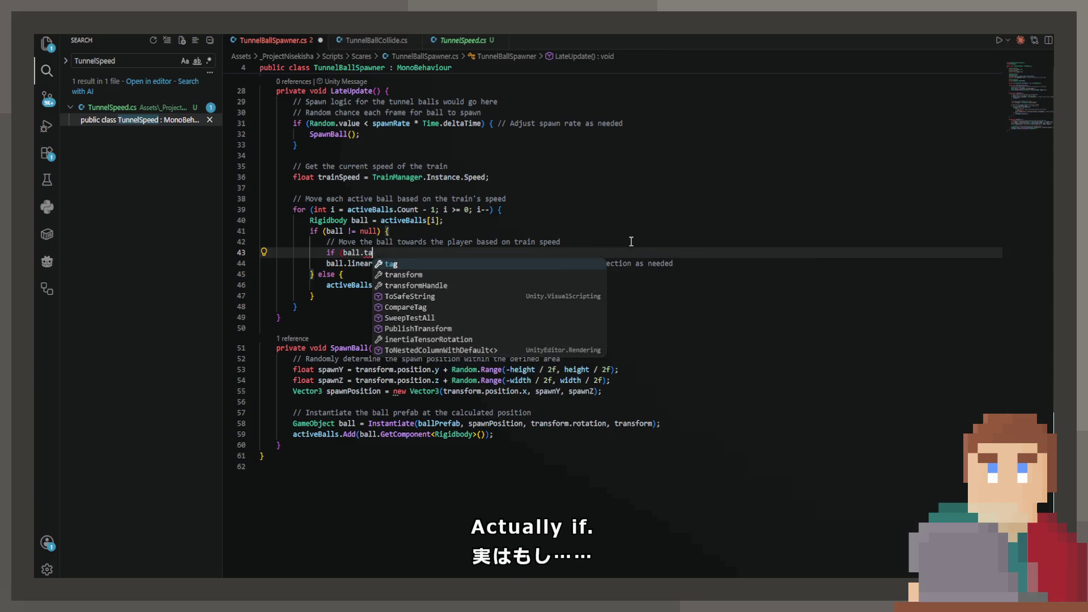
{"action": "key", "text": "BackSpace"}
{"action": "type", "text": "ransform"}
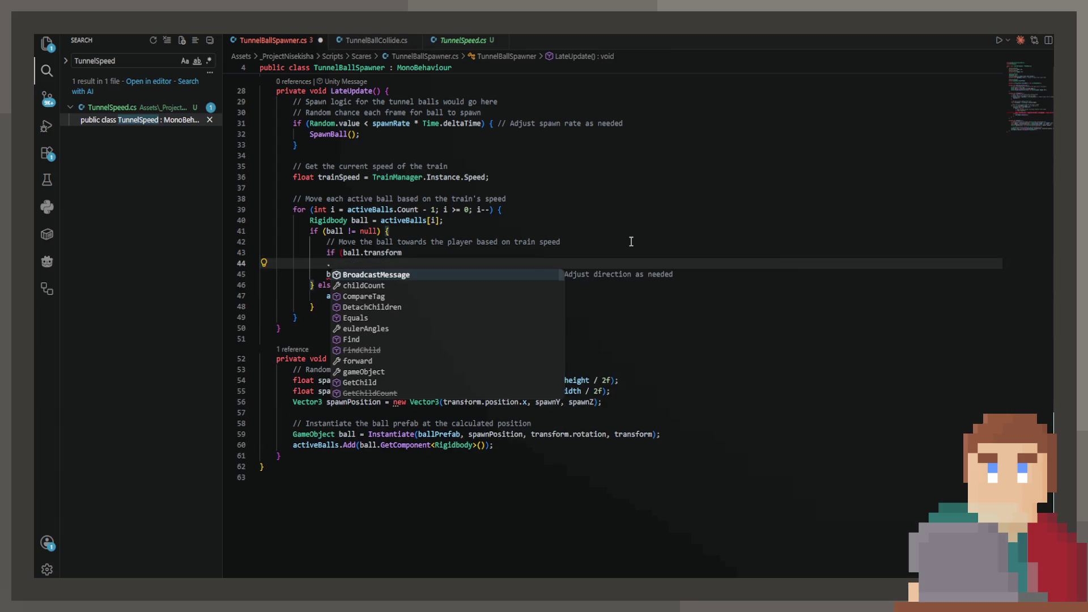
{"action": "type", "text": ".position"}
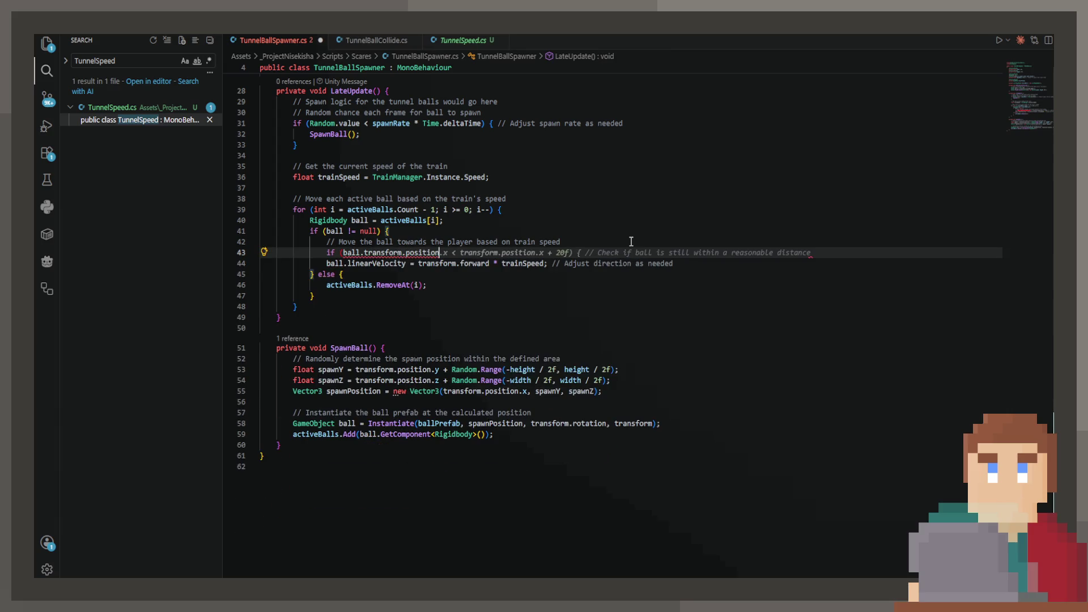
{"action": "key", "text": "Escape"}
{"action": "key", "text": "ctrl+Left"}
{"action": "key", "text": "ctrl+Left"}
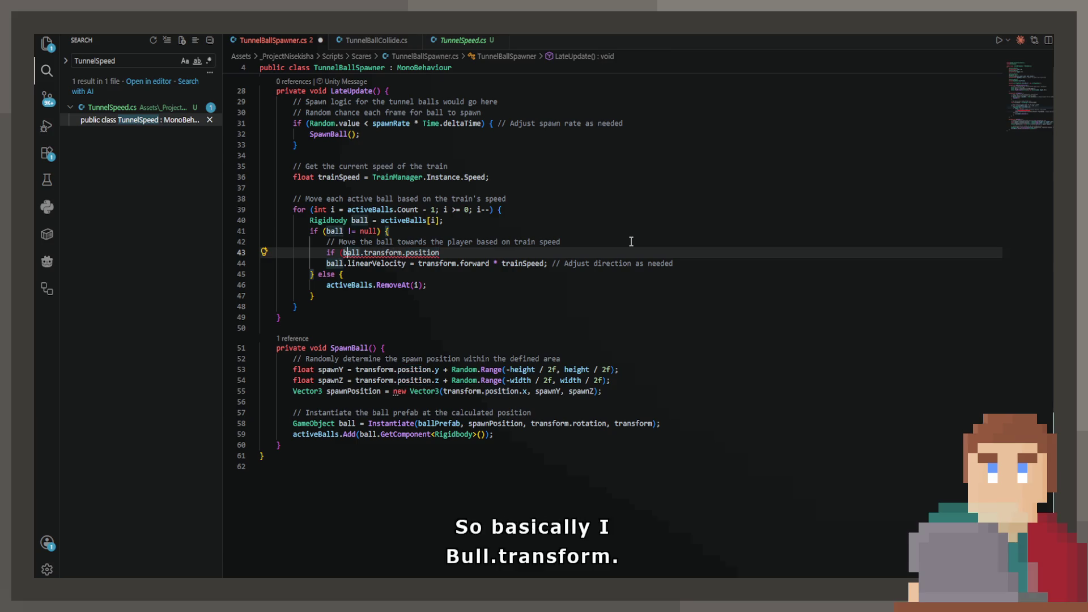
{"action": "type", "text": "Transform."}
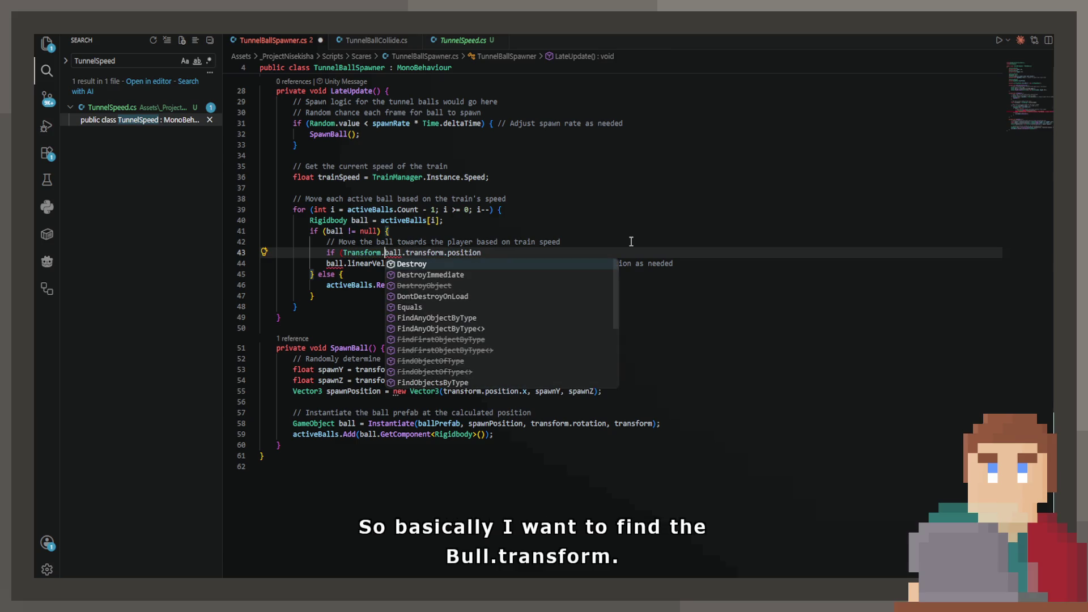
{"action": "type", "text": "Dis"}
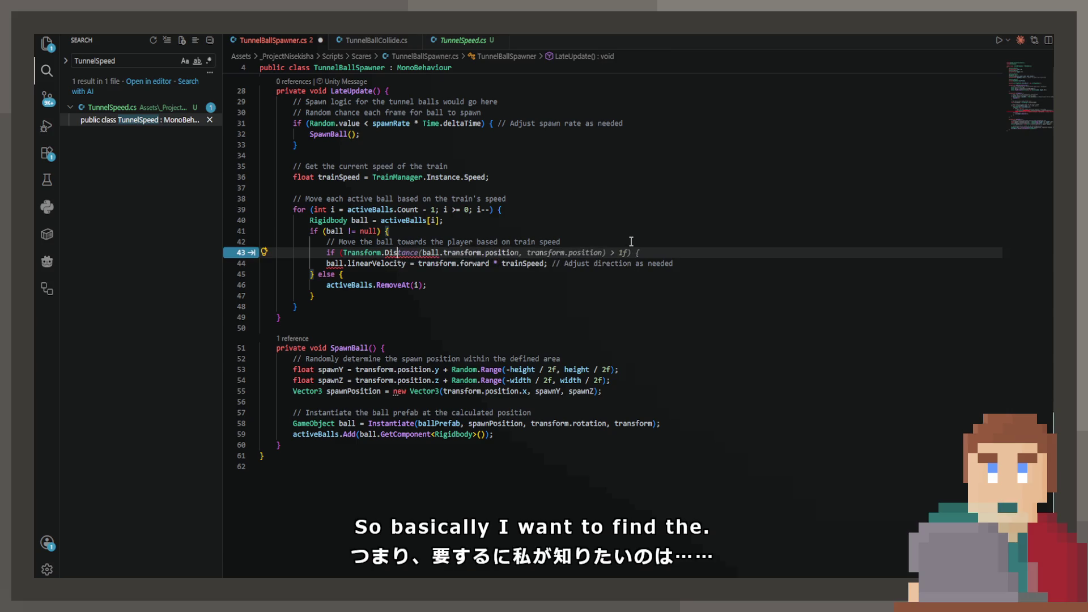
{"action": "key", "text": "BackSpace"}
{"action": "key", "text": "BackSpace"}
{"action": "key", "text": "BackSpace"}
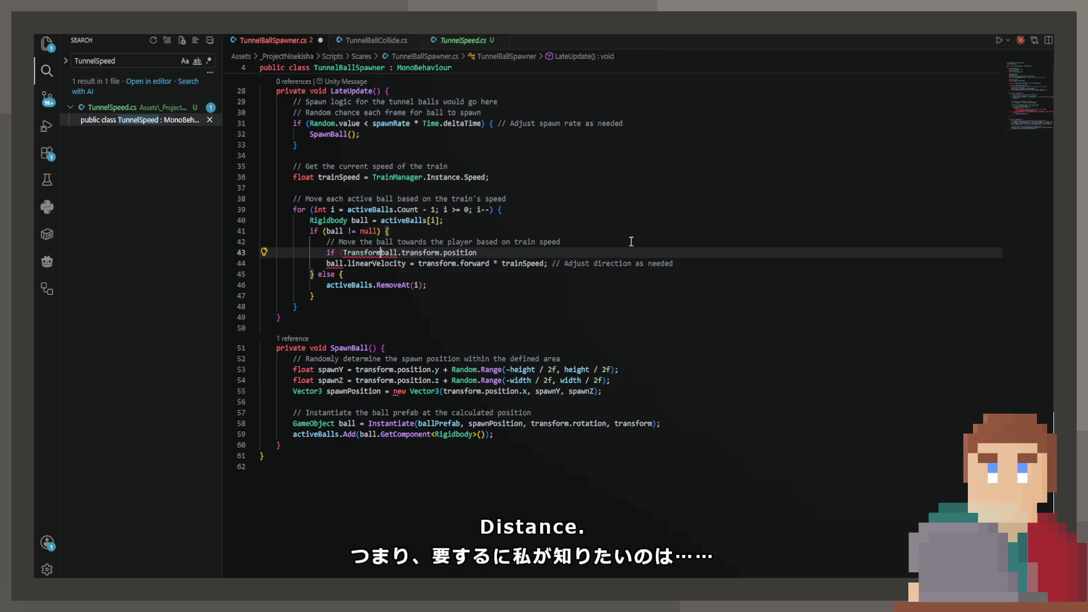
{"action": "key", "text": "BackSpace"}
{"action": "key", "text": "BackSpace"}
{"action": "key", "text": "BackSpace"}
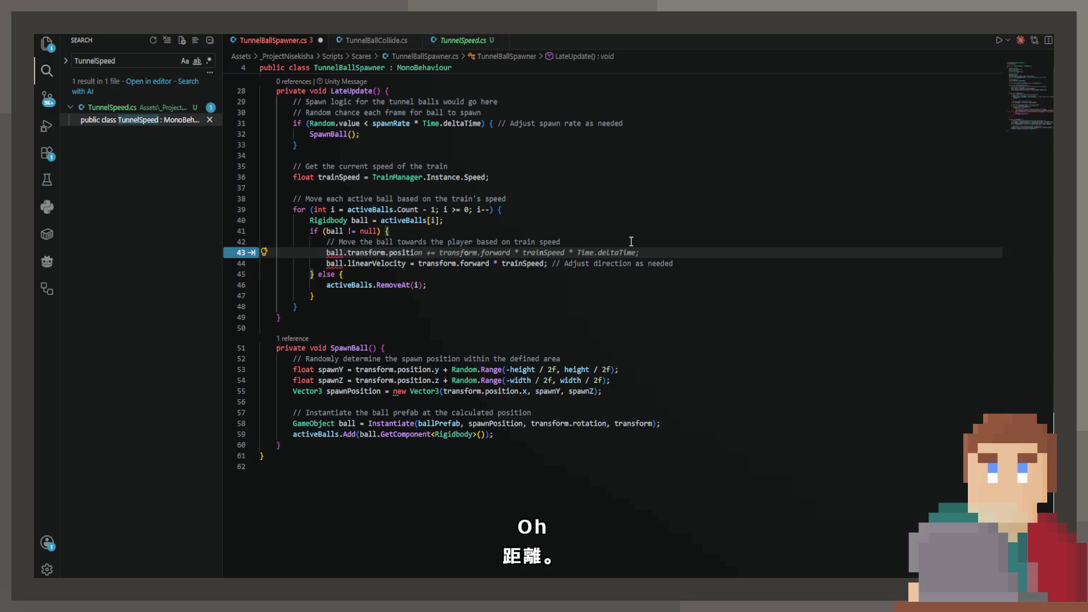
{"action": "type", "text": "if ("}
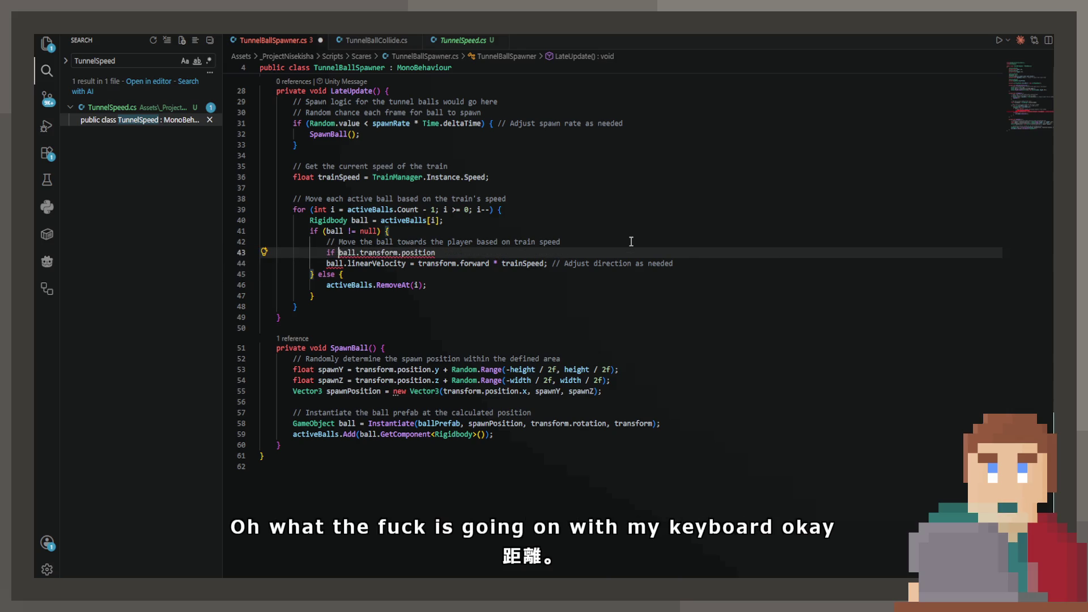
{"action": "type", "text": "Vec"}
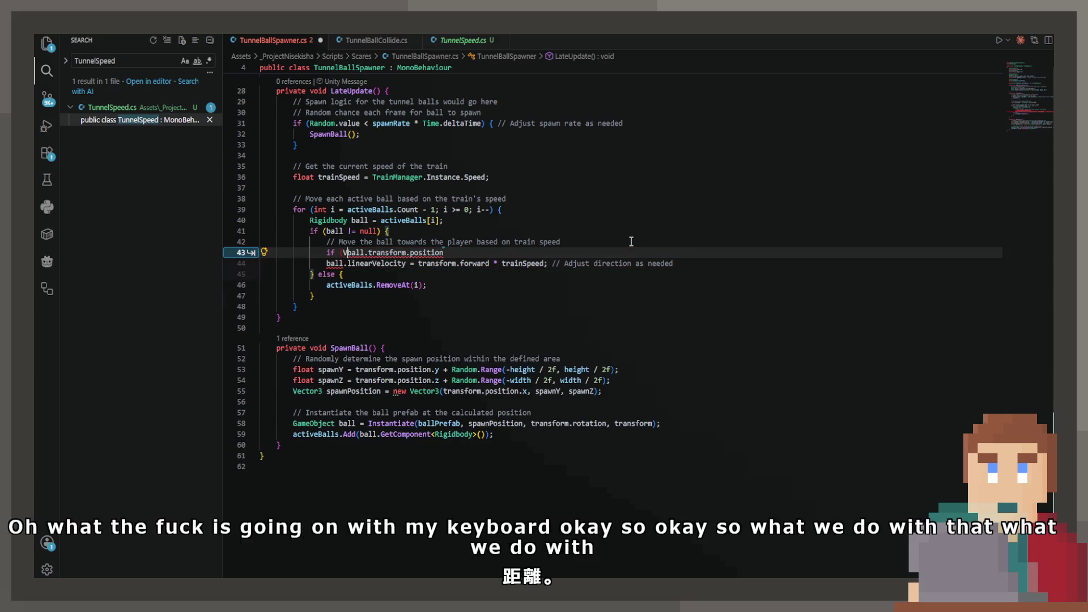
{"action": "type", "text": "tor3.Mag"}
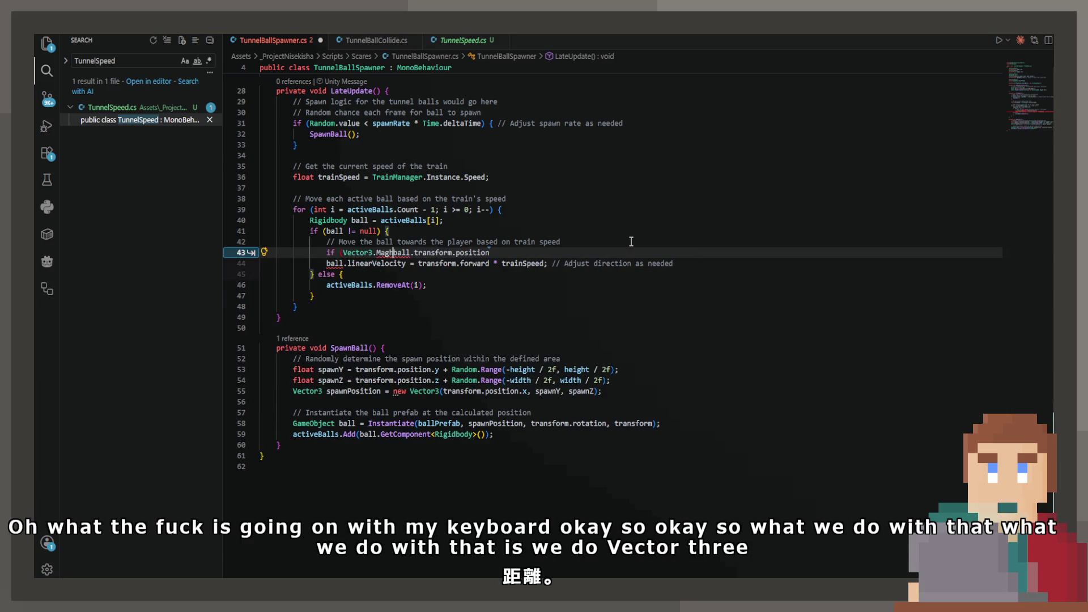
{"action": "type", "text": "ni"}
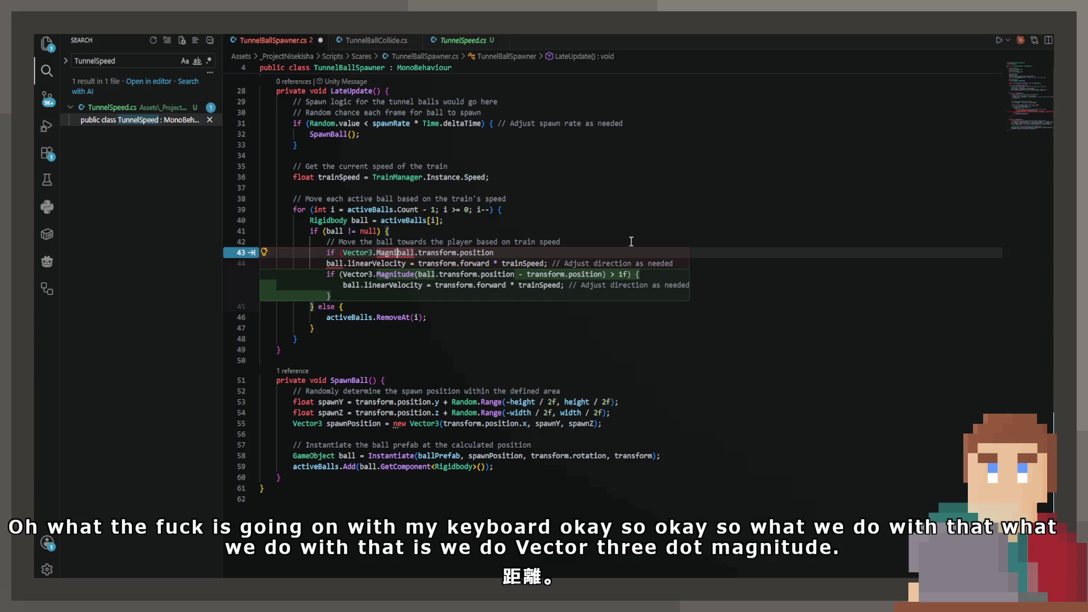
{"action": "key", "text": "Tab"}
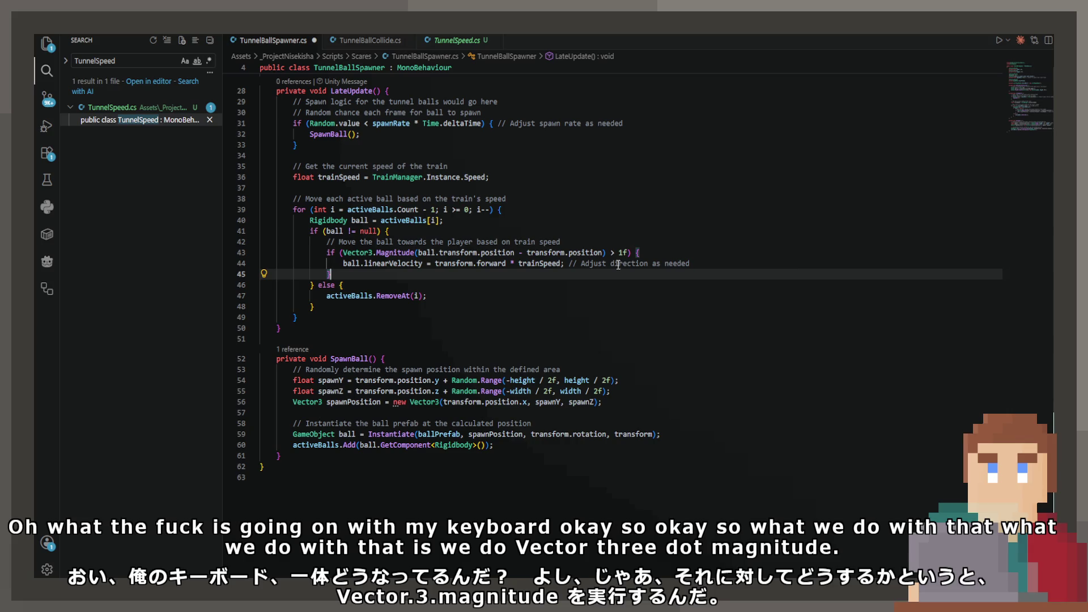
{"action": "key", "text": "ctrl+z"}
{"action": "key", "text": "BackSpace"}
{"action": "type", "text": "de"}
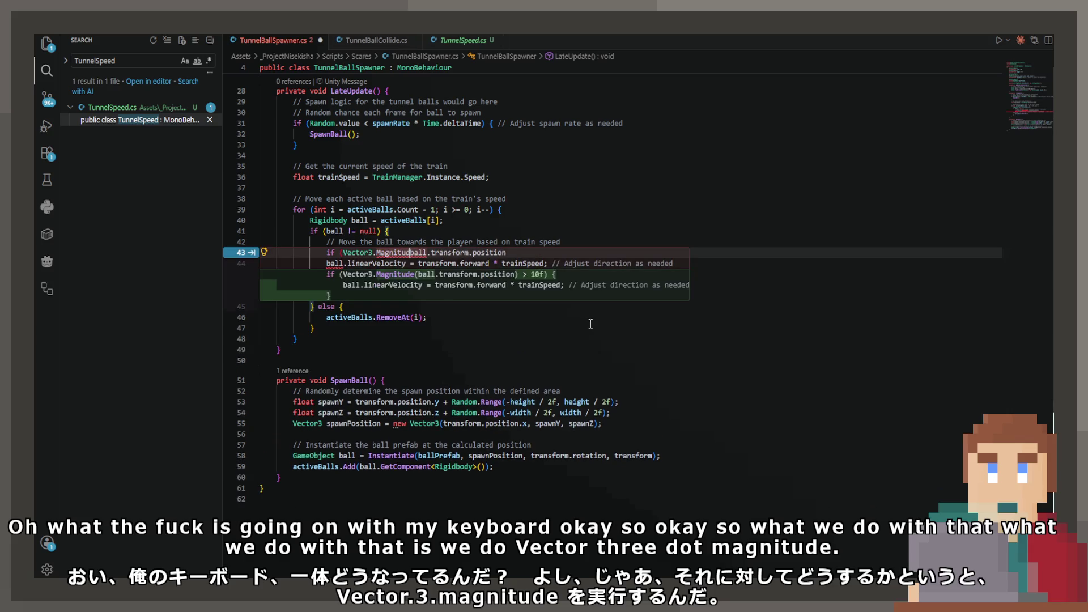
{"action": "type", "text": "("}
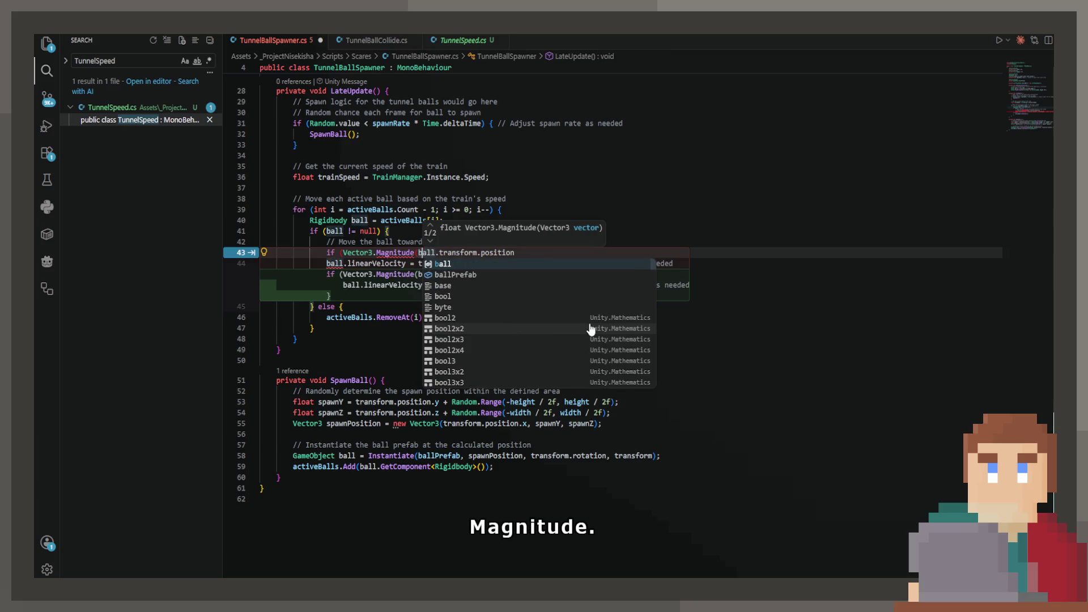
Complete the condition as Magnitude(ball.transform.position - transform.position) > 40f
{"action": "key", "text": "End"}
{"action": "type", "text": "- "}
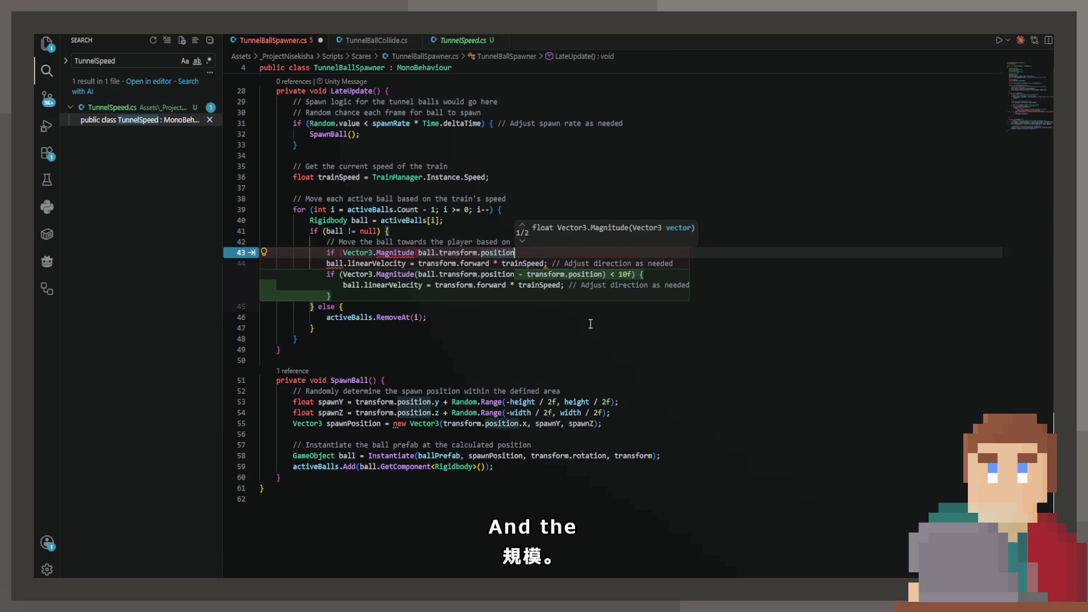
{"action": "type", "text": "transform.p"}
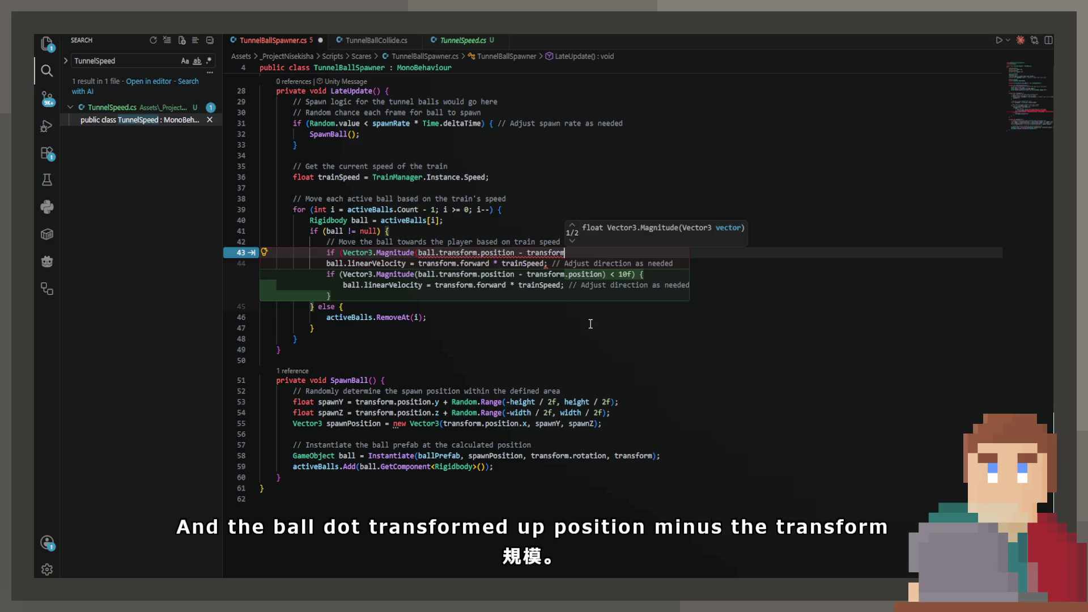
{"action": "type", "text": "osition"}
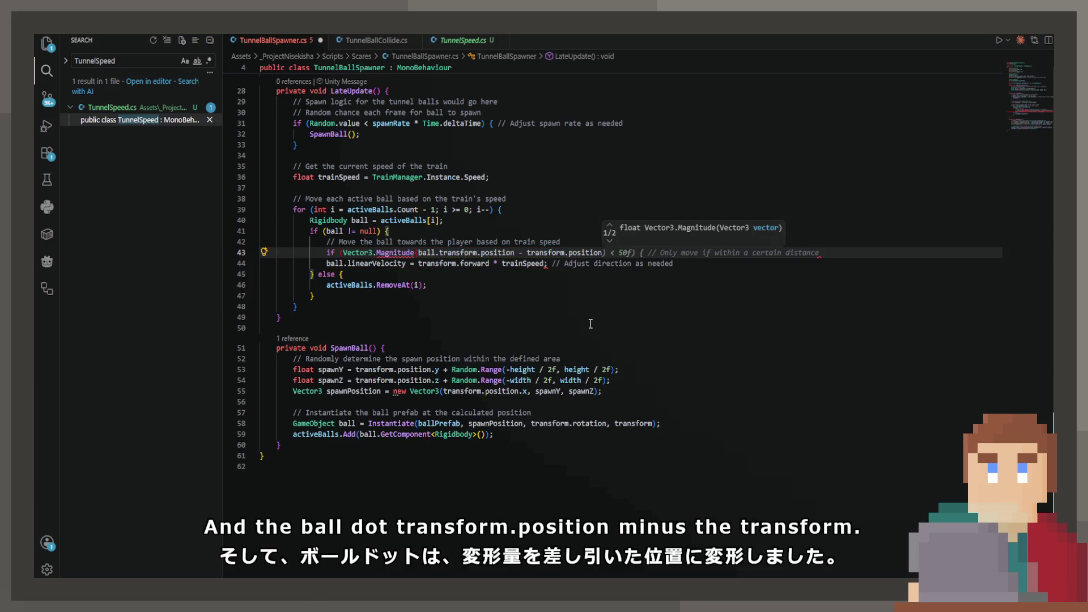
{"action": "key", "text": "BackSpace"}
{"action": "type", "text": ") >"}
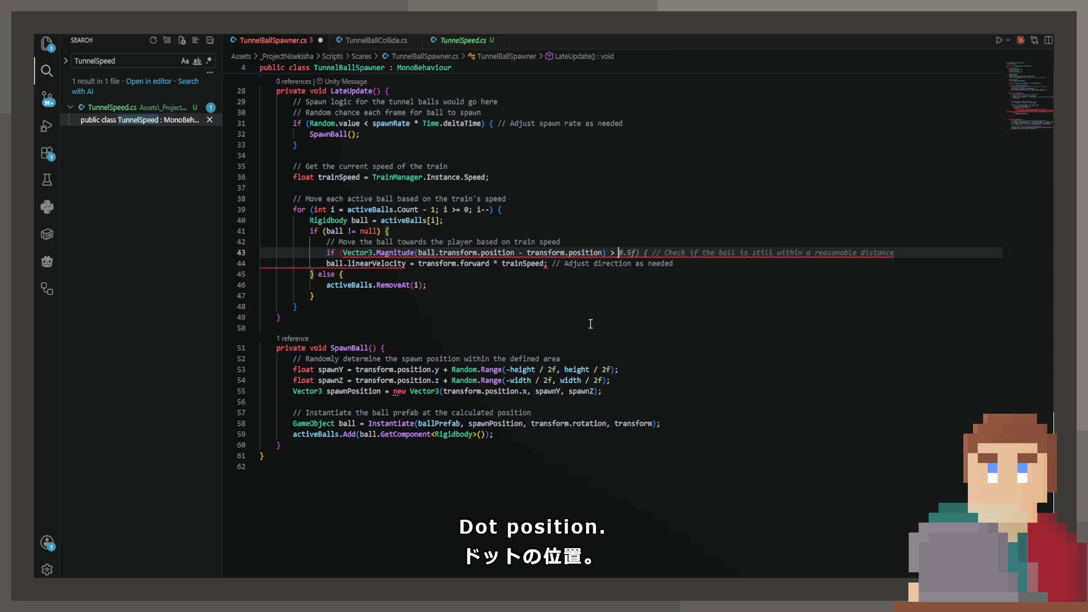
{"action": "key", "text": "Tab"}
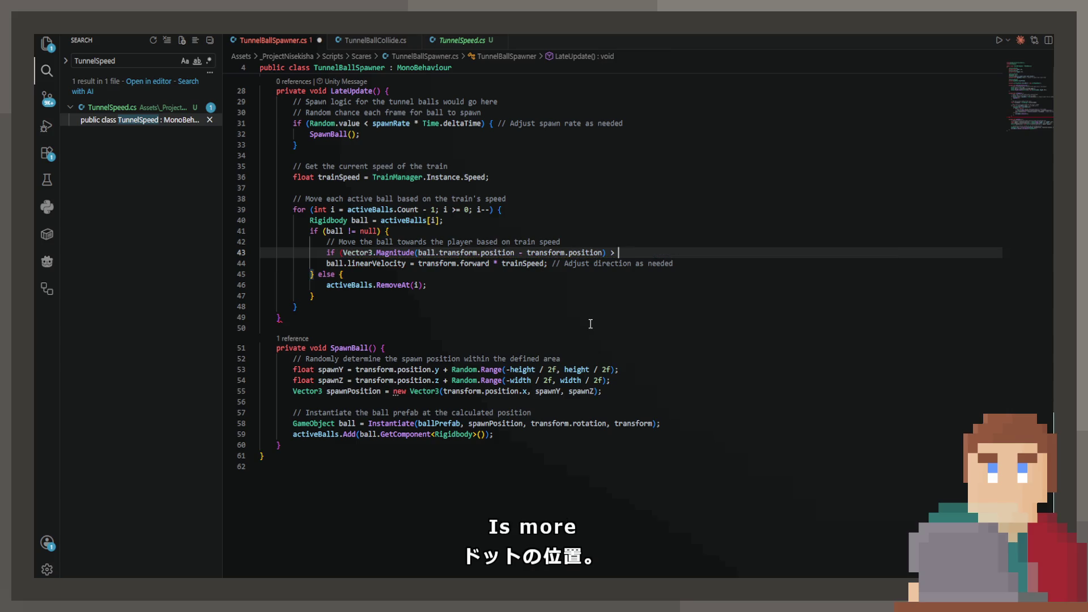
{"action": "key", "text": "ctrl+z"}
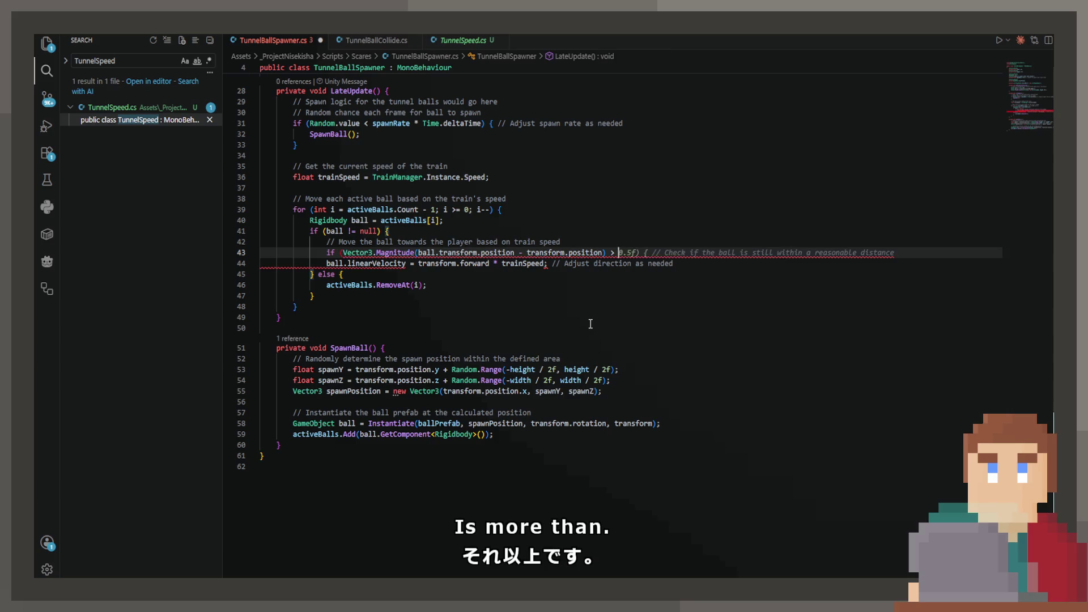
{"action": "type", "text": "40"}
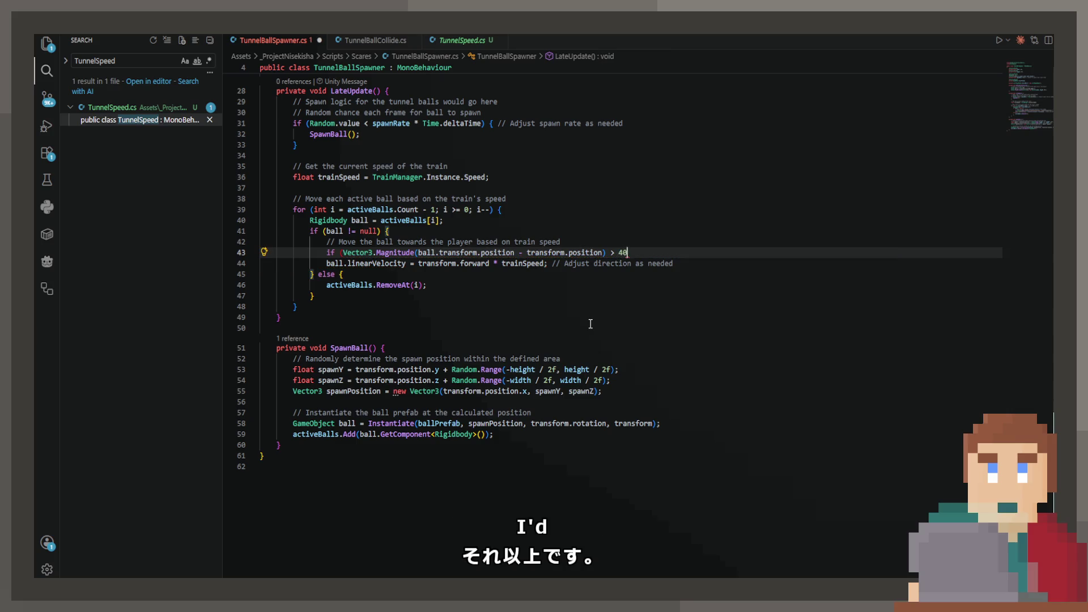
{"action": "type", "text": "f)"}
{"action": "key", "text": "Return"}
{"action": "type", "text": "D"}
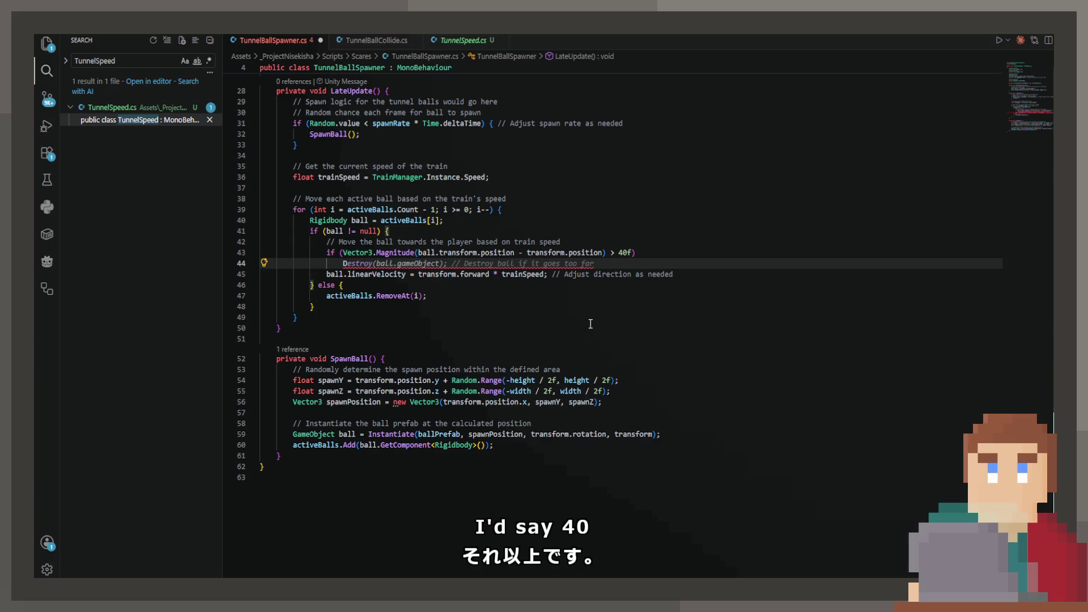
Add a braced block that destroys the ball and removes it from activeBalls with RemoveAt(i)
{"action": "key", "text": "Tab"}
{"action": "key", "text": "Return"}
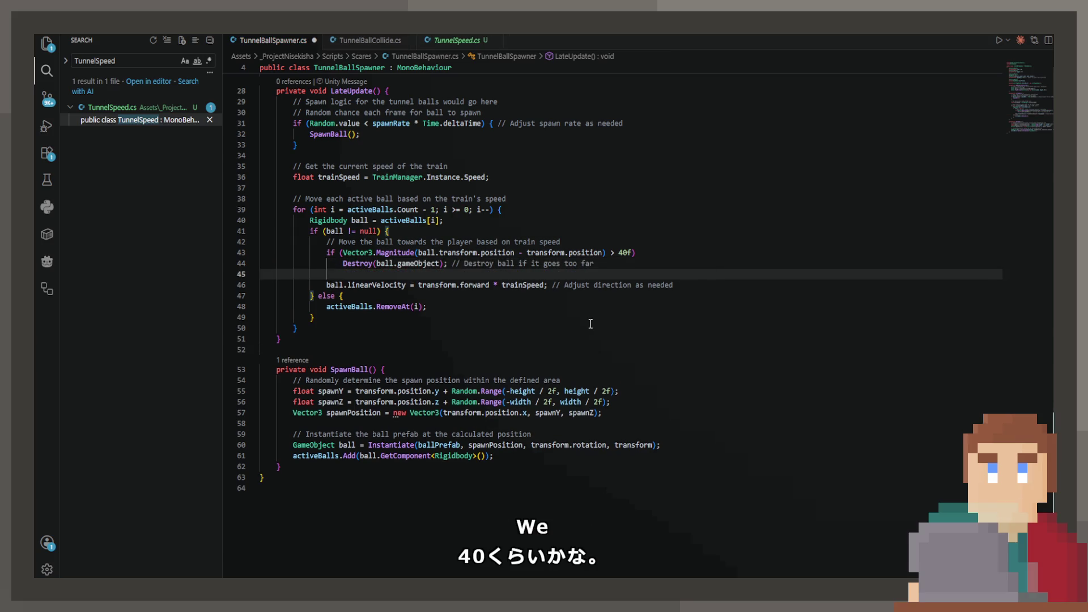
{"action": "type", "text": "act"}
{"action": "key", "text": "Tab"}
{"action": "key", "text": "ctrl+s"}
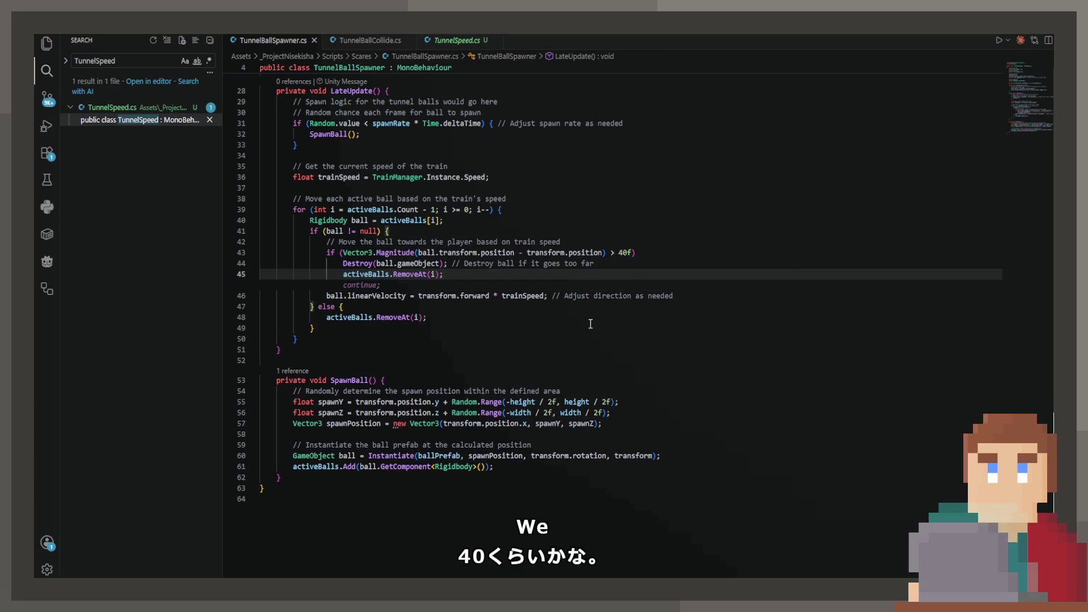
{"action": "key", "text": "Up"}
{"action": "left_click", "coordinate": [686, 258]}
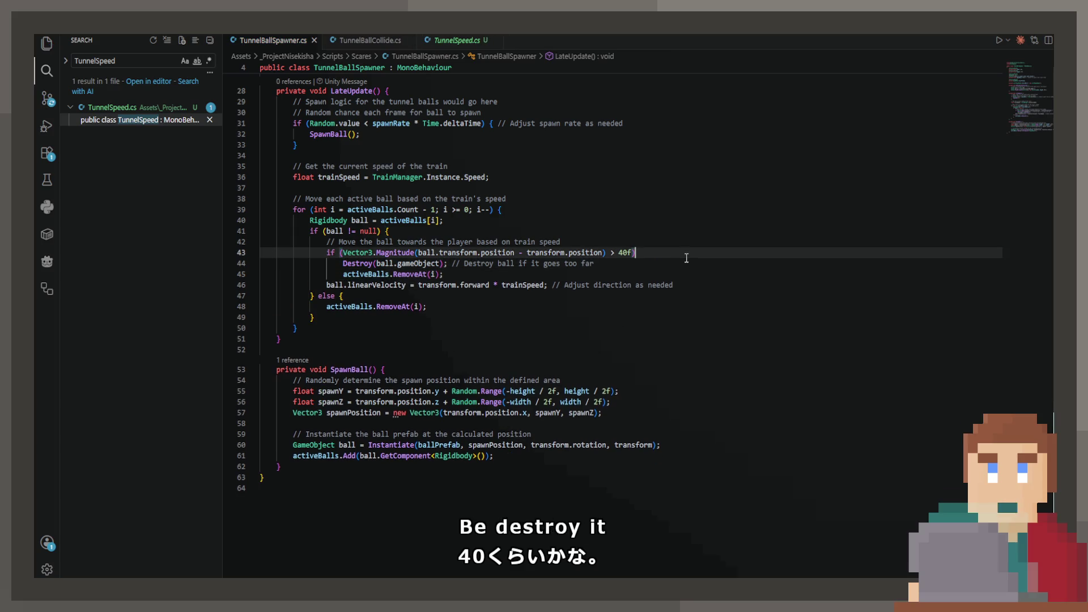
{"action": "type", "text": "{"}
{"action": "key", "text": "Down"}
{"action": "key", "text": "Down"}
{"action": "key", "text": "Return"}
{"action": "type", "text": "}"}
{"action": "key", "text": "ctrl+s"}
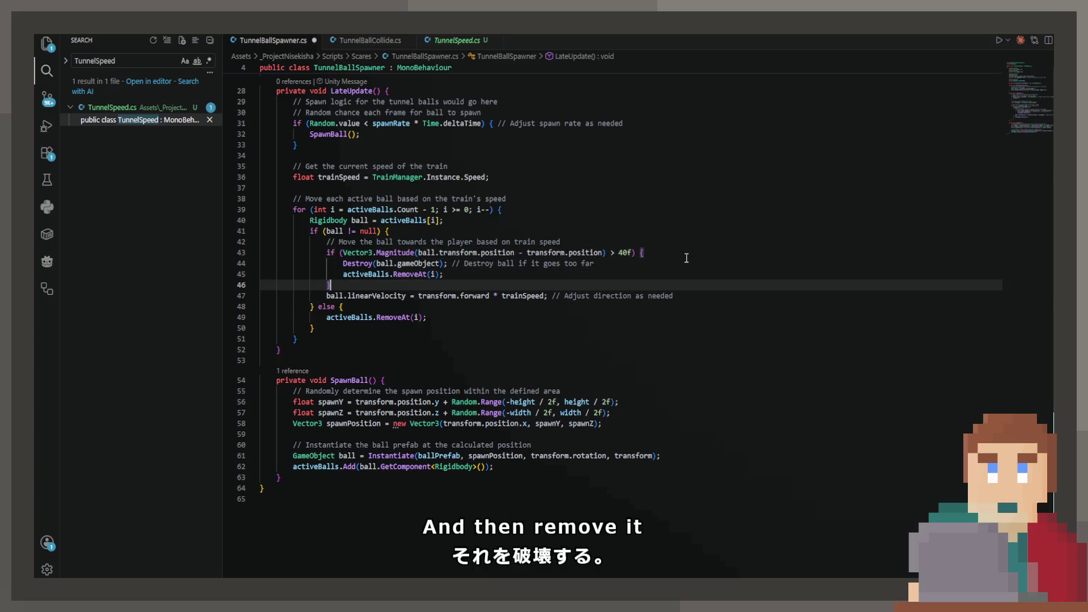
{"action": "key", "text": "Escape"}
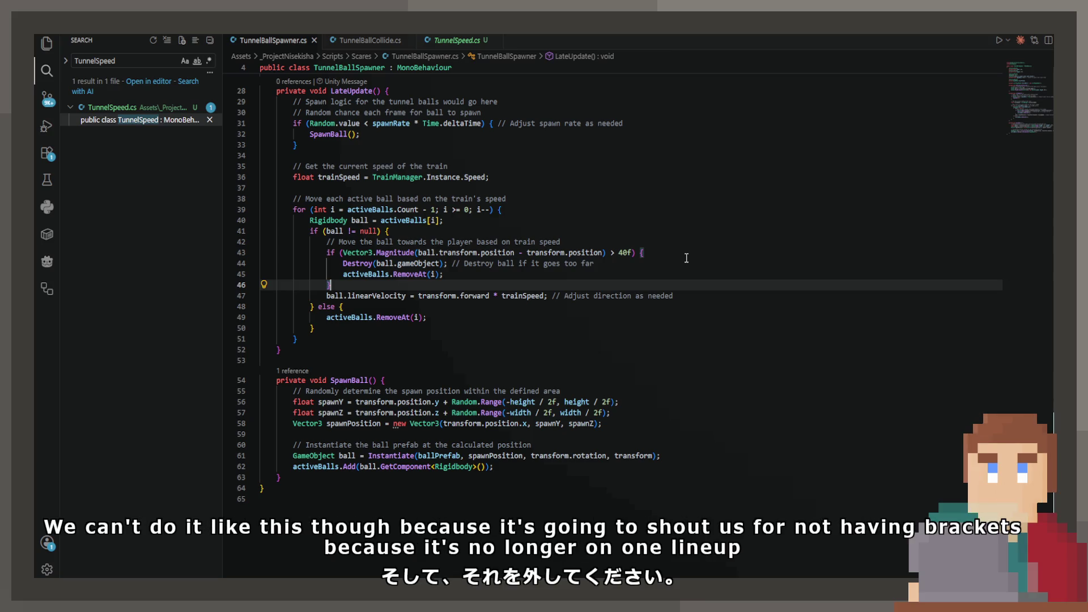
Add a continue after removing the ball and save the script
{"action": "left_click", "coordinate": [467, 265]}
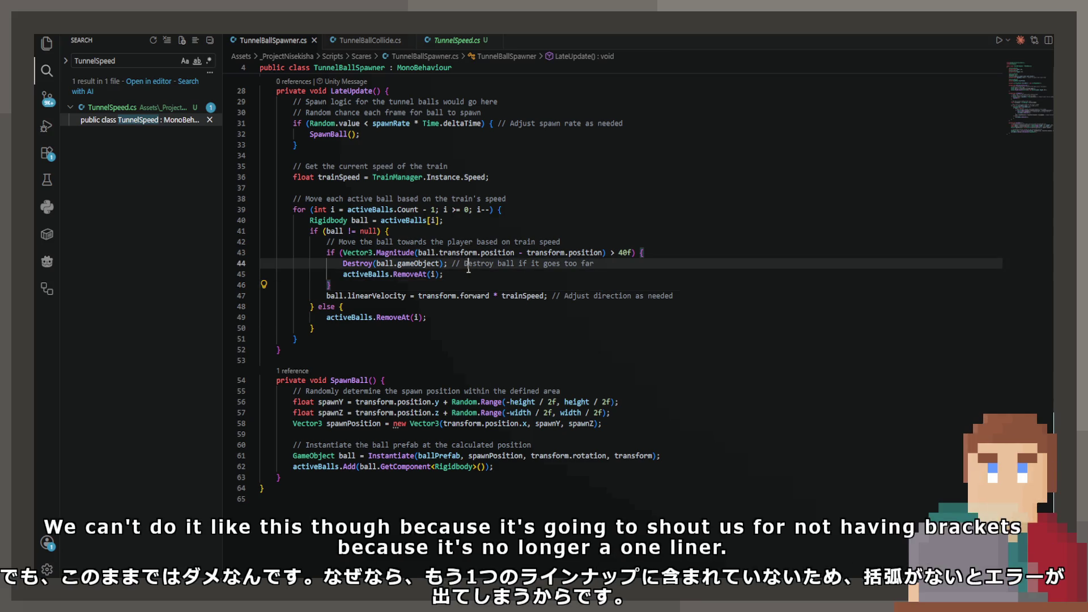
{"action": "key", "text": "Down"}
{"action": "key", "text": "Return"}
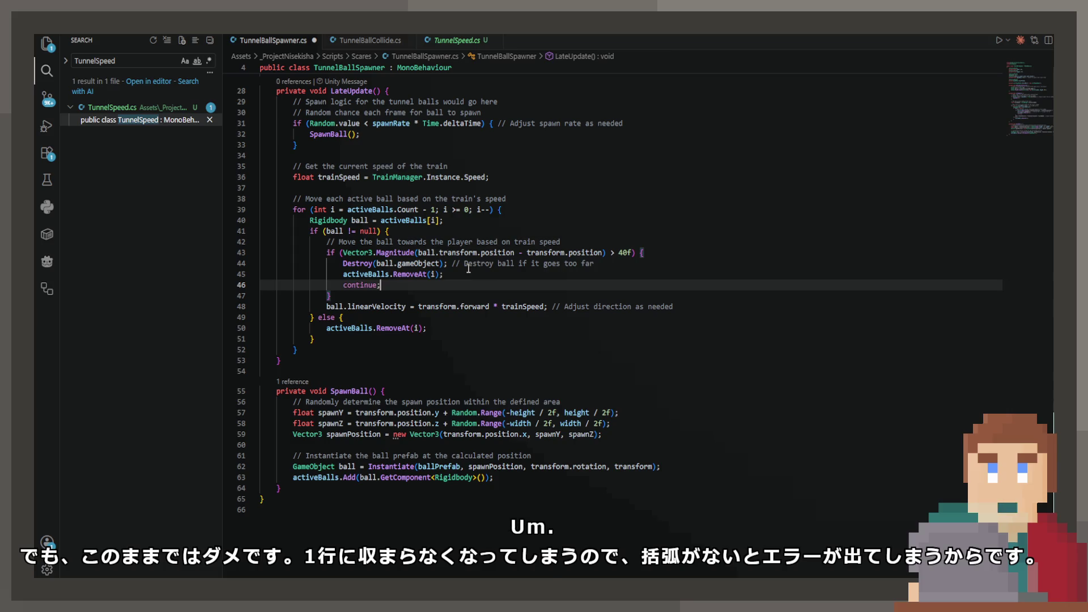
{"action": "key", "text": "ctrl+s"}
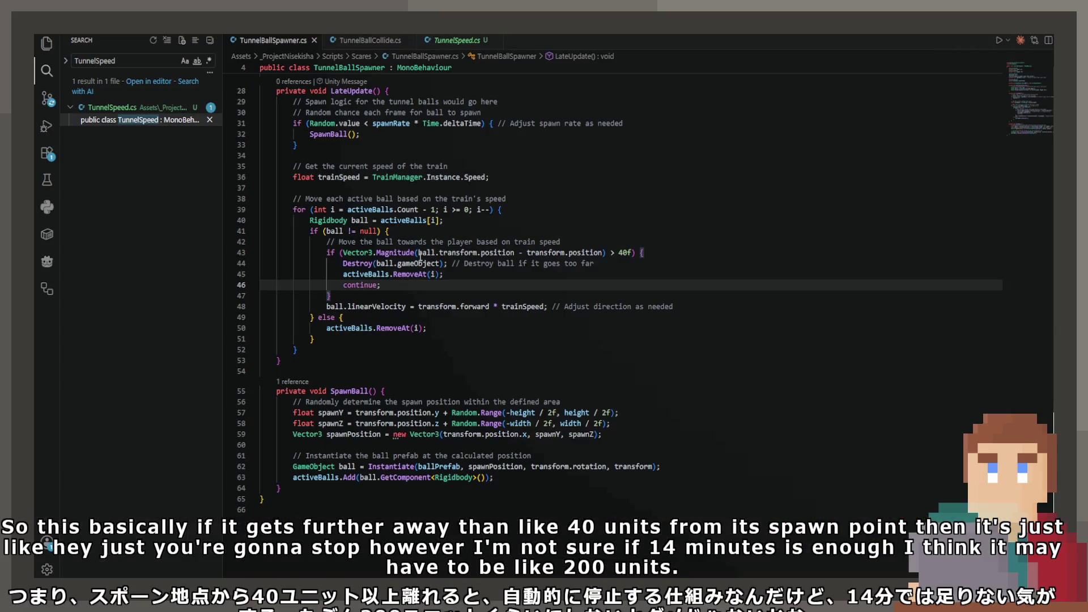
Change the ball removal distance from 40f to 200f and save
{"action": "left_click", "coordinate": [623, 253]}
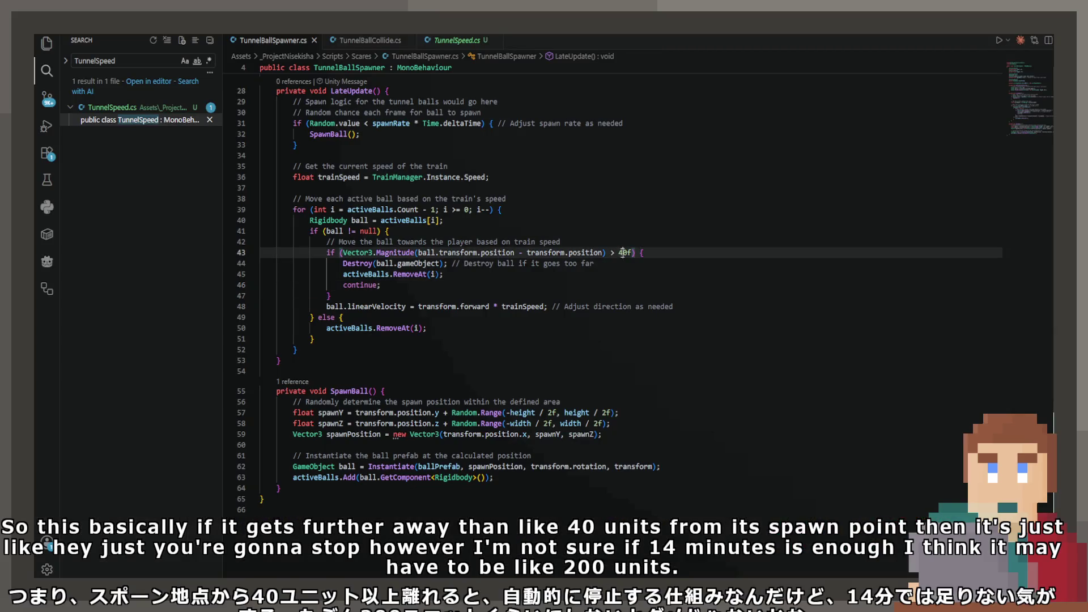
{"action": "key", "text": "BackSpace"}
{"action": "type", "text": "20"}
{"action": "key", "text": "ctrl+s"}
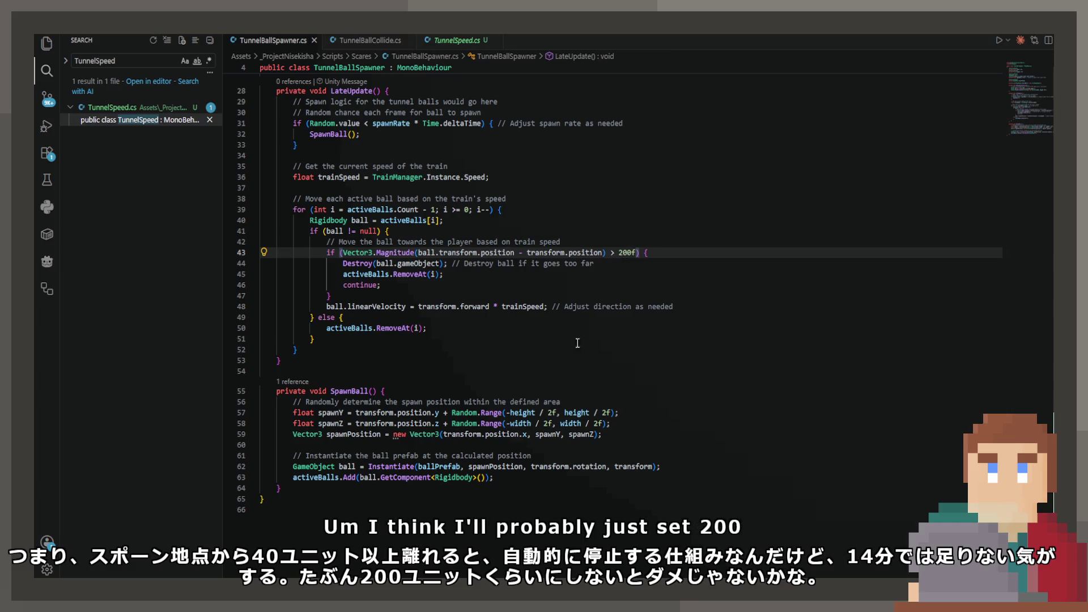
Raise the spawn rate Range maximum to 100f, save, and return to Unity
{"action": "scroll", "coordinate": [410, 260], "scroll_direction": "up", "scroll_amount": 10}
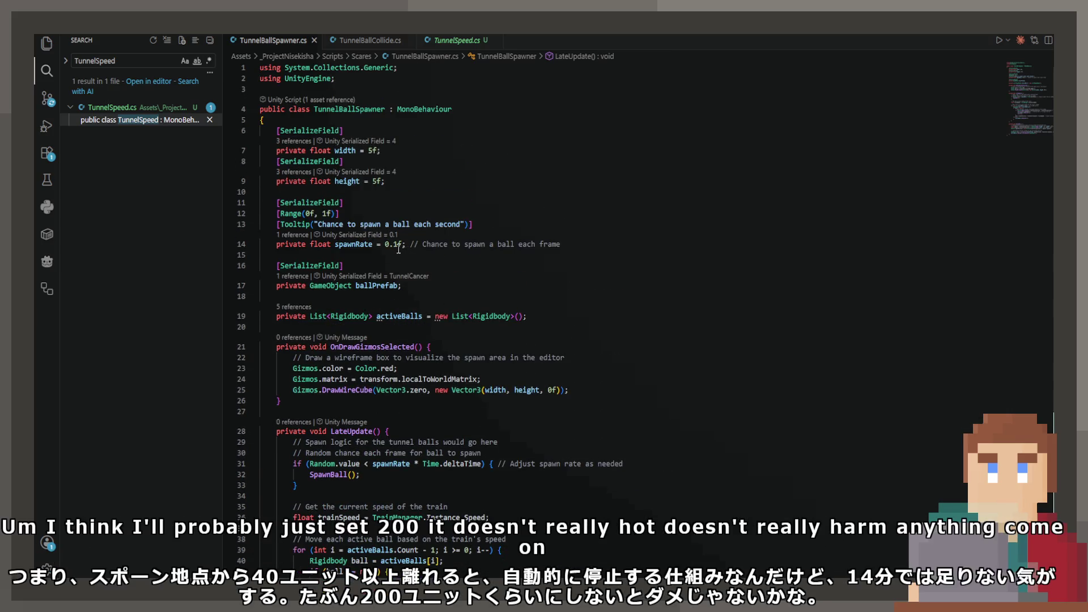
{"action": "left_click", "coordinate": [327, 213]}
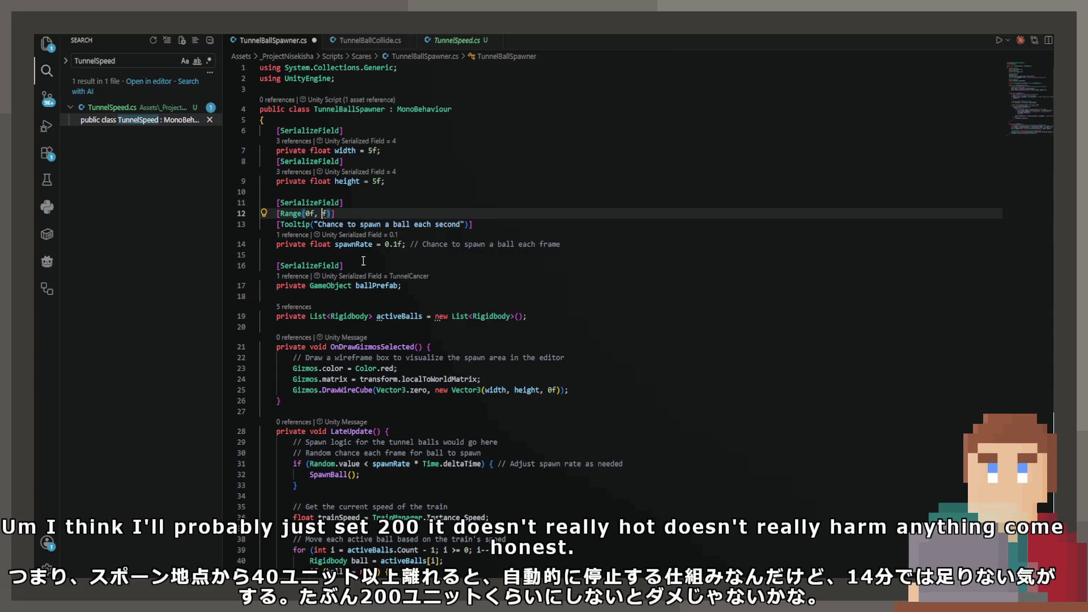
{"action": "type", "text": "10"}
{"action": "key", "text": "ctrl+s"}
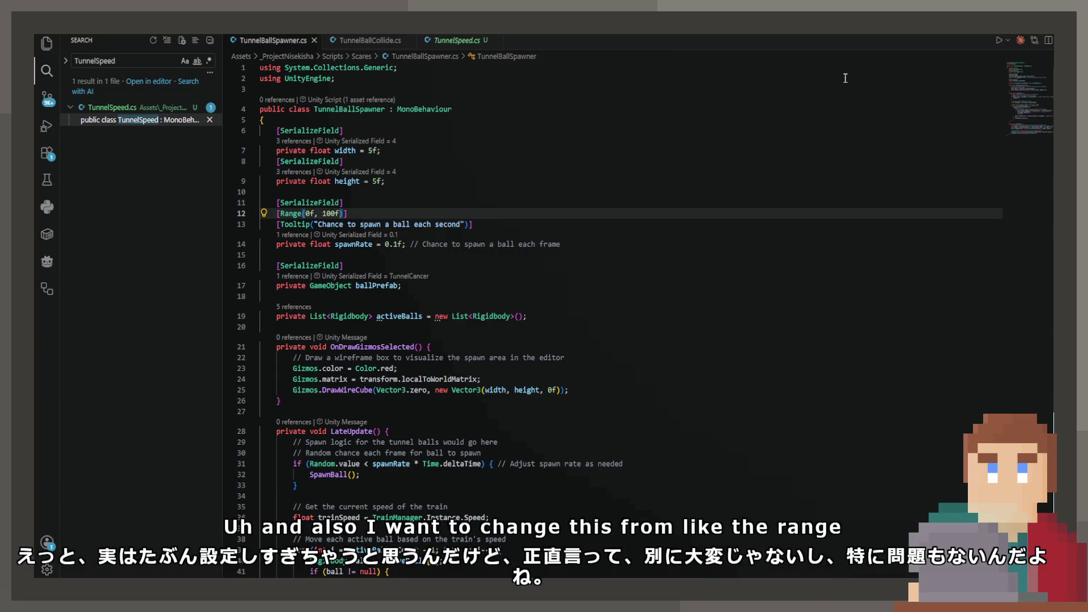
{"action": "key", "text": "alt+Tab"}
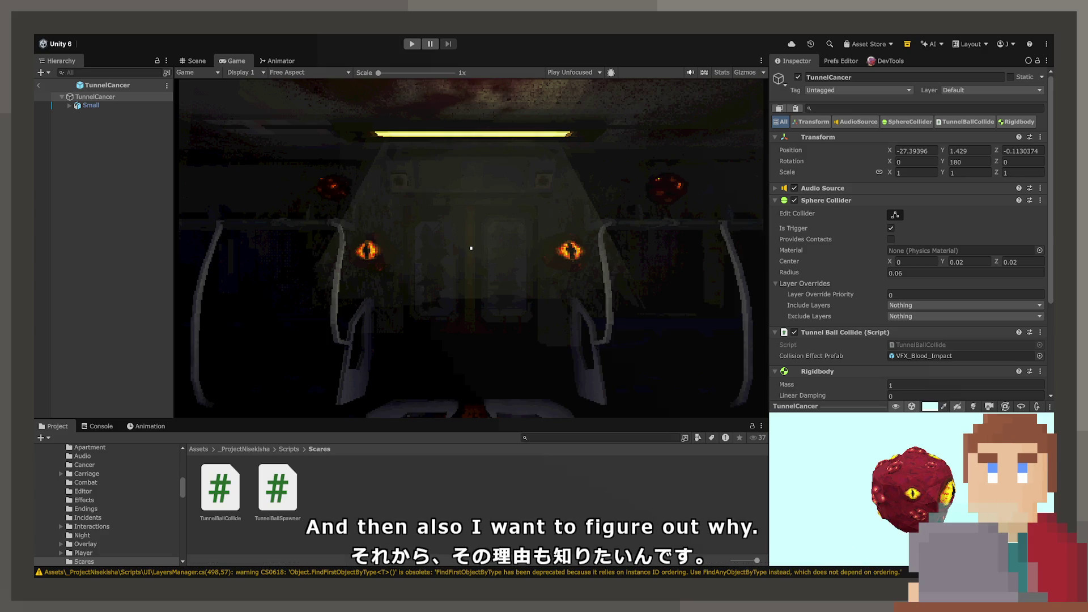
Open the VFX_Blood_Impact prefab, untick Looping on its root particle system, and return to the main scene
{"action": "left_click", "coordinate": [964, 356]}
{"action": "scroll", "coordinate": [907, 255], "scroll_direction": "down", "scroll_amount": 3}
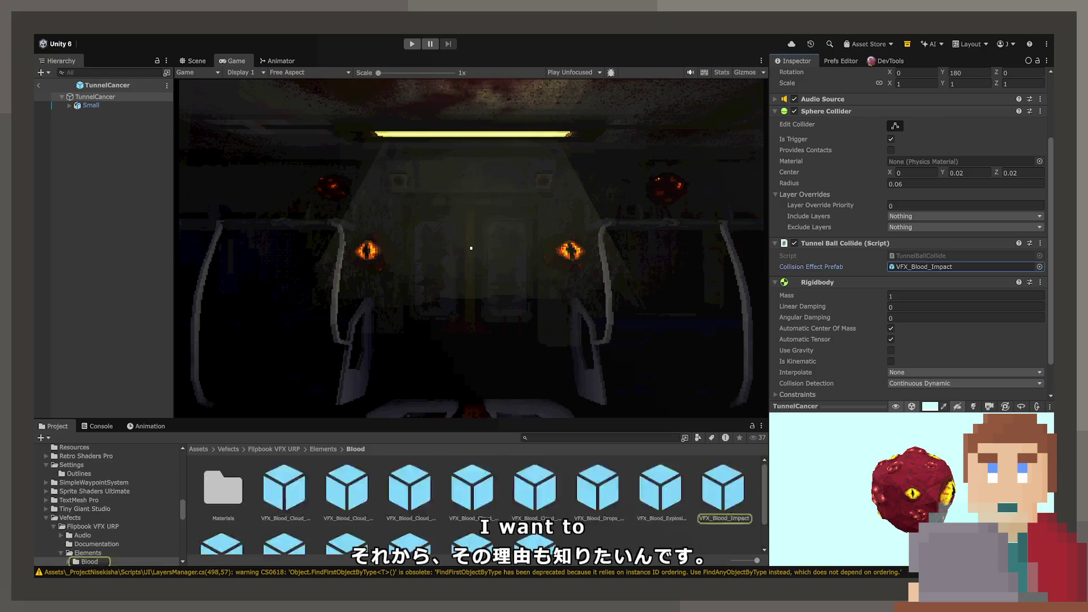
{"action": "double_click", "coordinate": [964, 266]}
{"action": "left_click", "coordinate": [121, 98]}
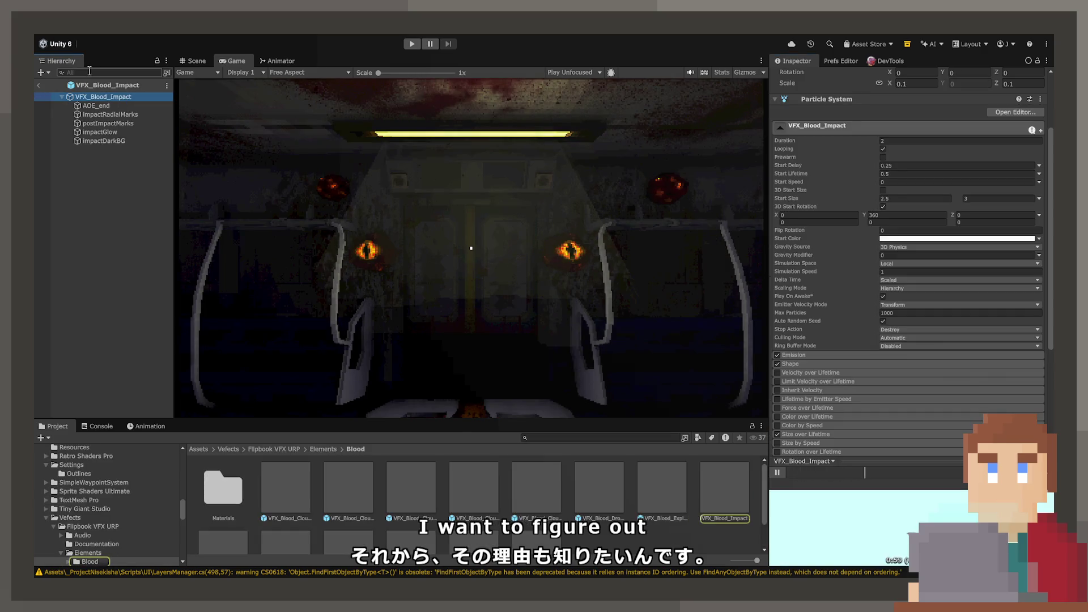
{"action": "left_click", "coordinate": [190, 60]}
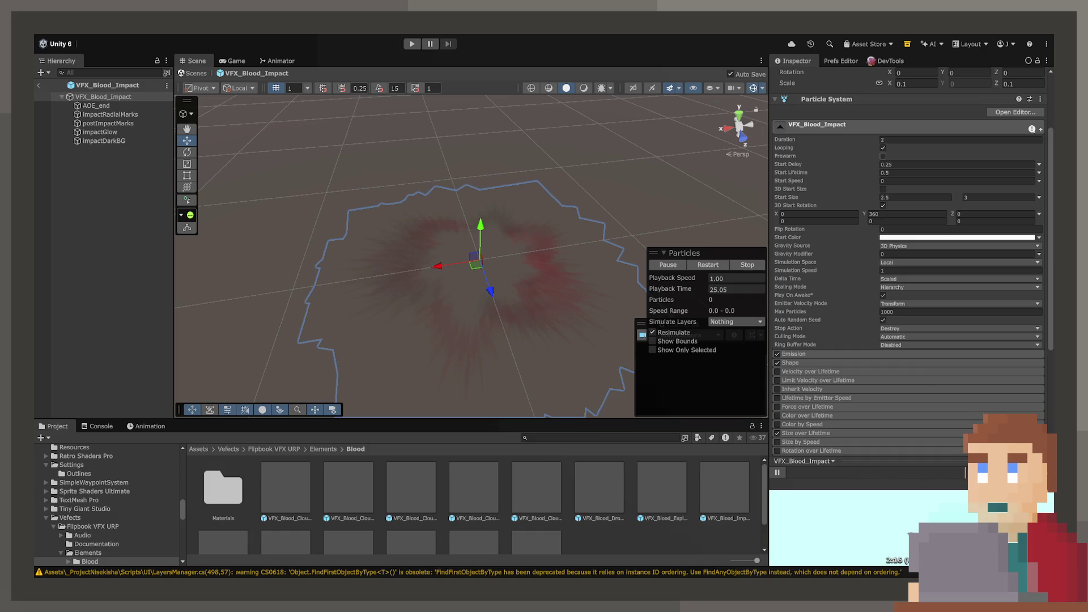
{"action": "left_click", "coordinate": [883, 148]}
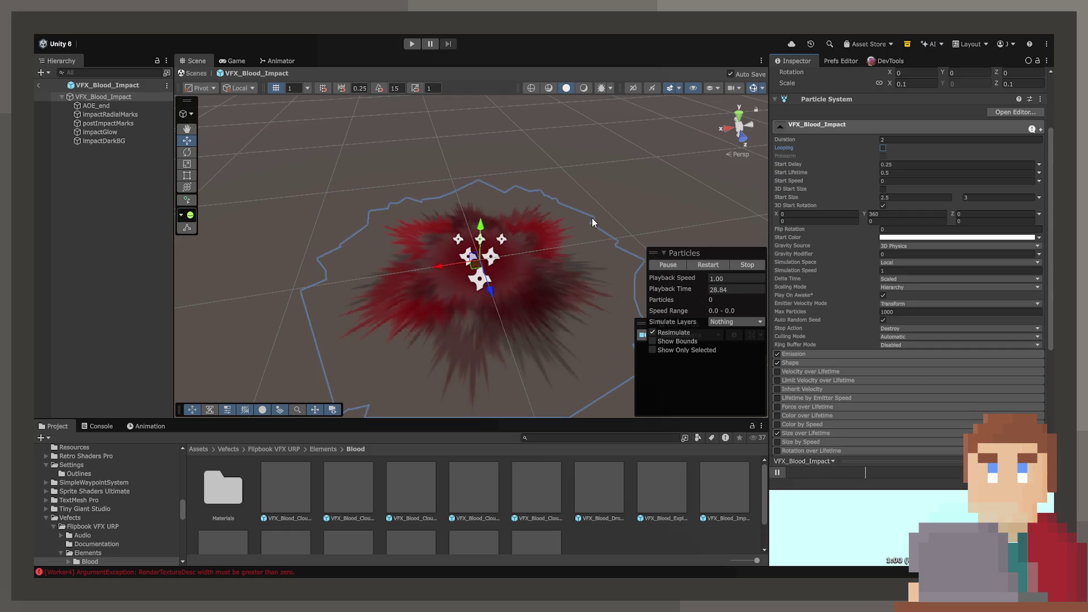
{"action": "left_click", "coordinate": [743, 267]}
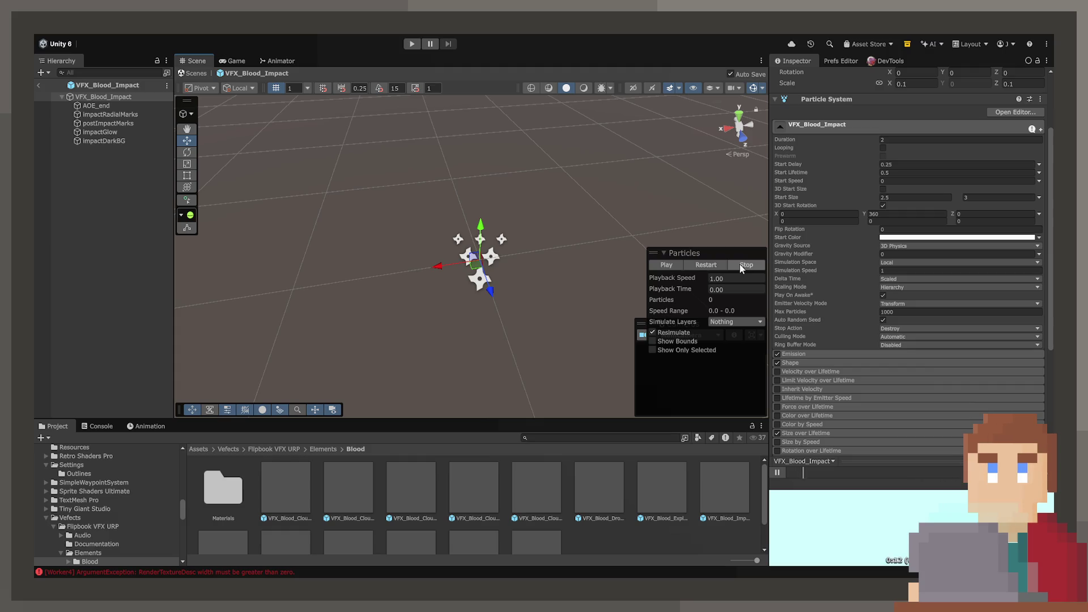
{"action": "left_click", "coordinate": [39, 85]}
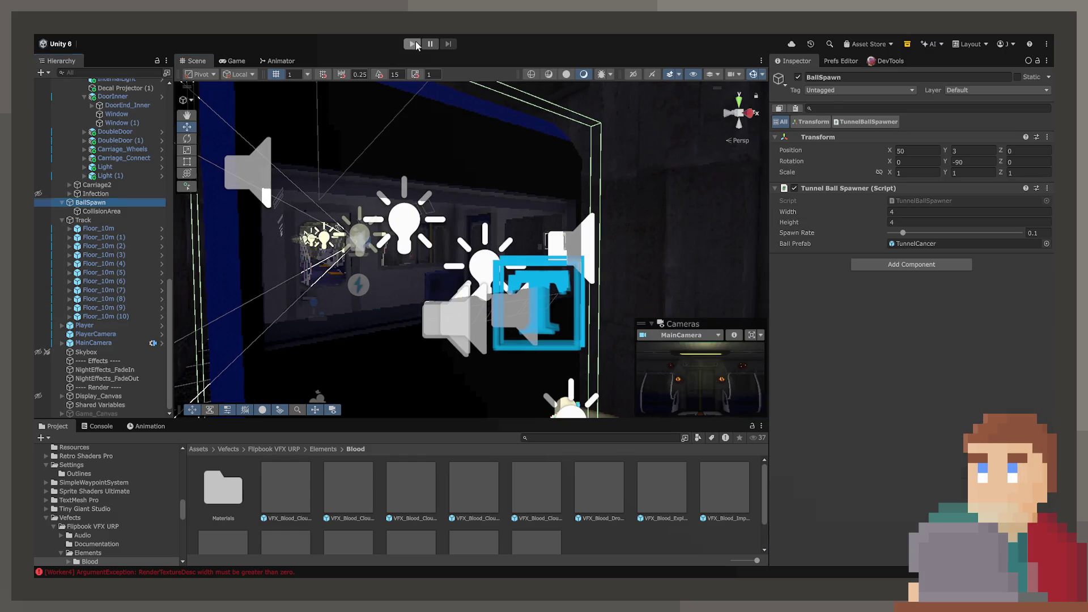
Start Play mode and drive the train from the console to produce blood impacts
{"action": "left_click", "coordinate": [414, 43]}
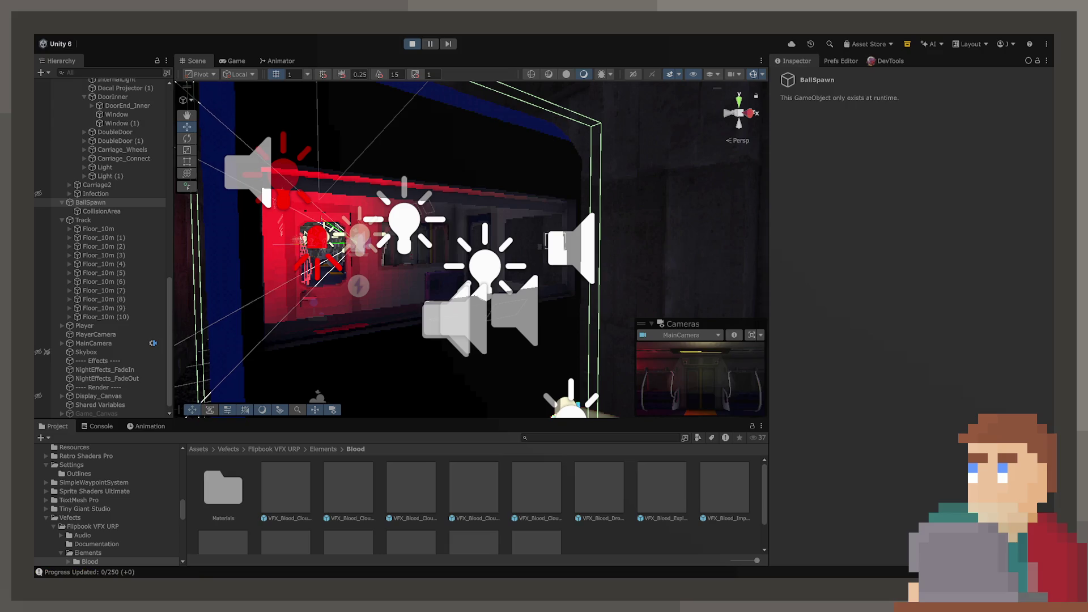
{"action": "left_click", "coordinate": [244, 60]}
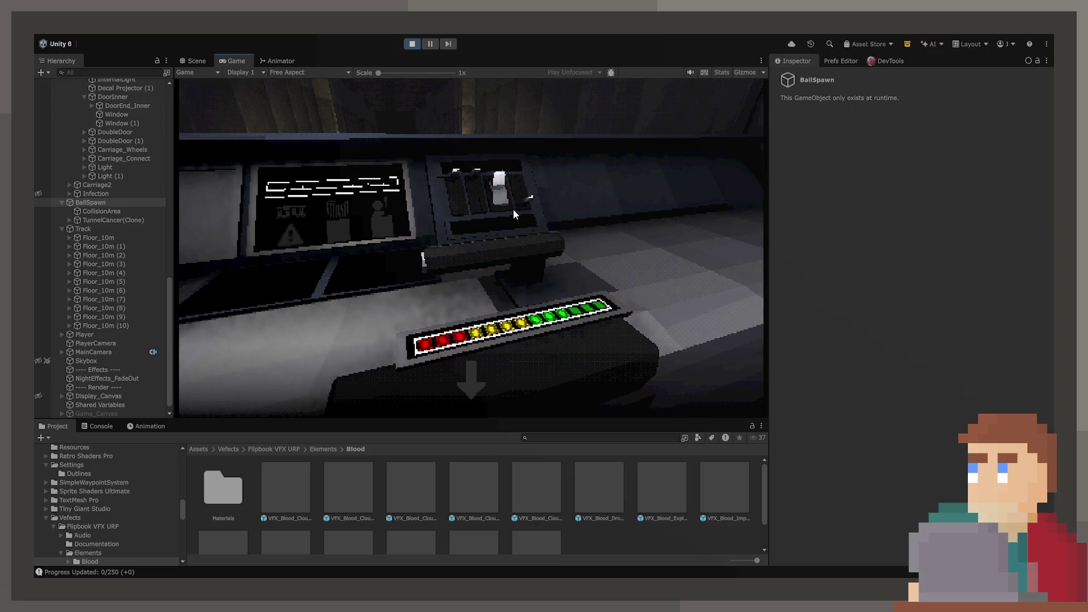
{"action": "key", "text": "space"}
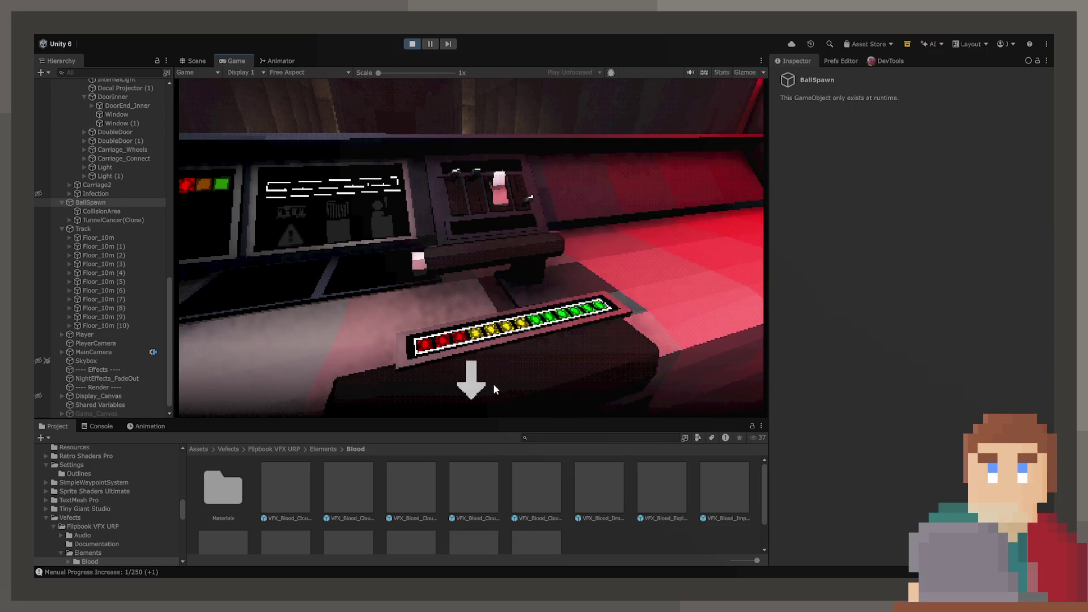
{"action": "left_click", "coordinate": [470, 247]}
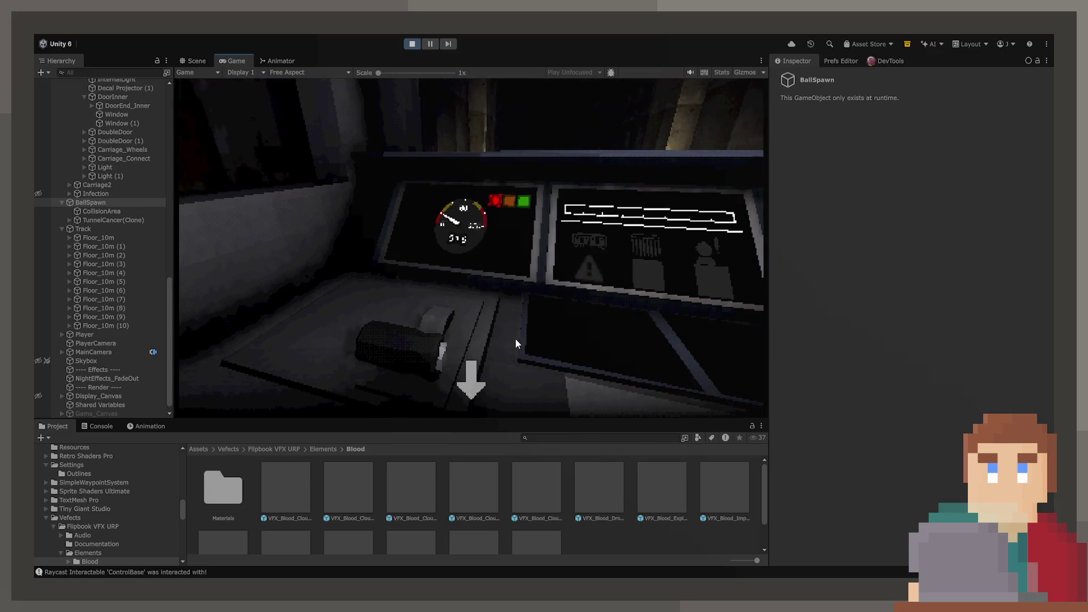
{"action": "left_click", "coordinate": [480, 378]}
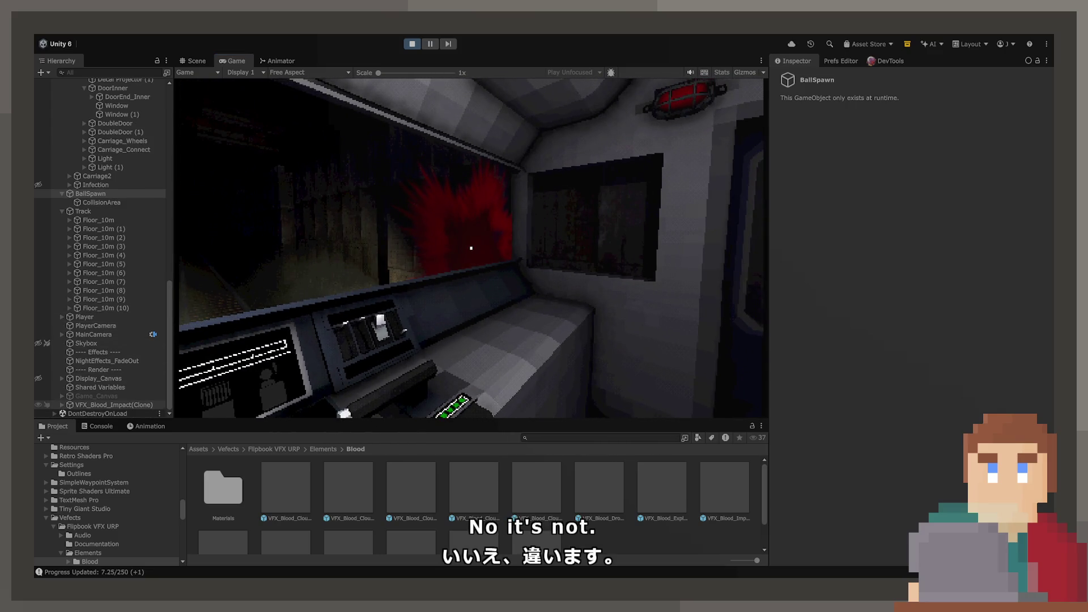
Select VFX_Blood_Impact(Clone) in the Hierarchy and review its Particle System settings
{"action": "left_click", "coordinate": [123, 402]}
{"action": "scroll", "coordinate": [855, 275], "scroll_direction": "down", "scroll_amount": 4}
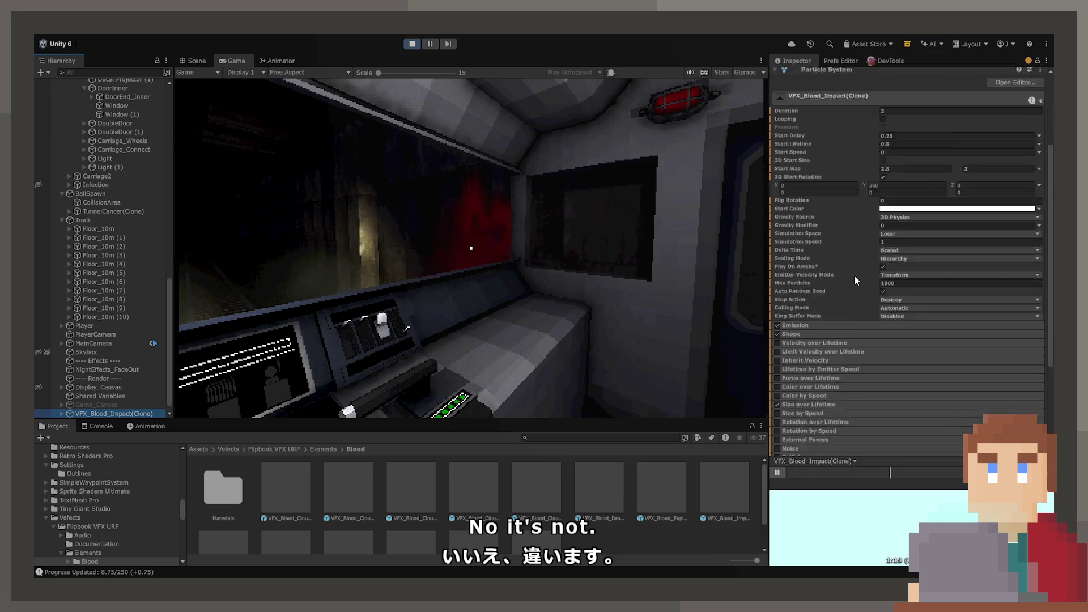
{"action": "scroll", "coordinate": [855, 274], "scroll_direction": "down", "scroll_amount": 1}
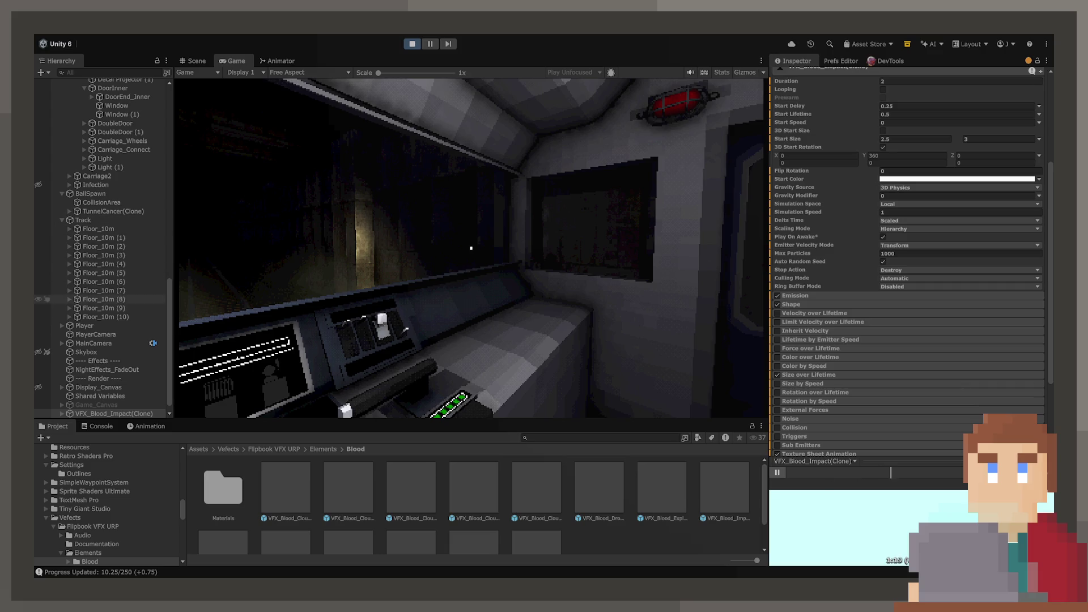
{"action": "scroll", "coordinate": [102, 387], "scroll_direction": "down", "scroll_amount": 1}
Stop the game and set VFX_Blood_Impact's five child particle systems to Looping off, Stop Action Destroy
{"action": "key", "text": "ctrl+p"}
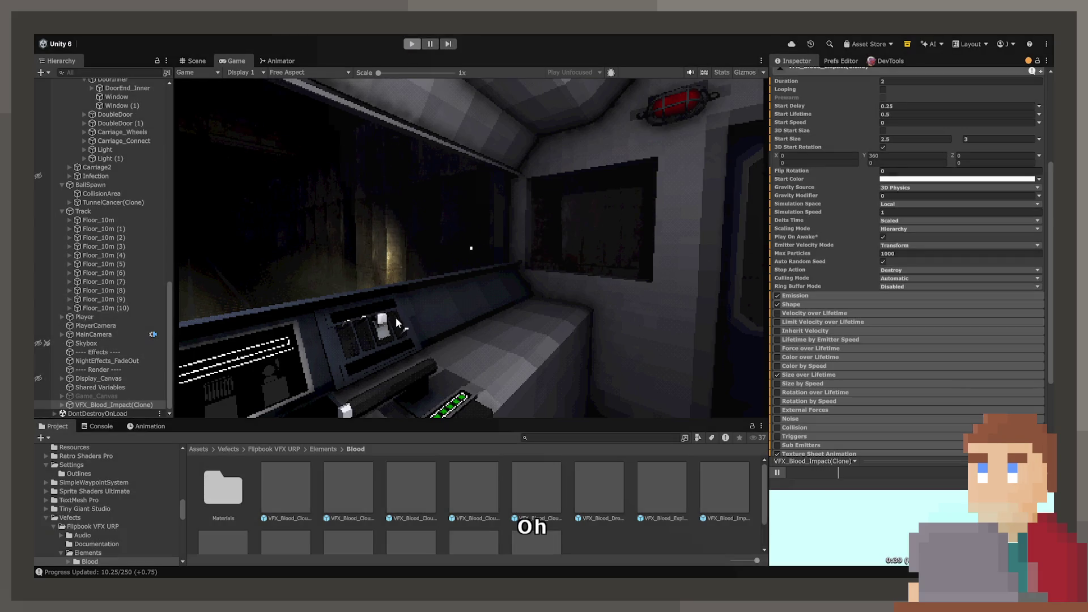
{"action": "double_click", "coordinate": [725, 486]}
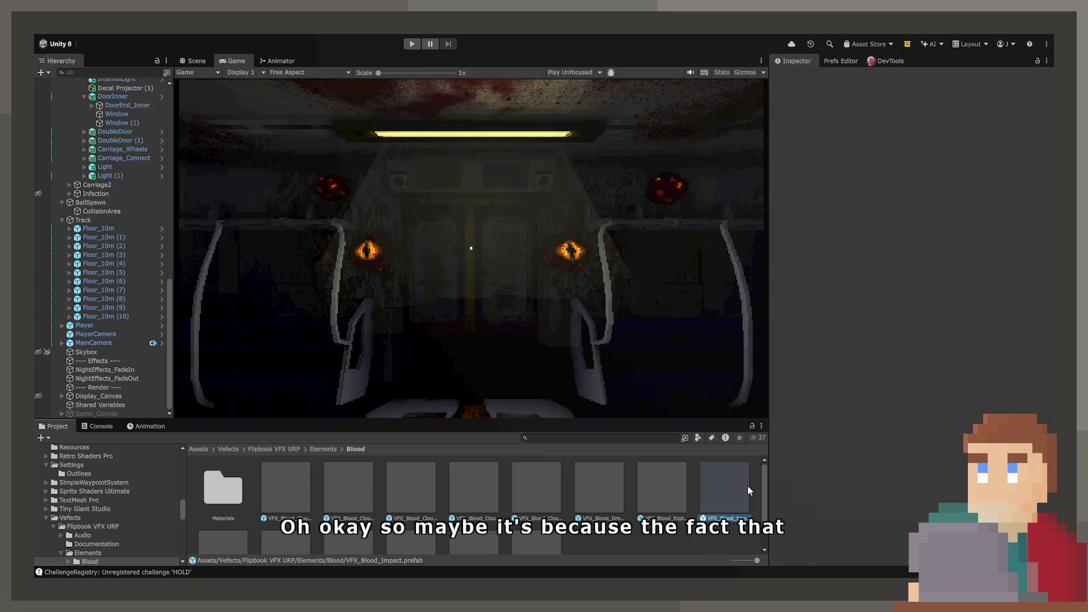
{"action": "left_click", "coordinate": [85, 106]}
{"action": "left_click", "coordinate": [93, 140], "text": "shift"}
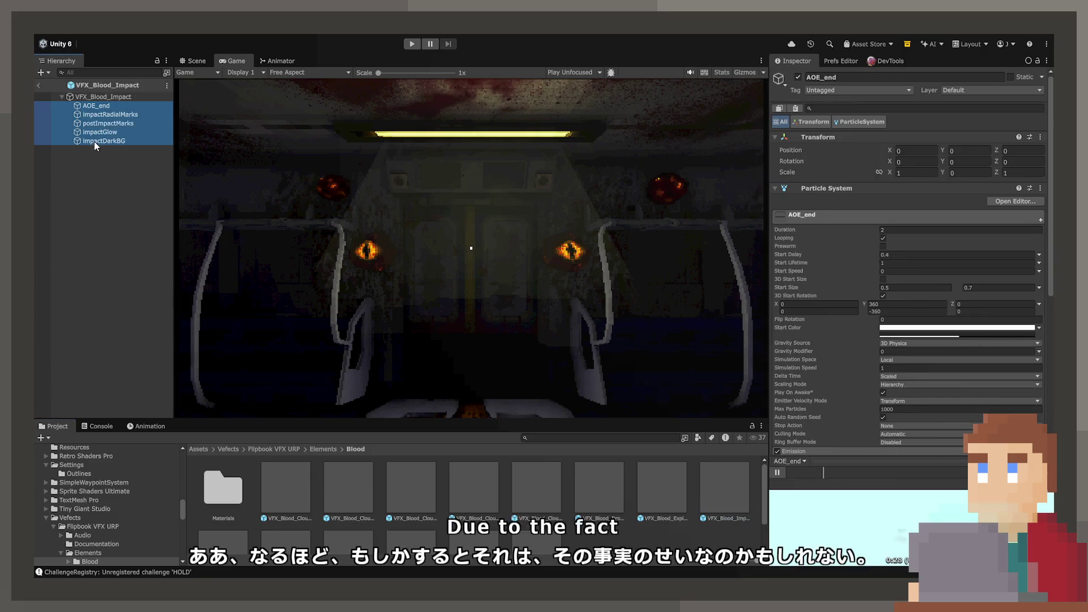
{"action": "left_click", "coordinate": [884, 227]}
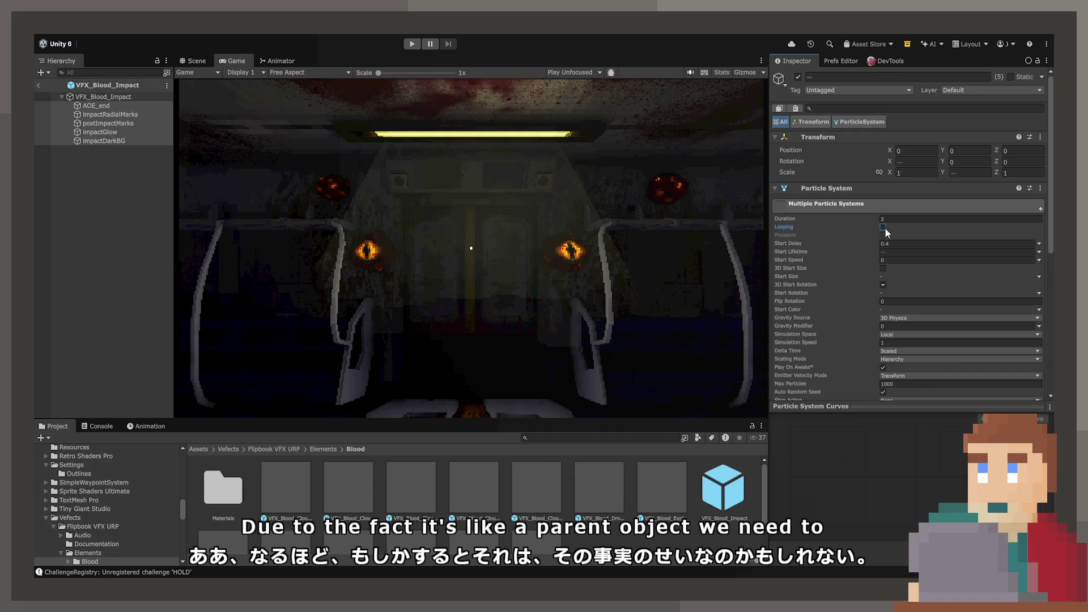
{"action": "scroll", "coordinate": [833, 332], "scroll_direction": "down", "scroll_amount": 2}
{"action": "scroll", "coordinate": [832, 332], "scroll_direction": "down", "scroll_amount": 2}
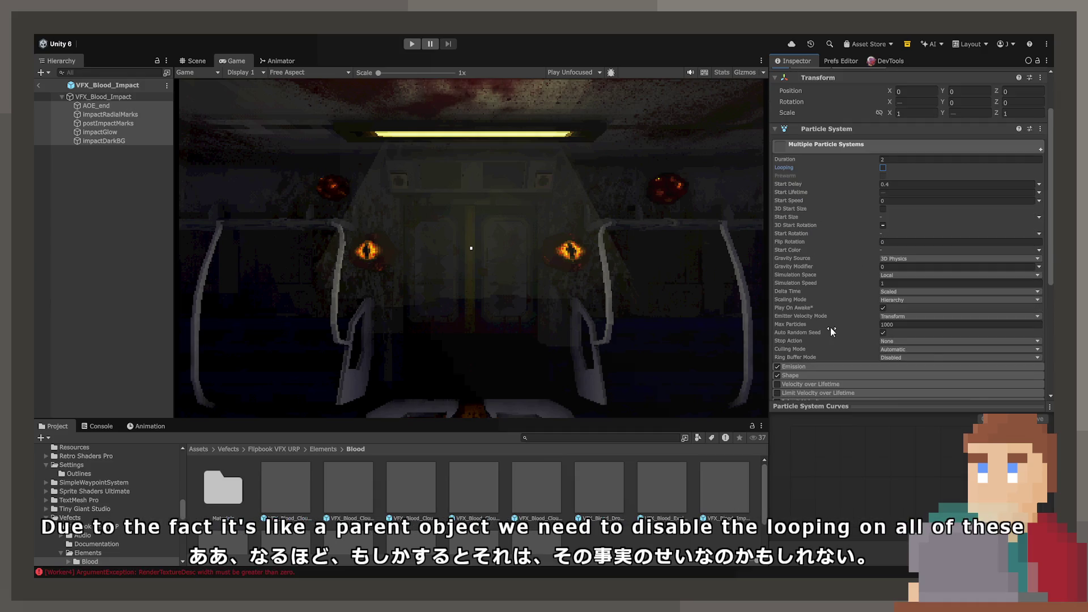
{"action": "left_click", "coordinate": [917, 341]}
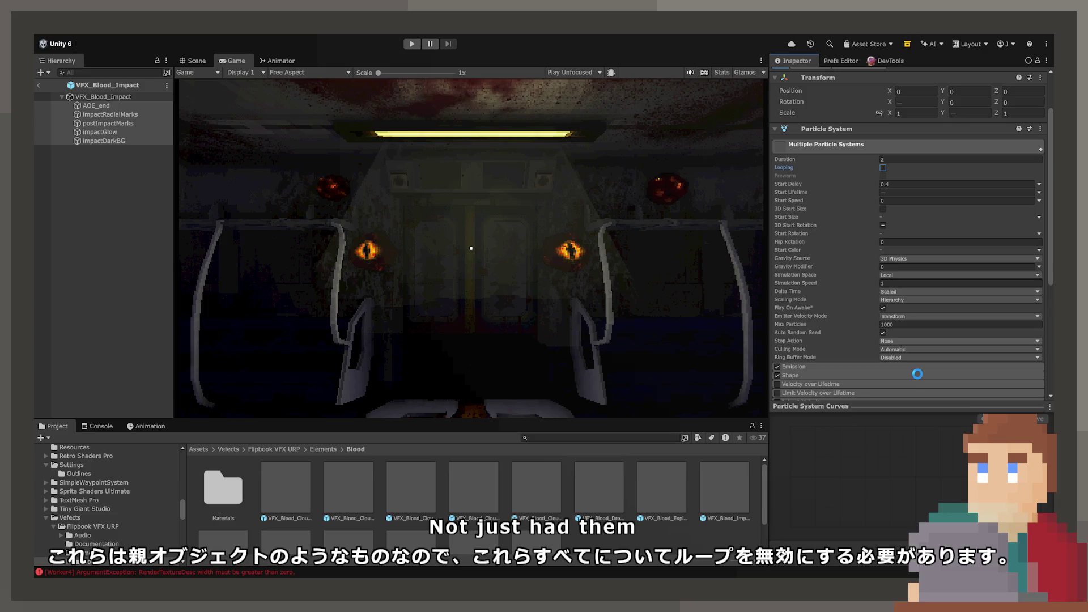
{"action": "left_click", "coordinate": [919, 375]}
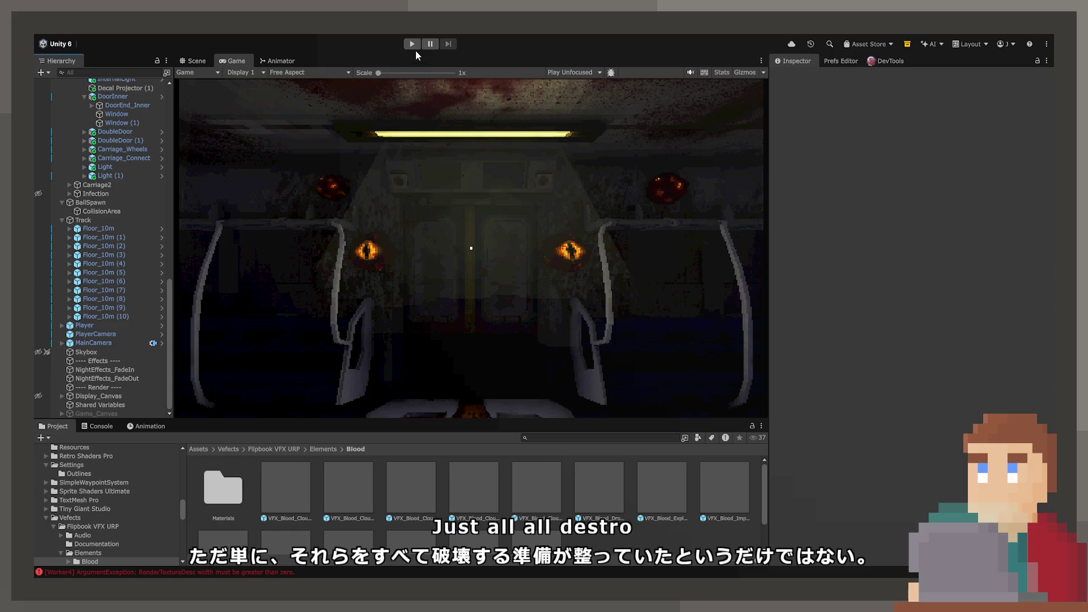
Play-test the run using the lever and control panel, then switch to the Scene view
{"action": "left_click", "coordinate": [415, 47]}
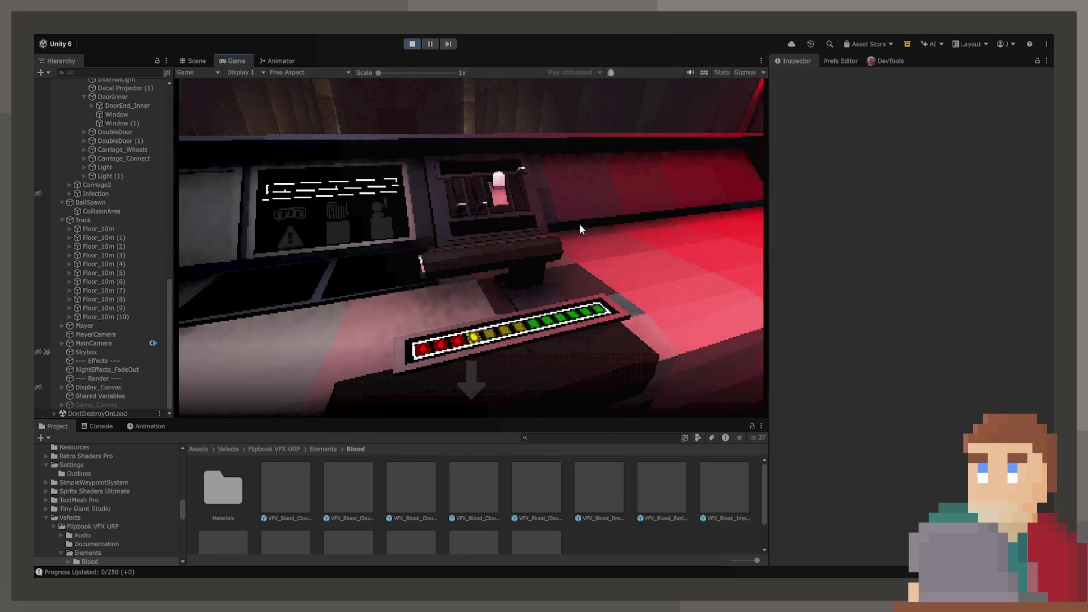
{"action": "left_click", "coordinate": [488, 407]}
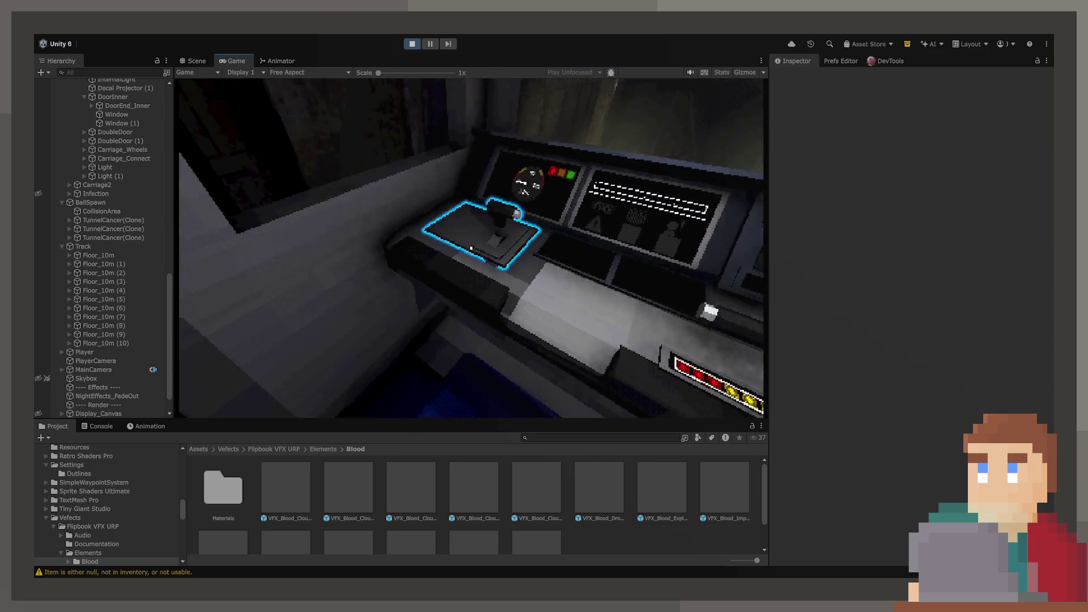
{"action": "left_click", "coordinate": [474, 253]}
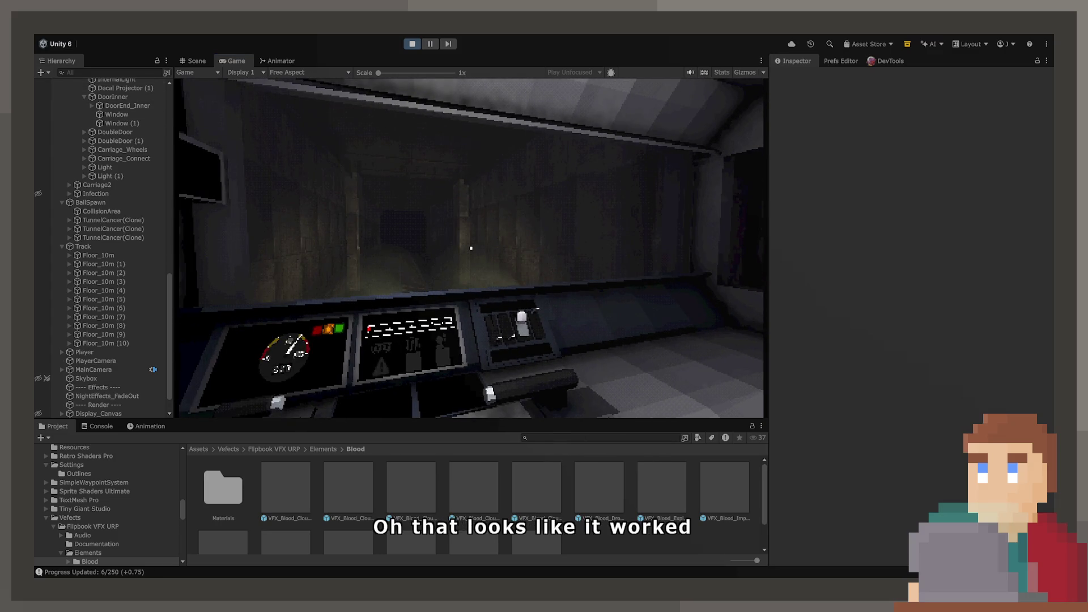
{"action": "left_click", "coordinate": [197, 60]}
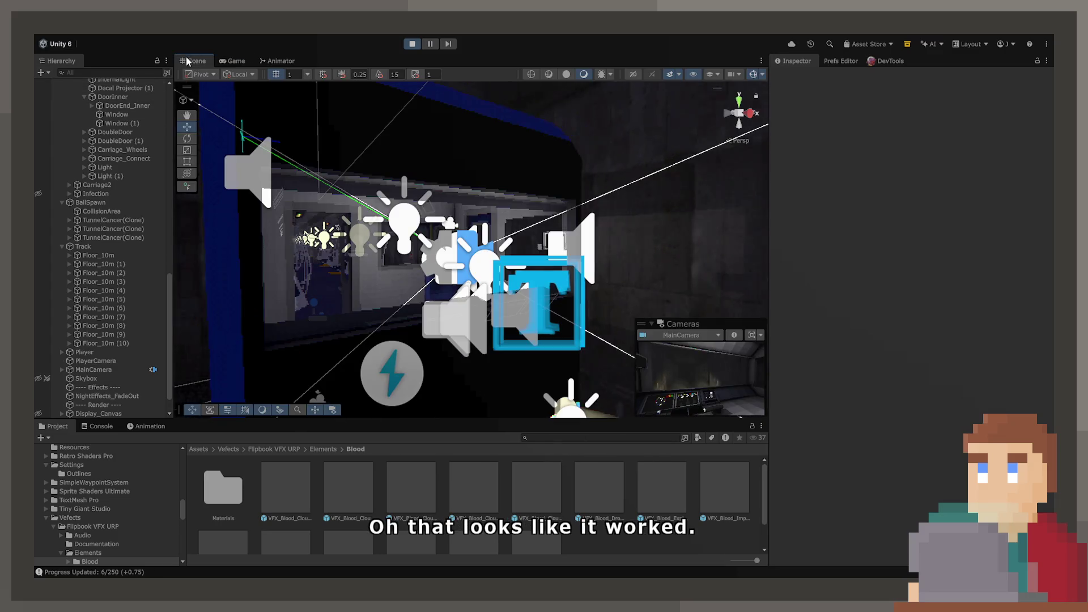
Select BallSpawn and raise its Spawn Rate to 1 while the game runs
{"action": "left_click", "coordinate": [117, 210]}
{"action": "left_click", "coordinate": [120, 202]}
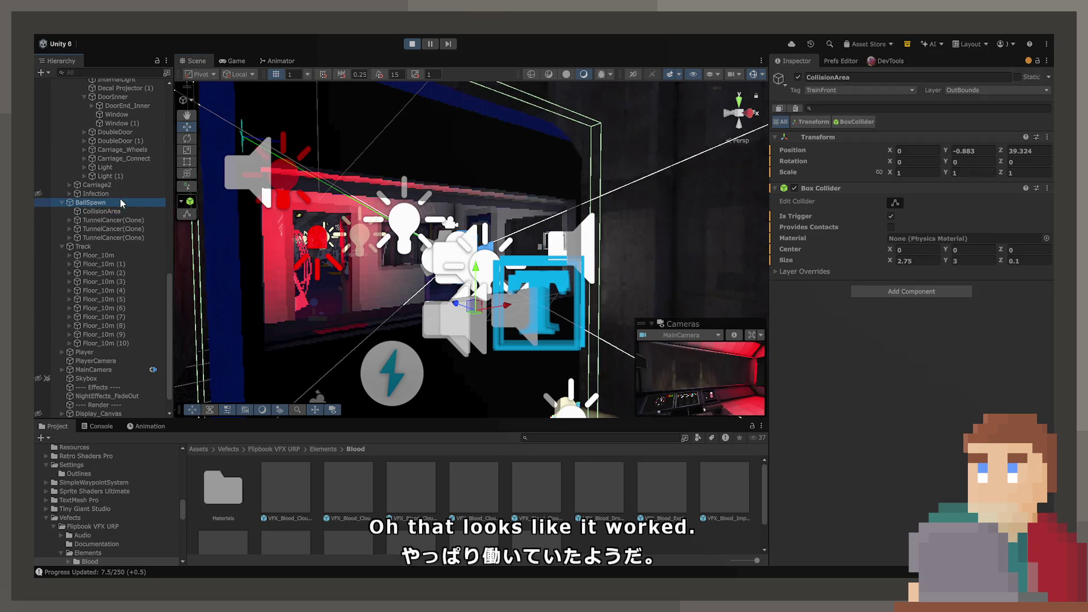
{"action": "left_click", "coordinate": [1020, 232]}
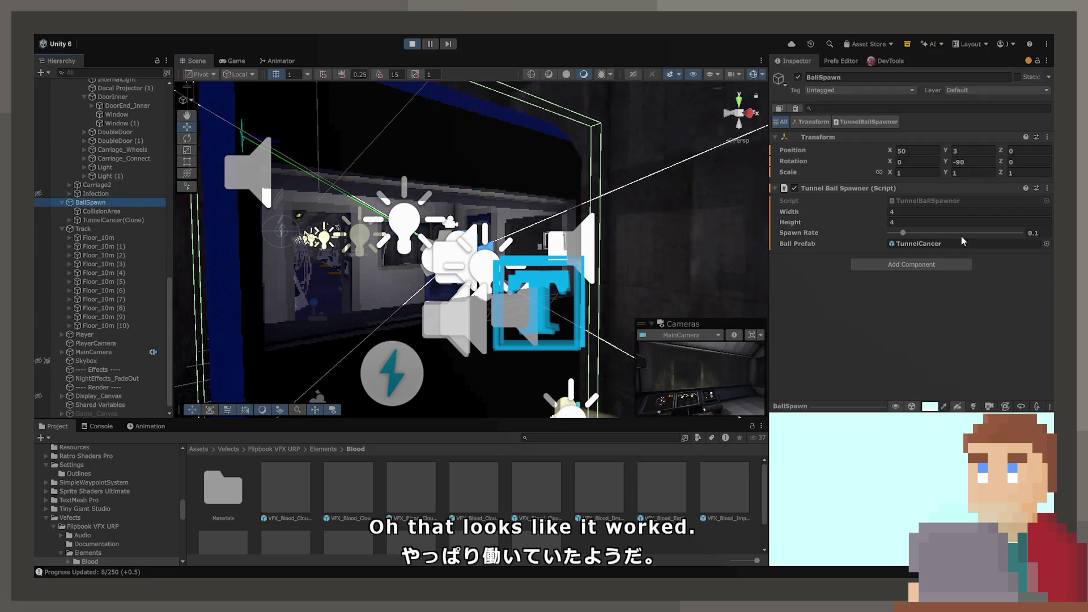
{"action": "left_click", "coordinate": [237, 61]}
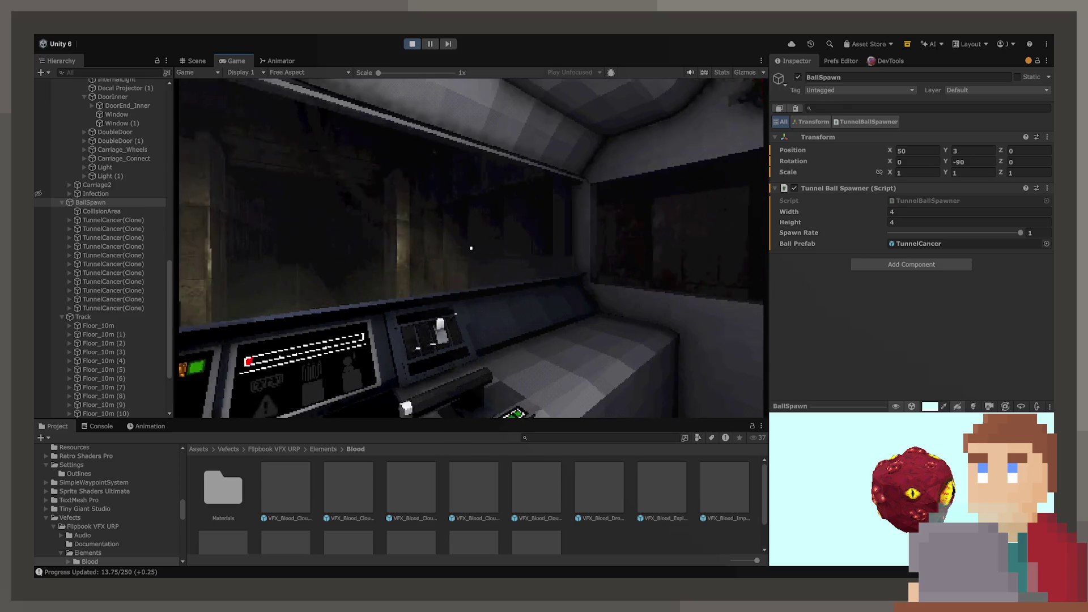
Open the TunnelCancer prefab and look over its components
{"action": "left_click", "coordinate": [977, 244]}
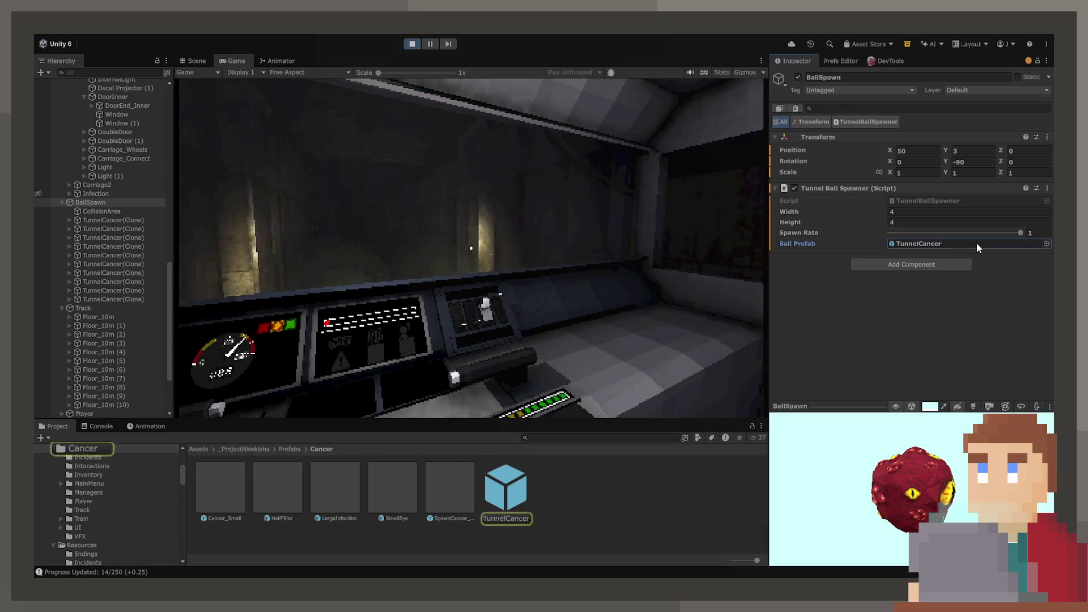
{"action": "double_click", "coordinate": [978, 244]}
{"action": "scroll", "coordinate": [843, 330], "scroll_direction": "down", "scroll_amount": 5}
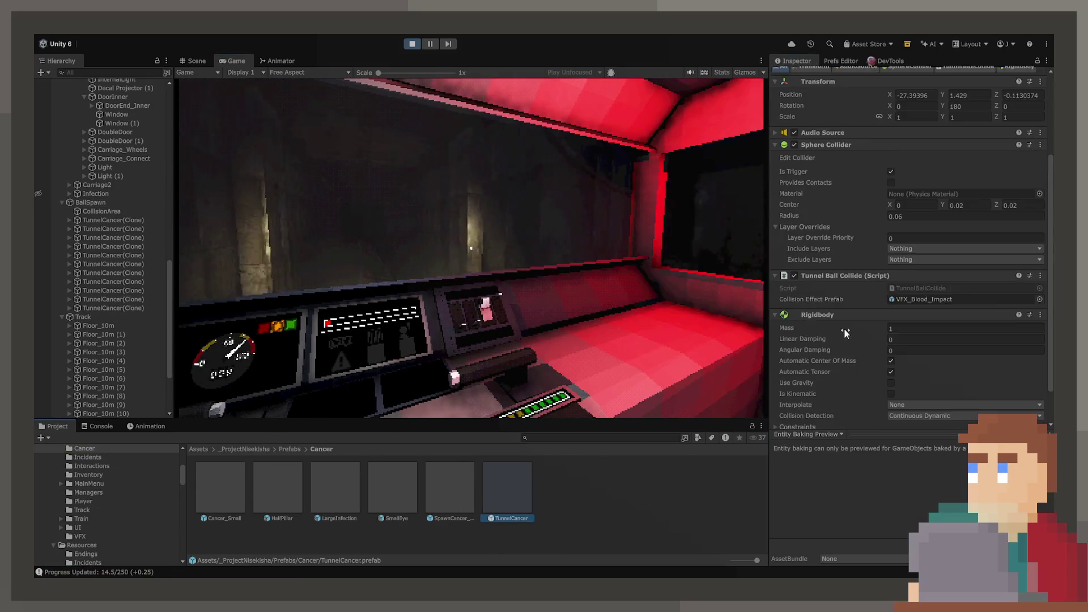
{"action": "scroll", "coordinate": [845, 328], "scroll_direction": "down", "scroll_amount": 1}
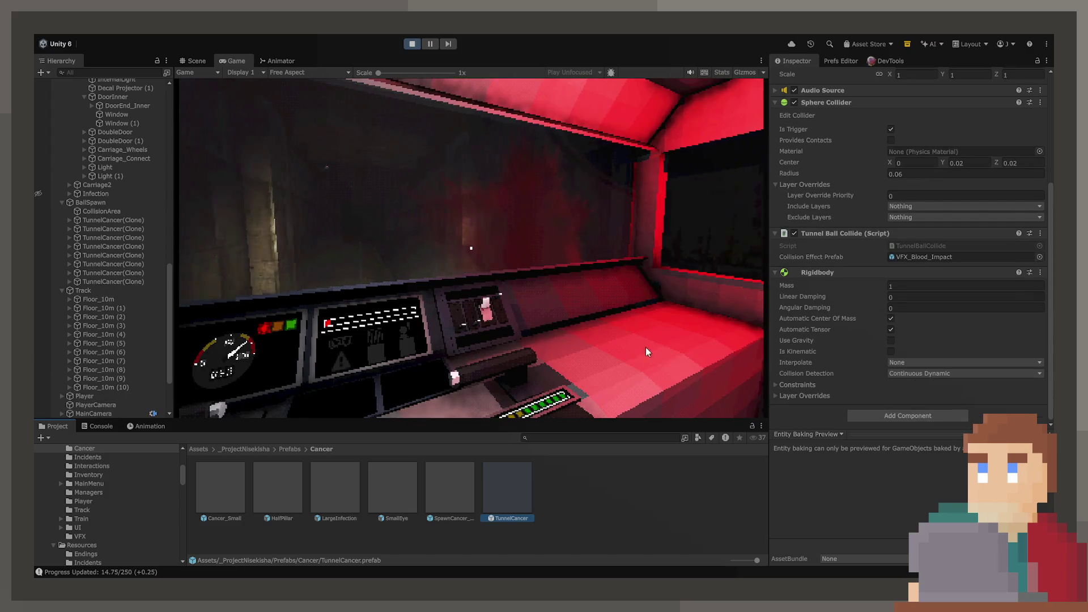
{"action": "left_click", "coordinate": [646, 352]}
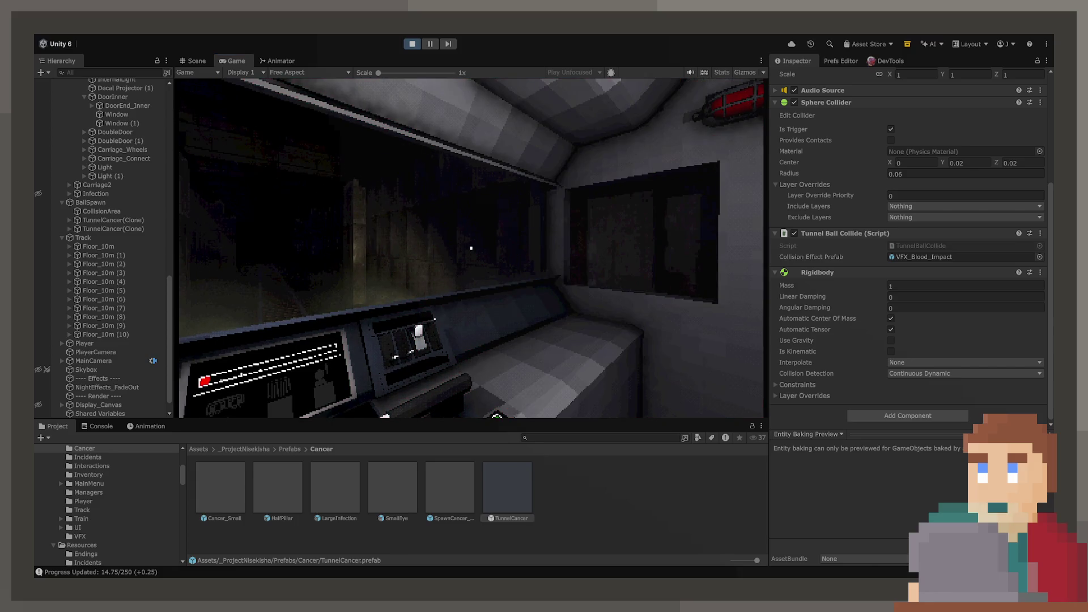
Re-edit BallSpawn's Spawn Rate, delete the [Range(0f, 100f)] line from the script, save, and stop playing
{"action": "left_click", "coordinate": [91, 202]}
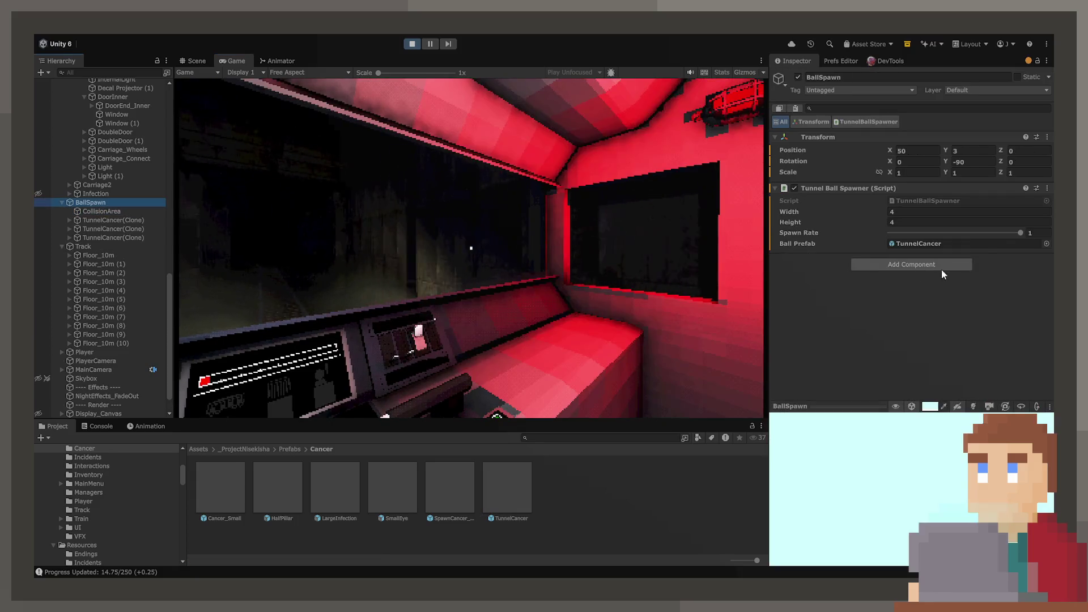
{"action": "left_click", "coordinate": [1038, 232]}
{"action": "key", "text": "Return"}
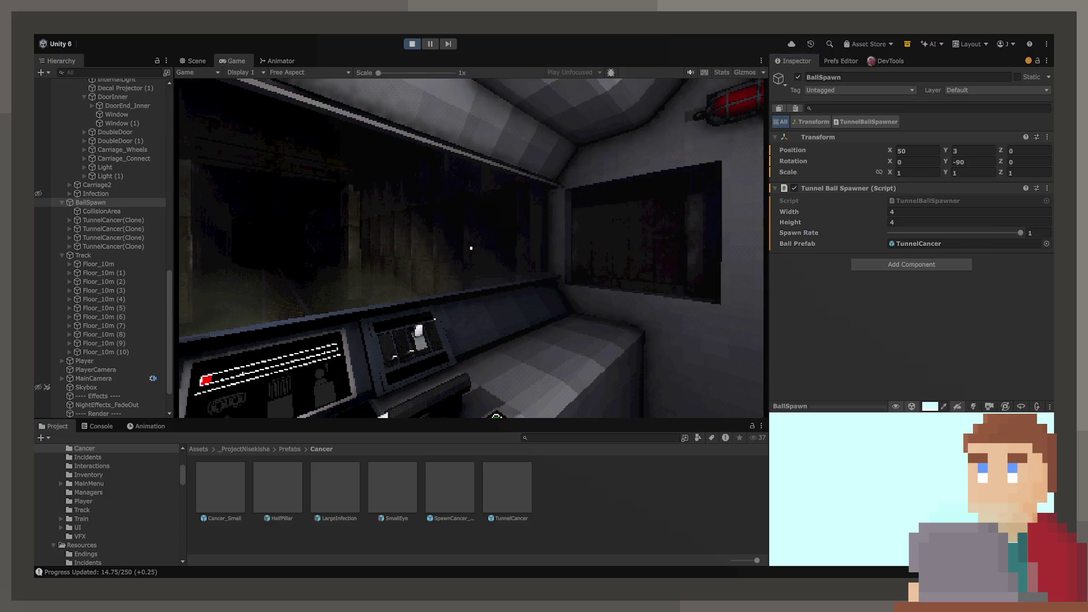
{"action": "key", "text": "alt+Tab"}
{"action": "left_click_drag", "start_coordinate": [355, 213], "coordinate": [344, 203]}
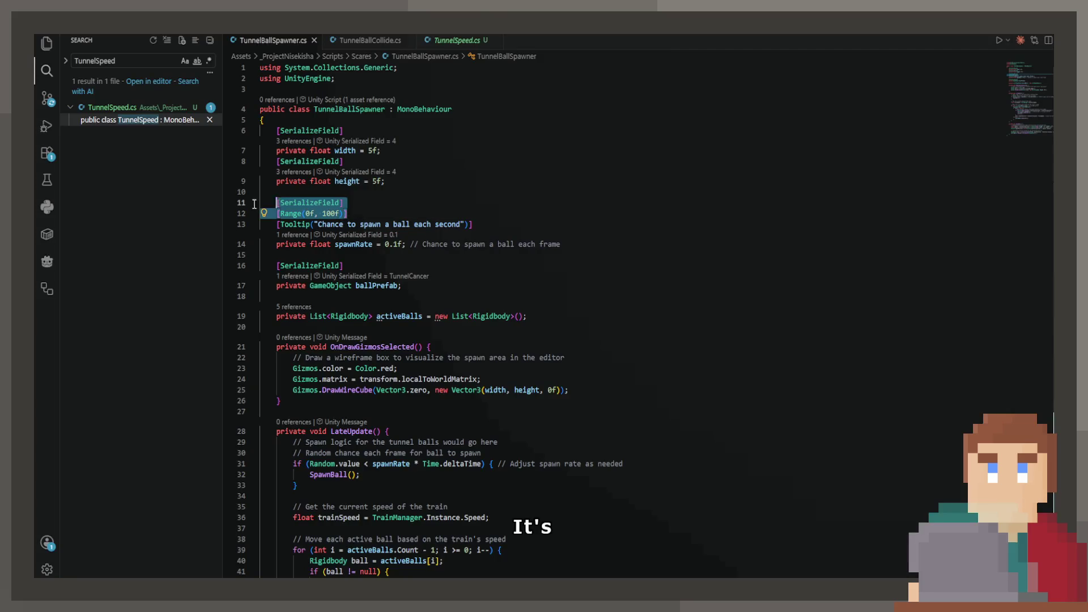
{"action": "key", "text": "BackSpace"}
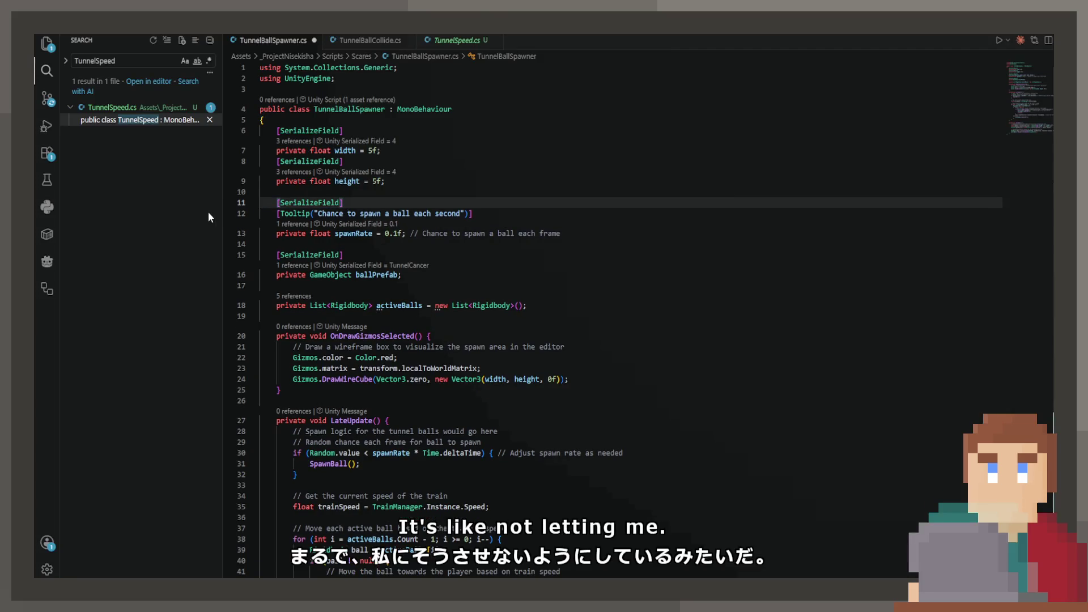
{"action": "key", "text": "ctrl+s"}
{"action": "key", "text": "alt+Tab"}
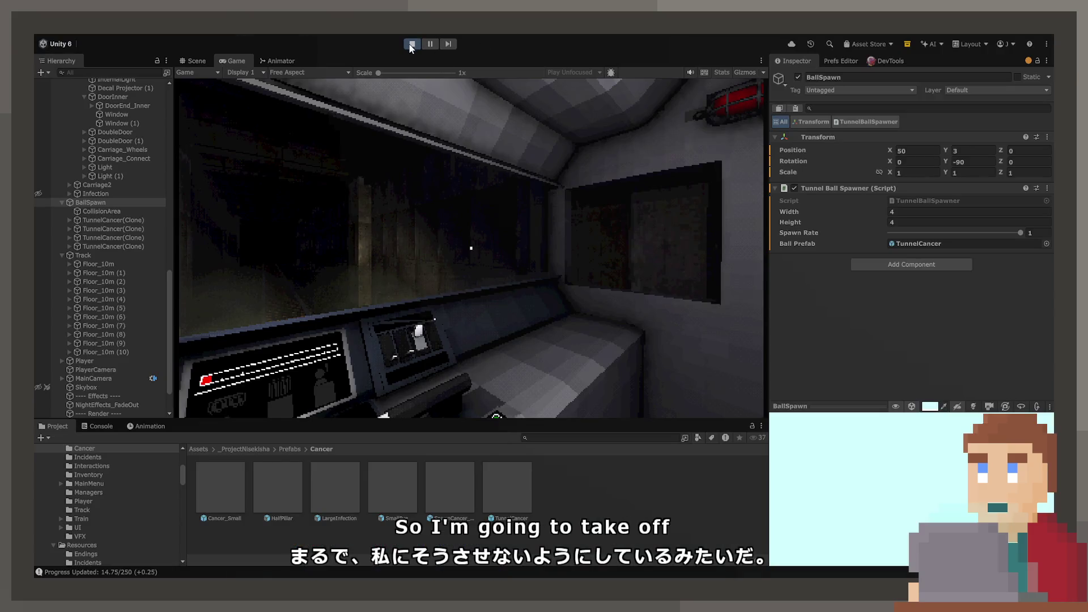
{"action": "left_click", "coordinate": [410, 45]}
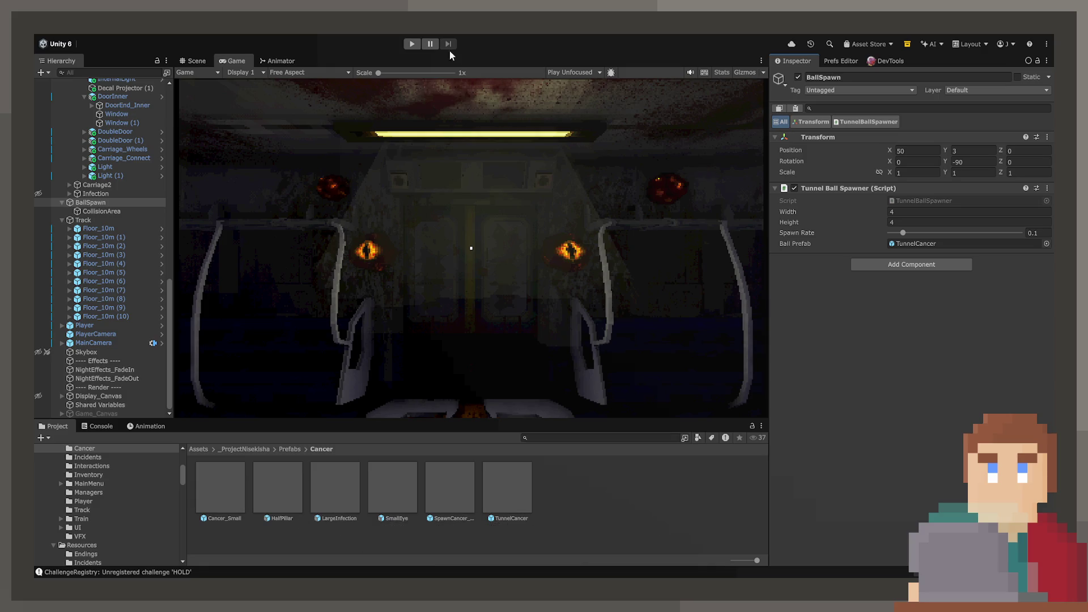
Start a new play test, take the driver's seat, work the control panel, and return to the desk view
{"action": "left_click", "coordinate": [413, 44]}
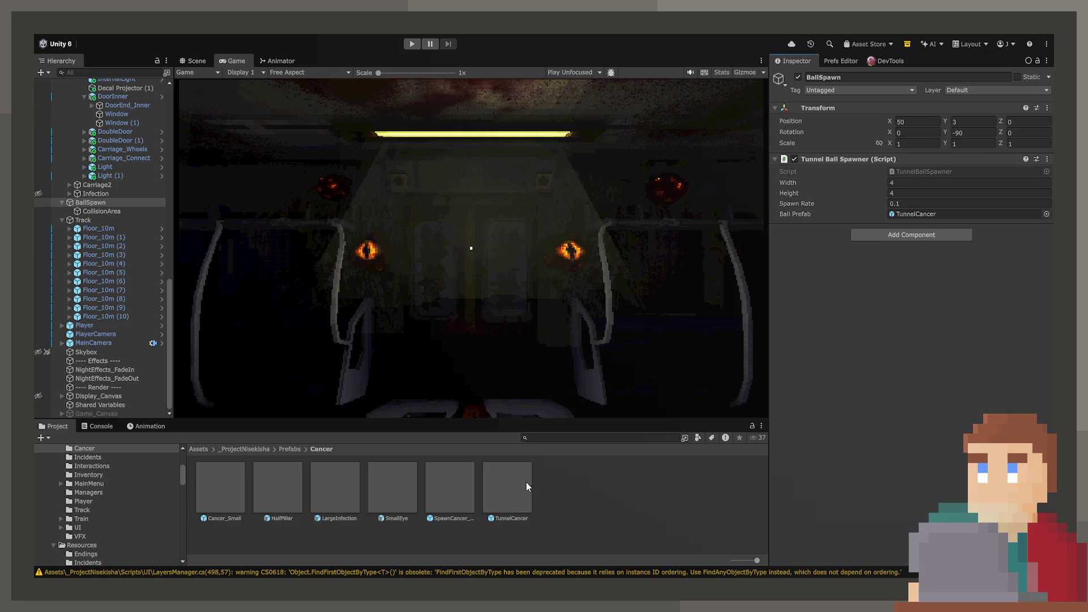
{"action": "left_click", "coordinate": [413, 44]}
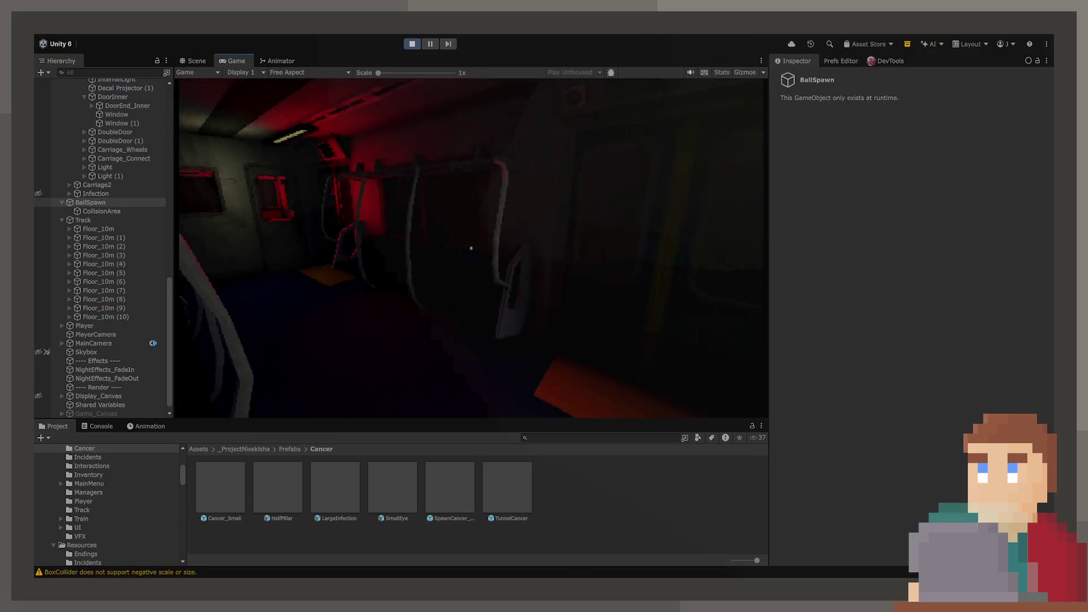
{"action": "key", "text": "w"}
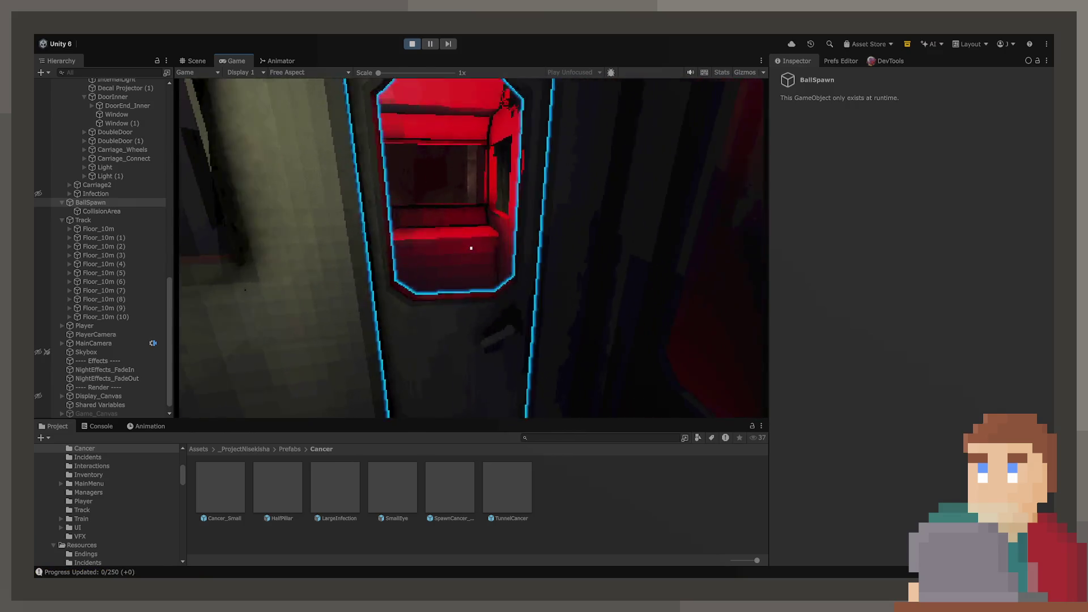
{"action": "left_click", "coordinate": [471, 248]}
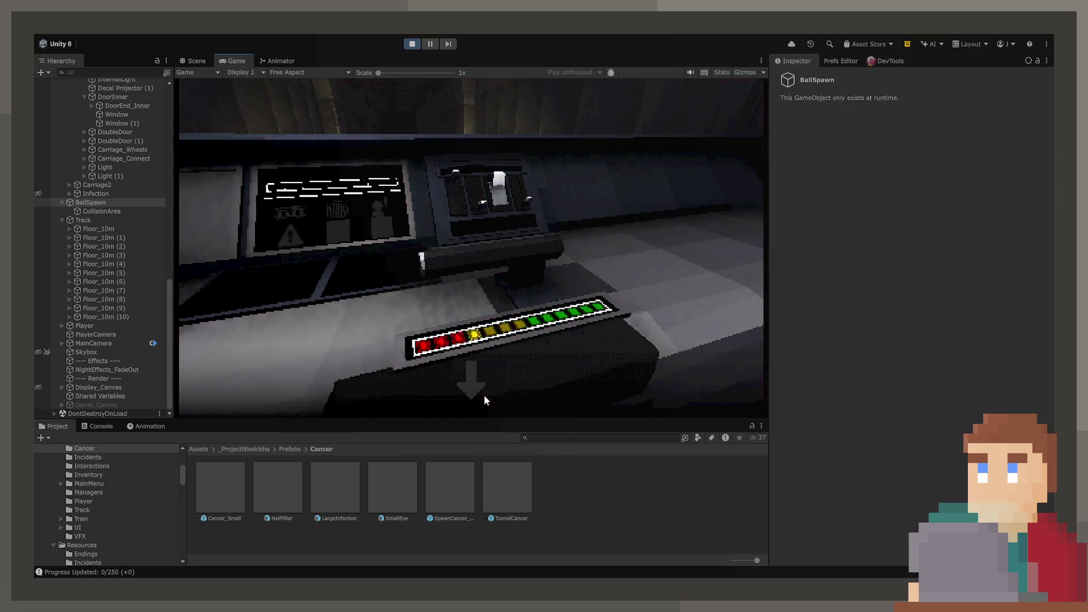
{"action": "left_click", "coordinate": [486, 385]}
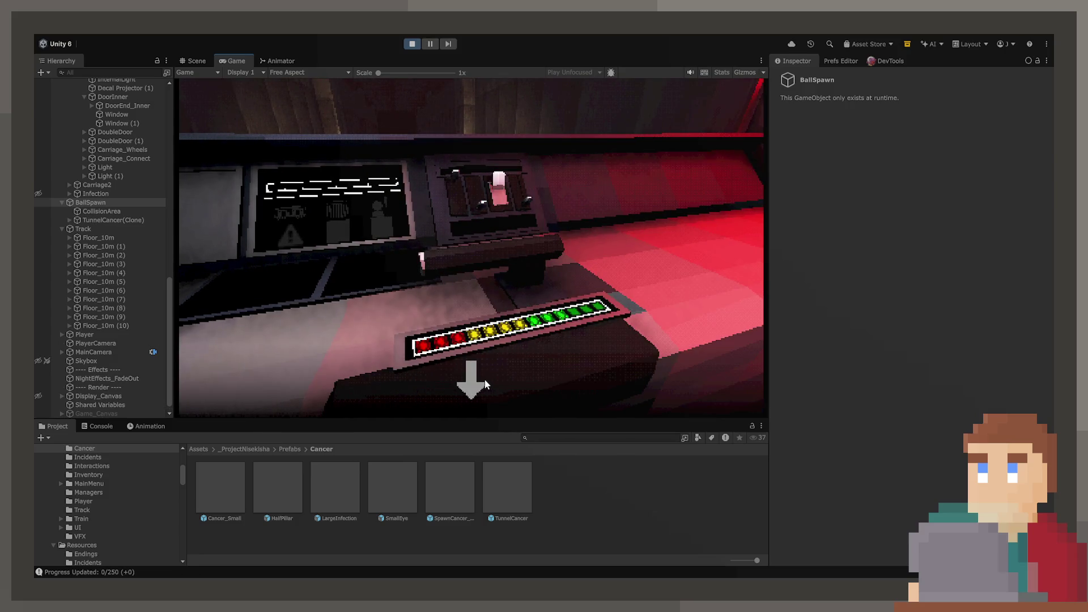
{"action": "left_click", "coordinate": [533, 274]}
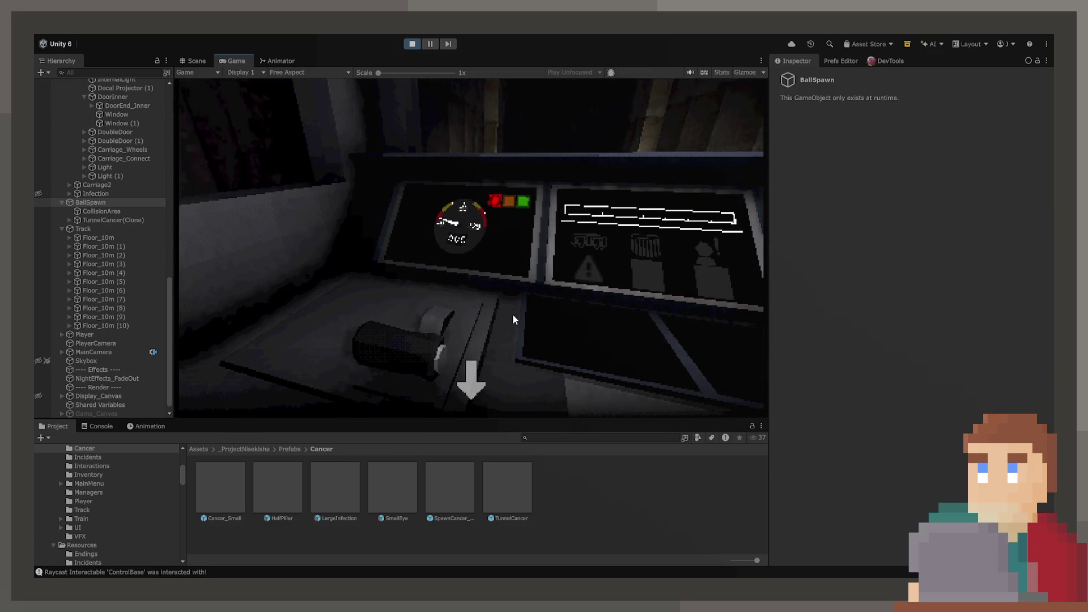
{"action": "left_click", "coordinate": [480, 364]}
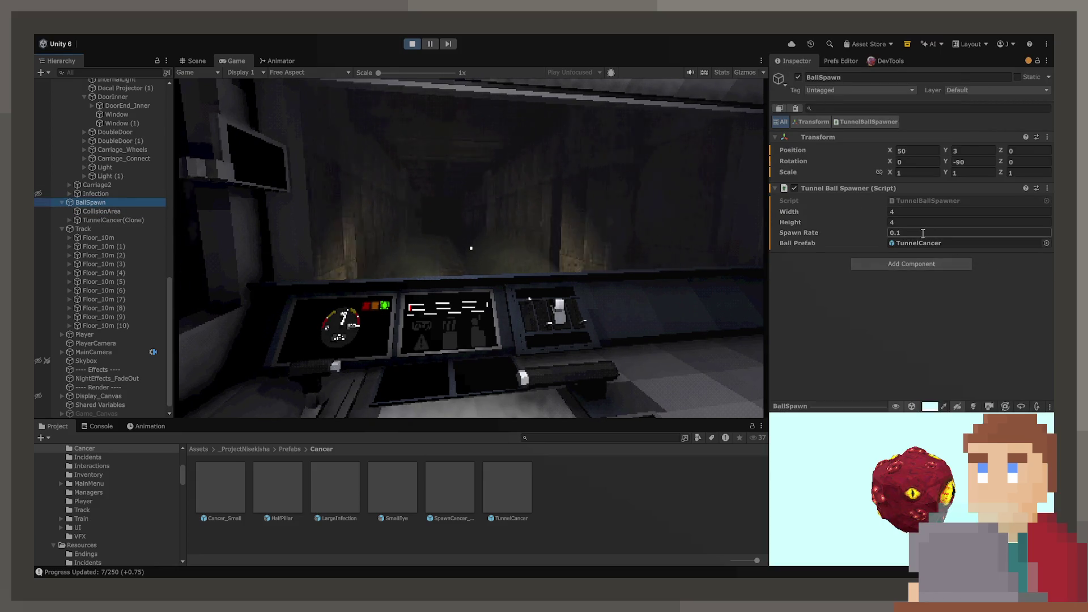
Set BallSpawn's Spawn Rate to 100 and check the CollisionArea's box collider settings
{"action": "left_click", "coordinate": [923, 233]}
{"action": "type", "text": "100"}
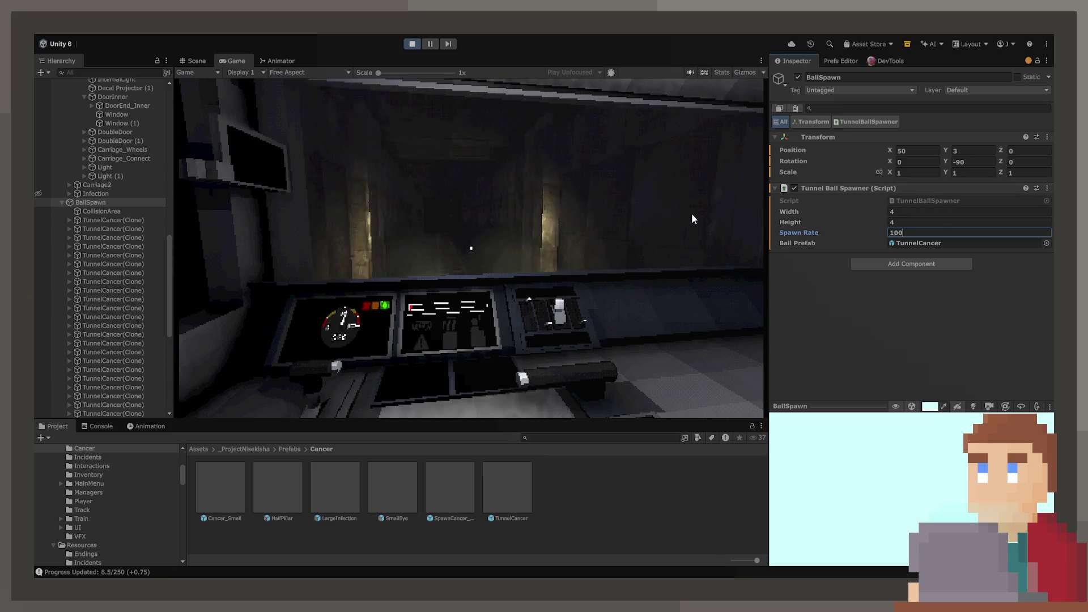
{"action": "left_click", "coordinate": [692, 219]}
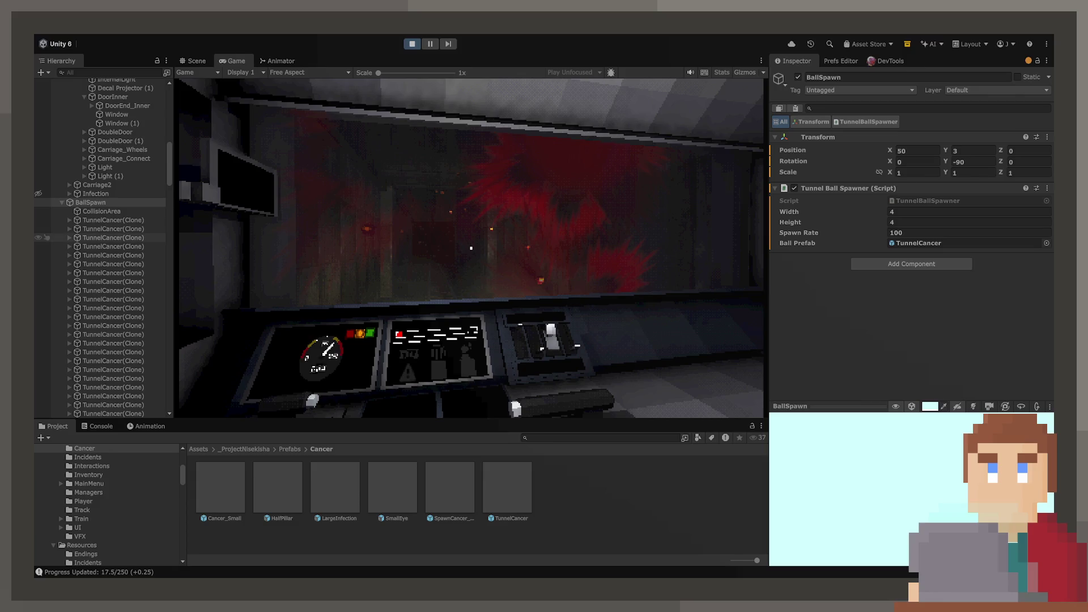
{"action": "left_click", "coordinate": [121, 211]}
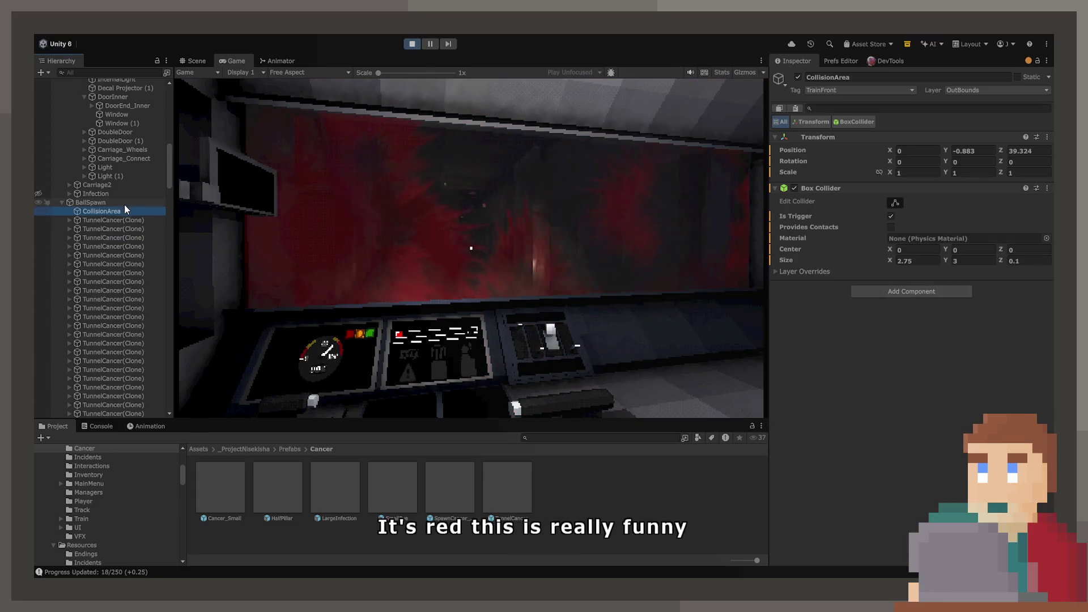
{"action": "left_click", "coordinate": [124, 203]}
Switch the TunnelCancer prefab's Rigidbody Collision Detection to Continuous Speculative
{"action": "left_click", "coordinate": [915, 244]}
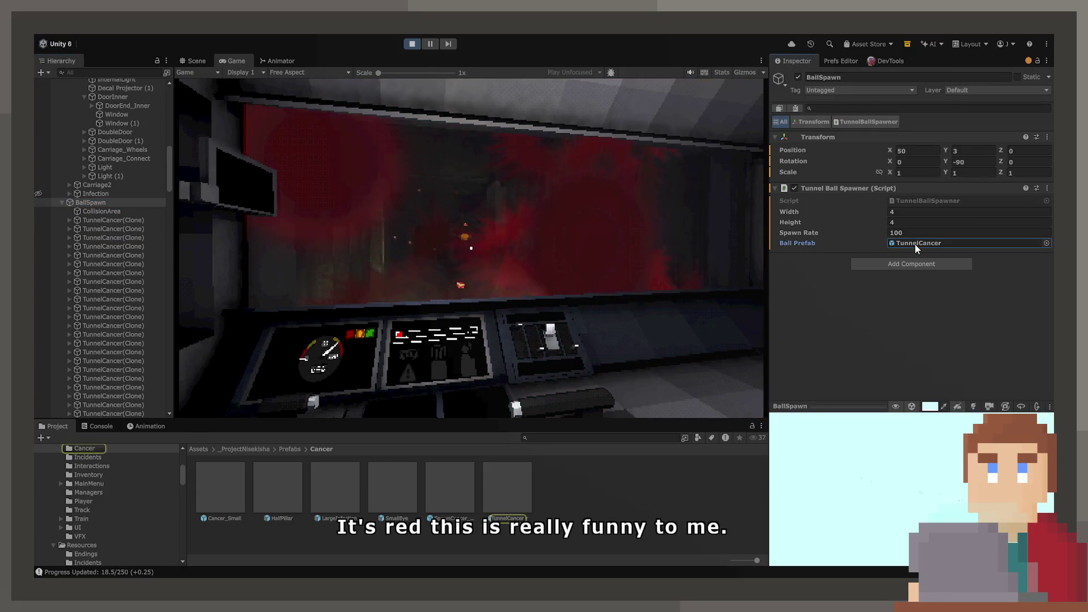
{"action": "left_click", "coordinate": [502, 474]}
{"action": "scroll", "coordinate": [849, 328], "scroll_direction": "down", "scroll_amount": 5}
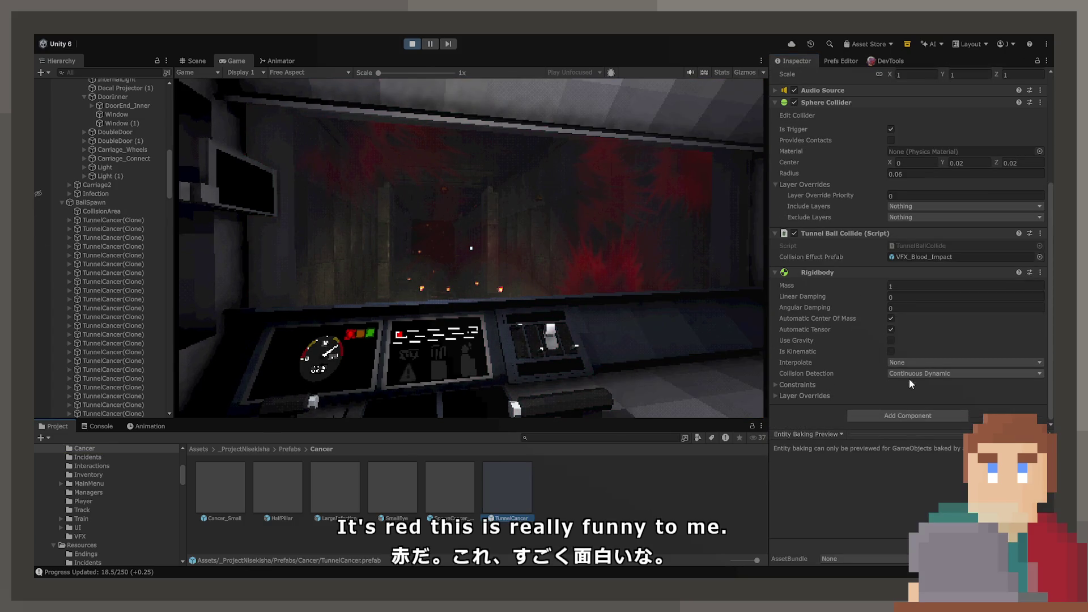
{"action": "left_click", "coordinate": [909, 374]}
{"action": "left_click", "coordinate": [927, 421]}
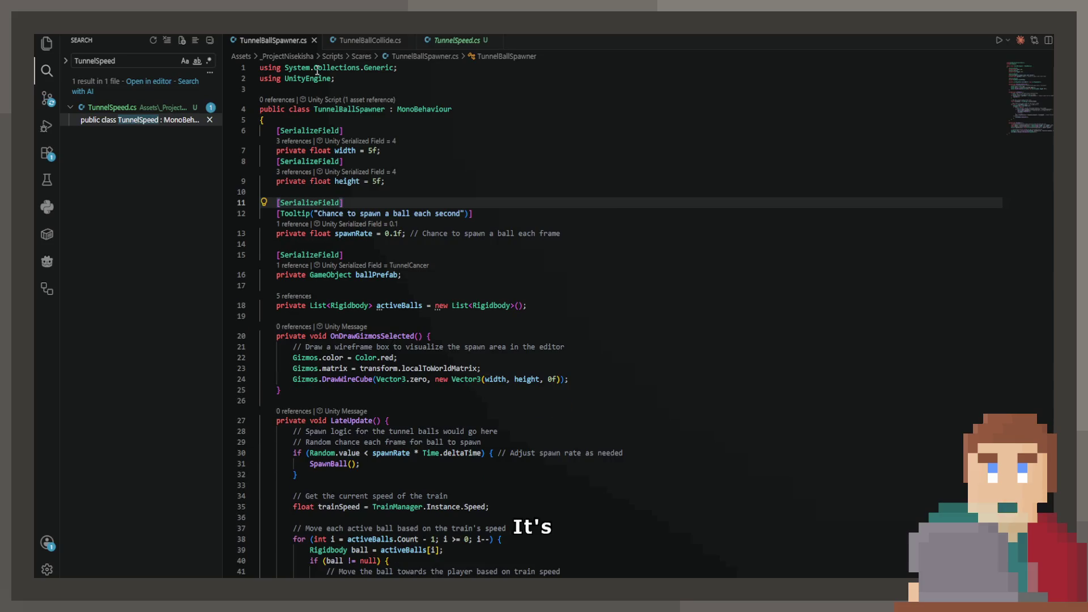
In TunnelBallCollide.cs, move Destroy(gameObject) after the raycast if-block and change the offset 1f to 5f
{"action": "key", "text": "ctrl+Page_Down"}
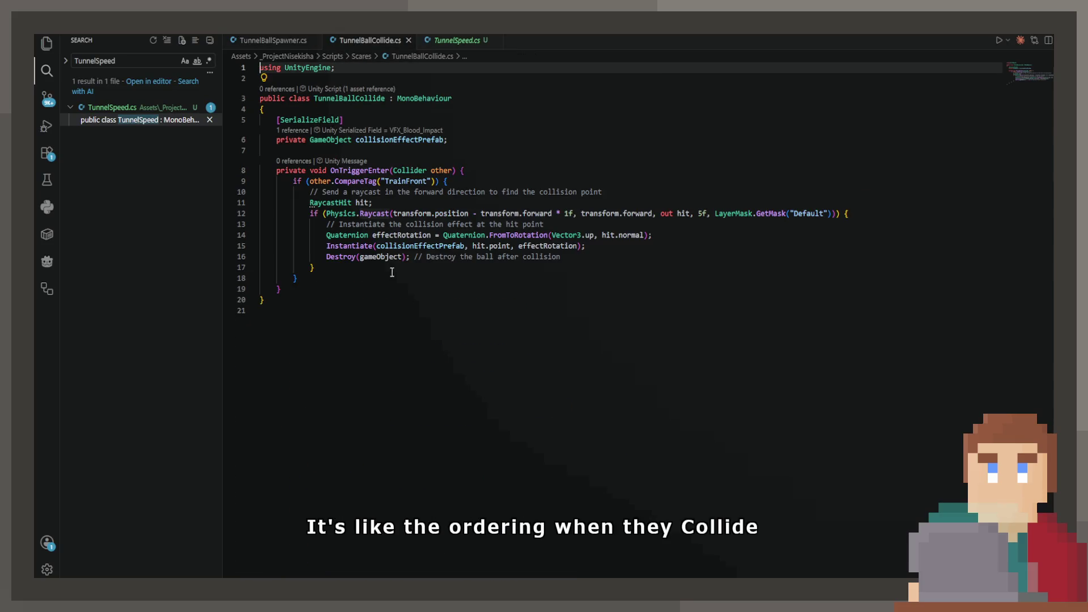
{"action": "left_click_drag", "start_coordinate": [561, 257], "coordinate": [228, 252]}
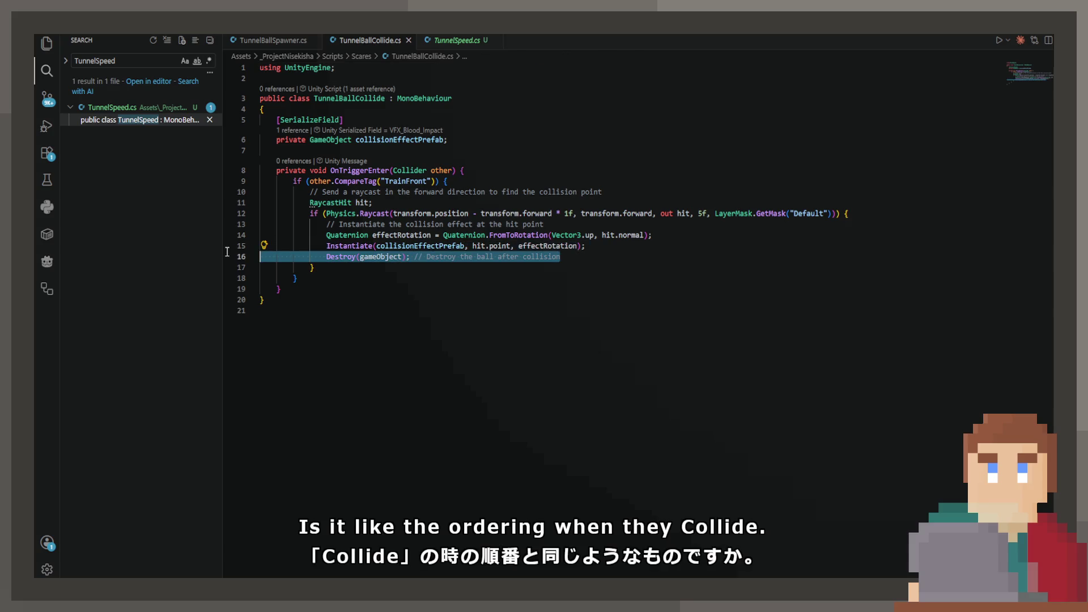
{"action": "key", "text": "BackSpace"}
{"action": "key", "text": "BackSpace"}
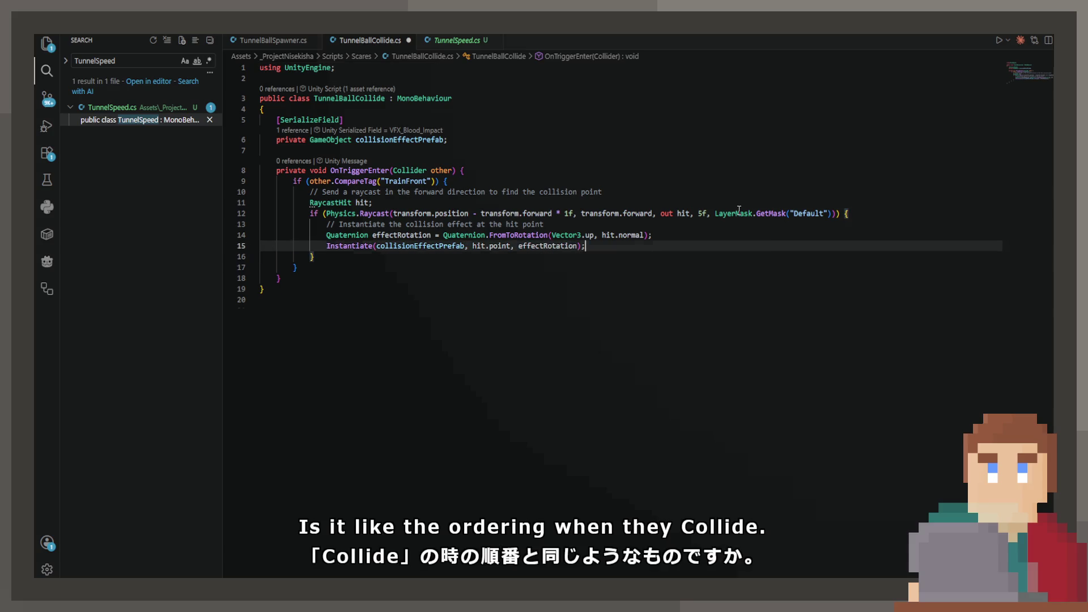
{"action": "key", "text": "Down"}
{"action": "key", "text": "Return"}
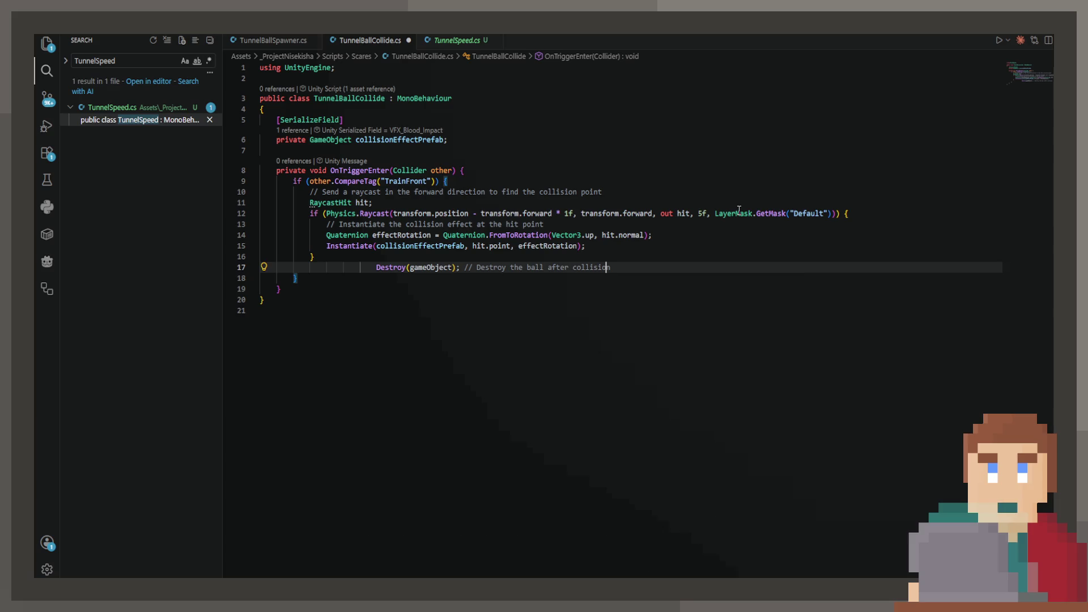
{"action": "type", "text": "Dest"}
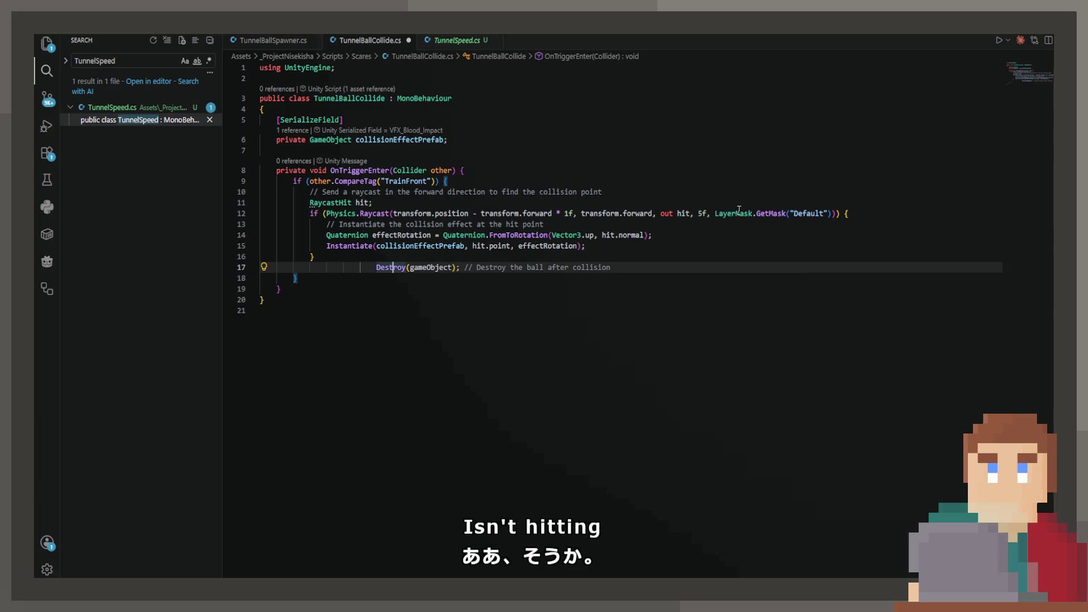
{"action": "key", "text": "BackSpace"}
{"action": "key", "text": "BackSpace"}
{"action": "key", "text": "BackSpace"}
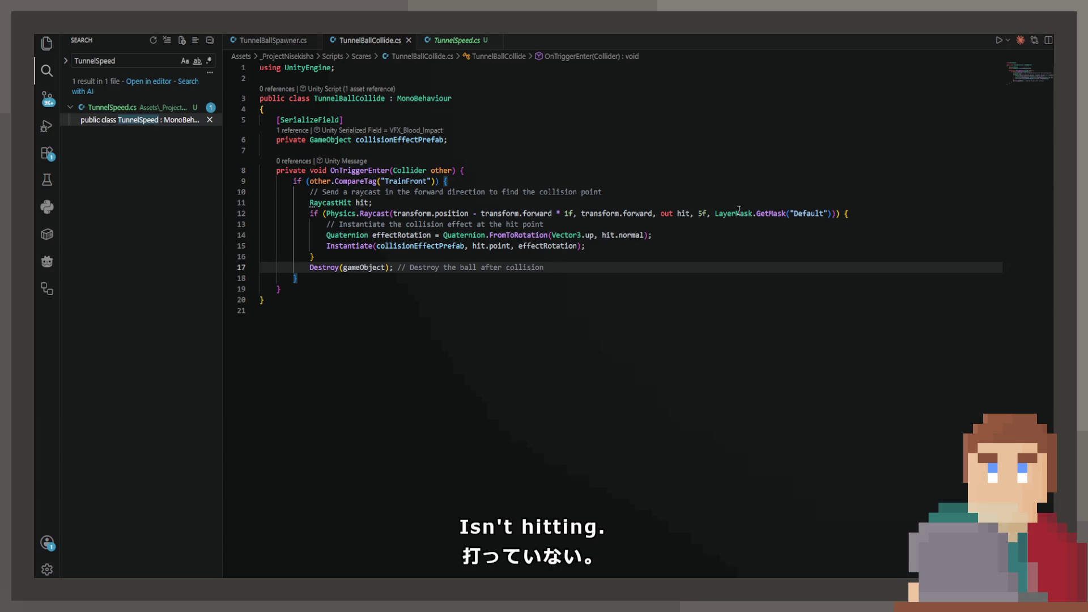
{"action": "left_click", "coordinate": [573, 214]}
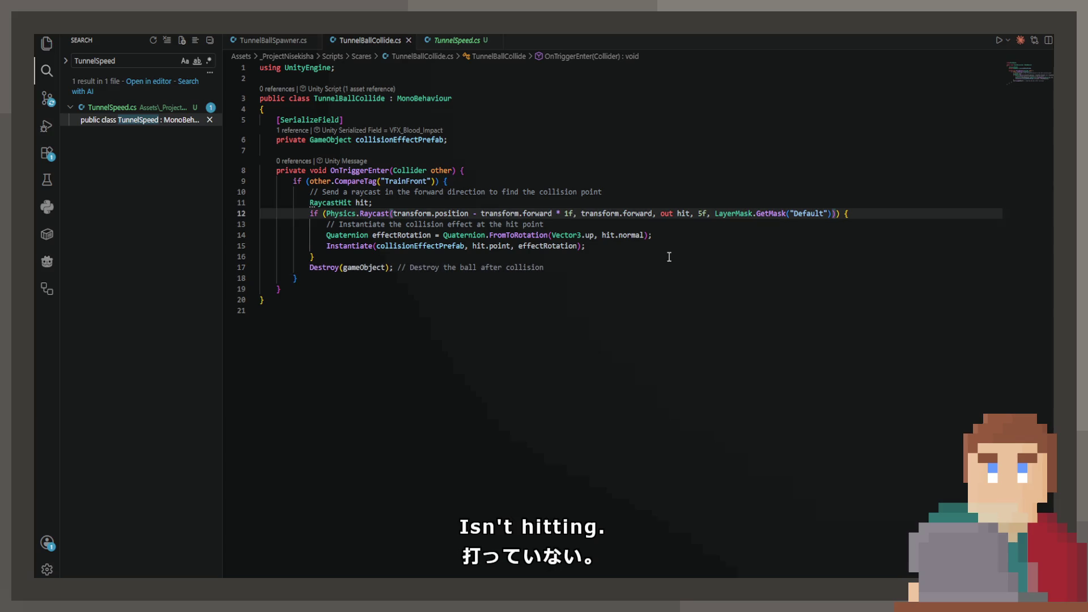
{"action": "type", "text": "5"}
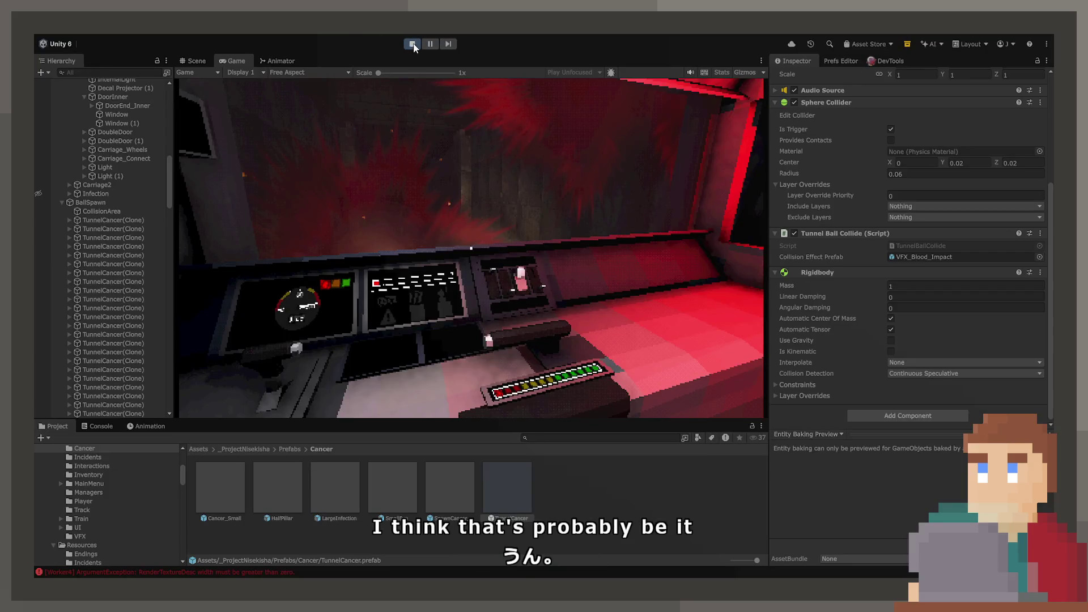
Restart the playtest, select TunnelCancer, then board the cab and start the train
{"action": "left_click", "coordinate": [413, 43]}
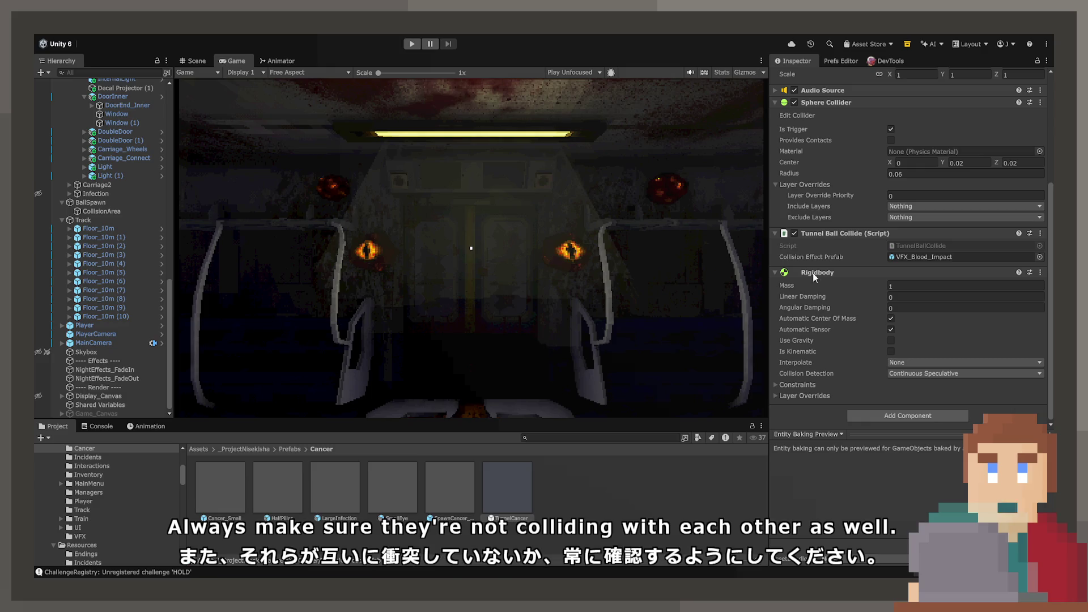
{"action": "left_click", "coordinate": [525, 496]}
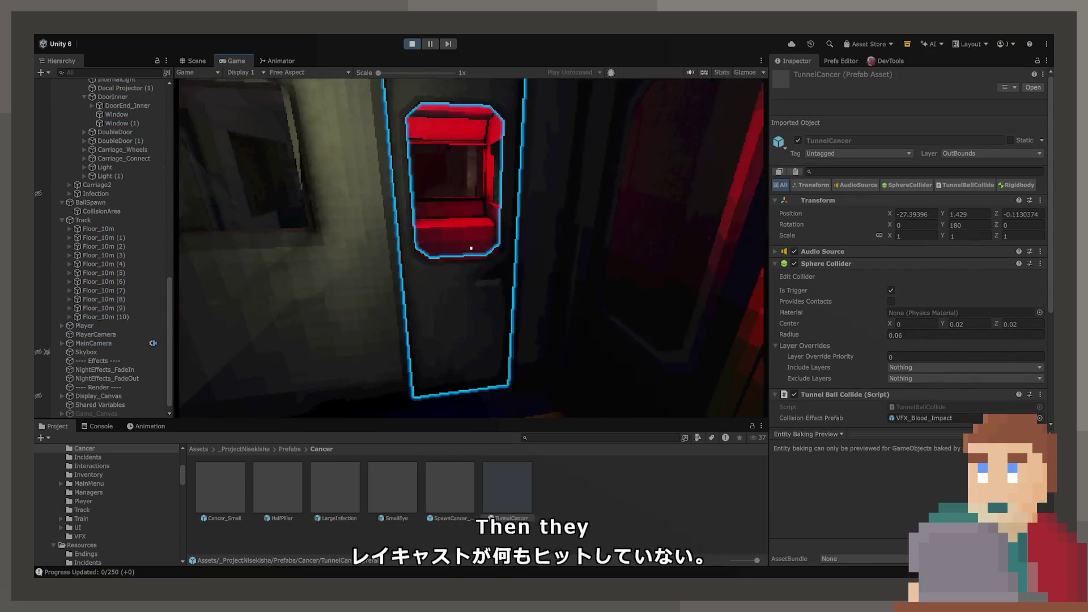
{"action": "left_click", "coordinate": [471, 248]}
{"action": "key", "text": "w"}
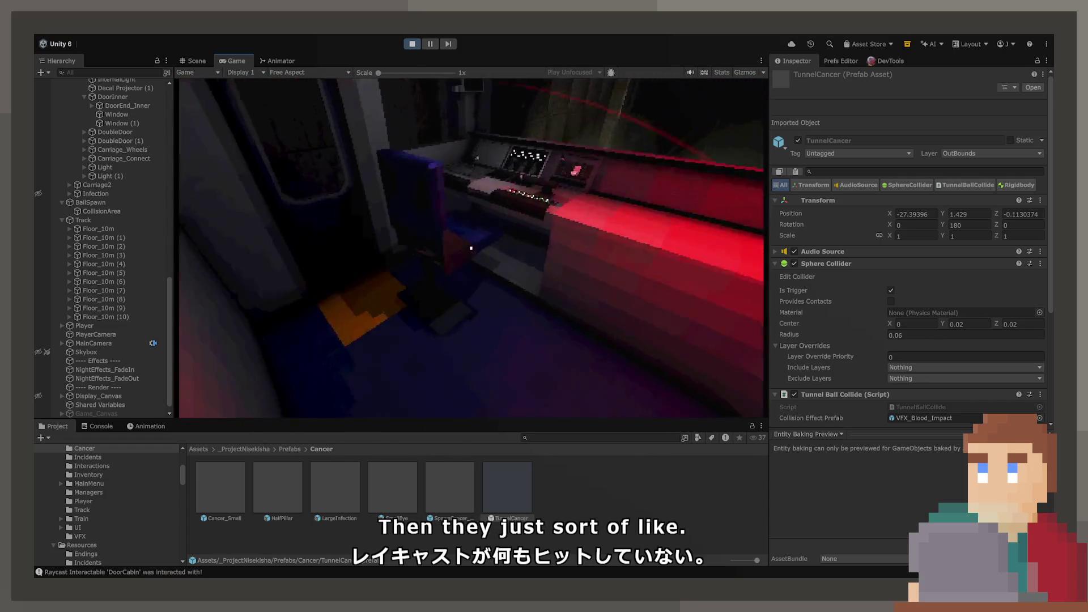
{"action": "left_click", "coordinate": [471, 248]}
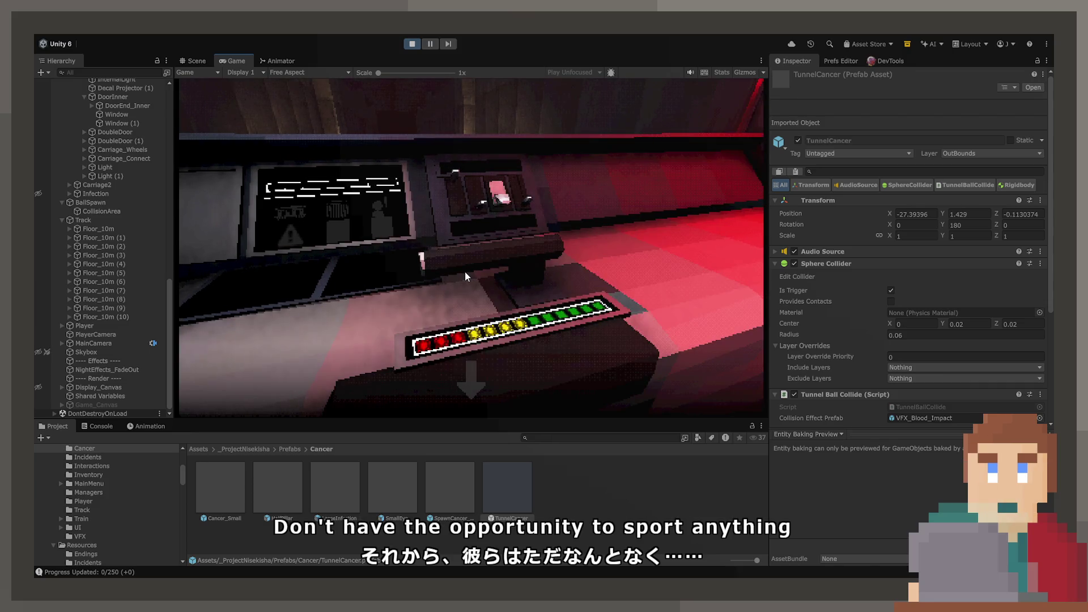
{"action": "left_click", "coordinate": [479, 380]}
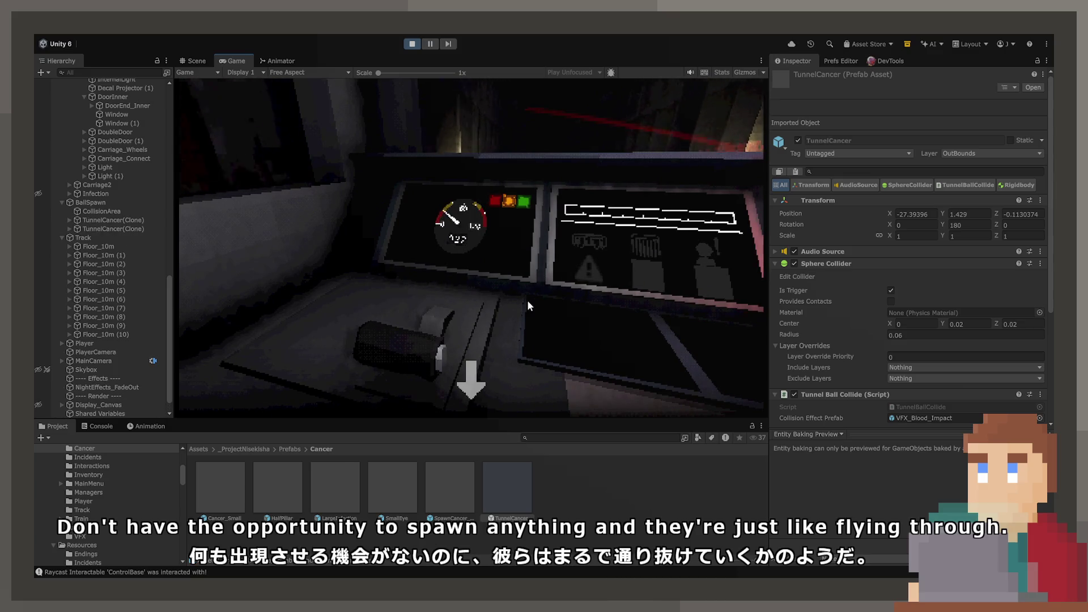
{"action": "left_click", "coordinate": [478, 381]}
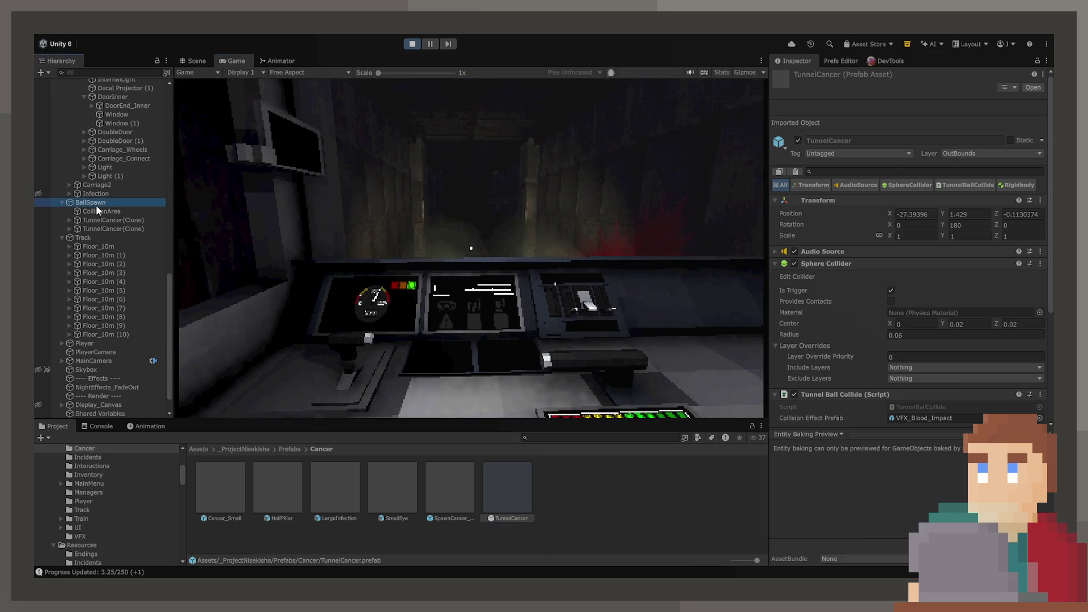
Set BallSpawn's Spawn Rate to 100 during the run, then stop Play mode
{"action": "left_click", "coordinate": [91, 202]}
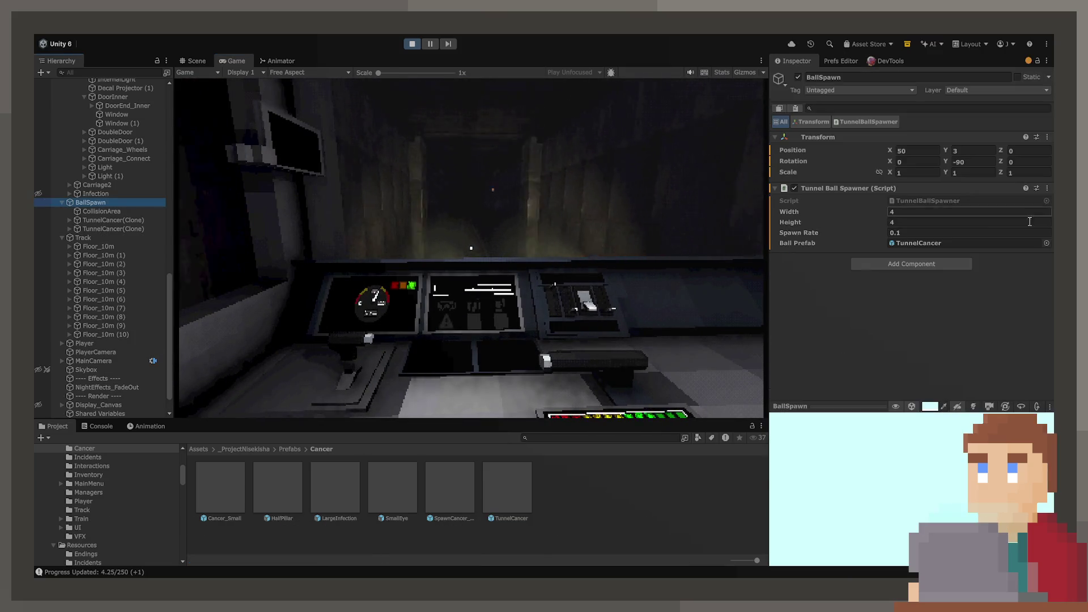
{"action": "left_click", "coordinate": [956, 232]}
{"action": "type", "text": "100"}
{"action": "key", "text": "Return"}
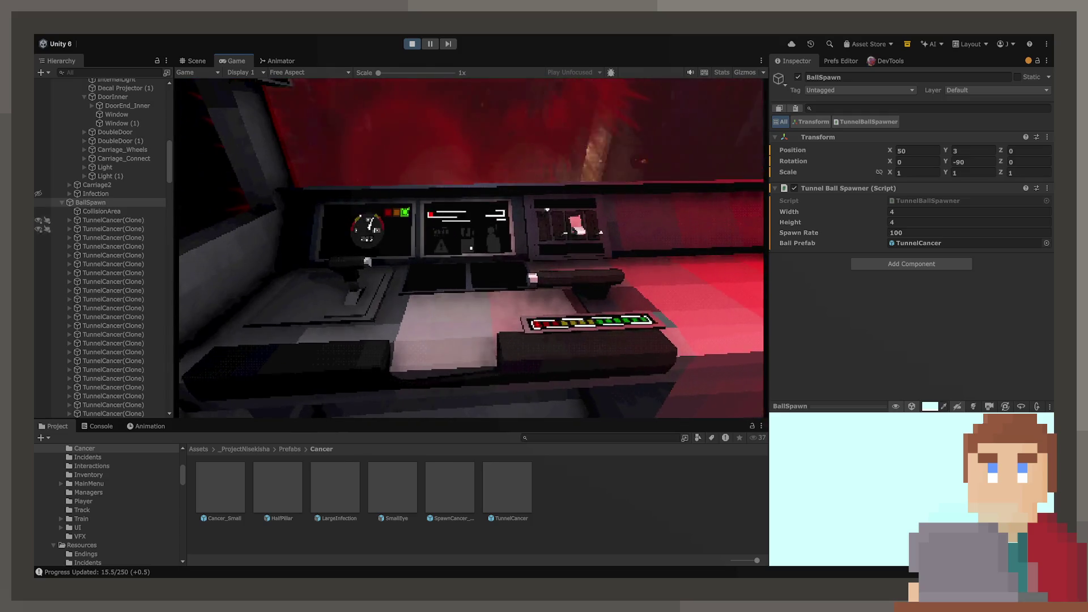
{"action": "left_click", "coordinate": [407, 45]}
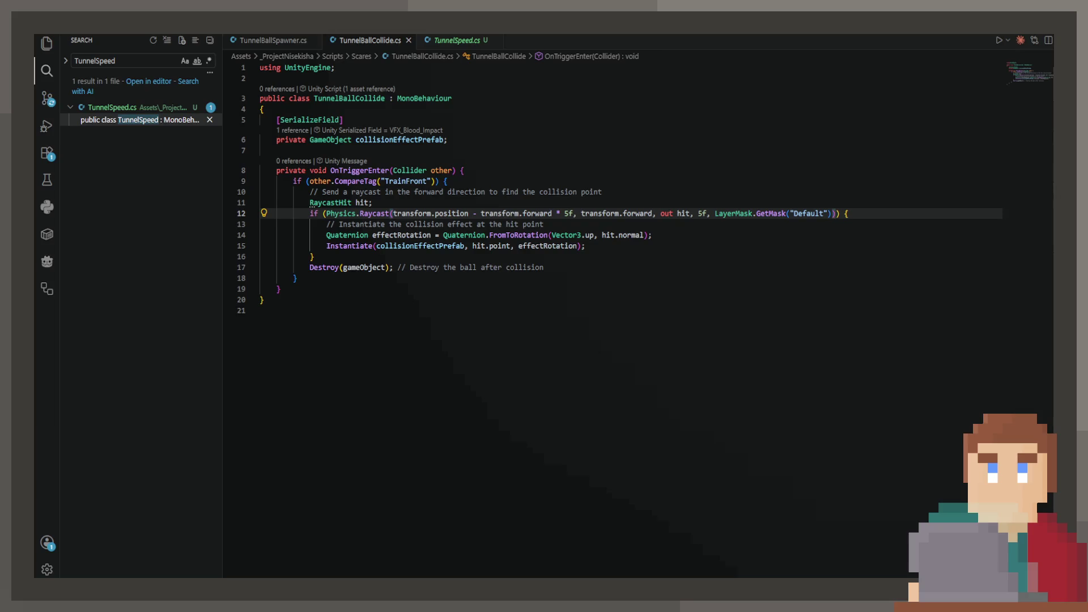
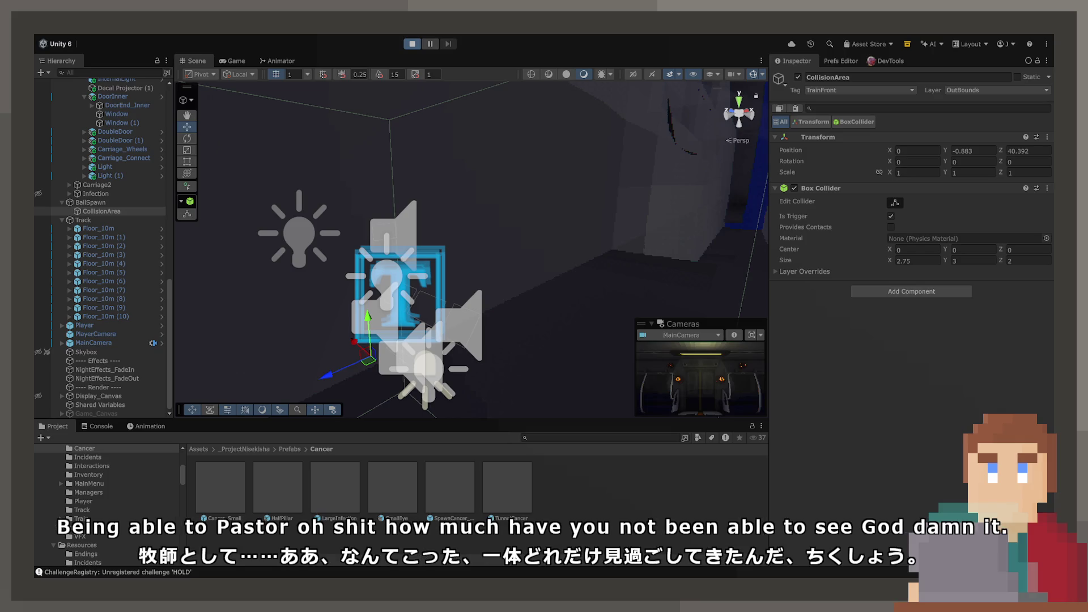
Play-test in a maximized Game view: walk into the cab, start the train, then restore the layout
{"action": "double_click", "coordinate": [229, 60]}
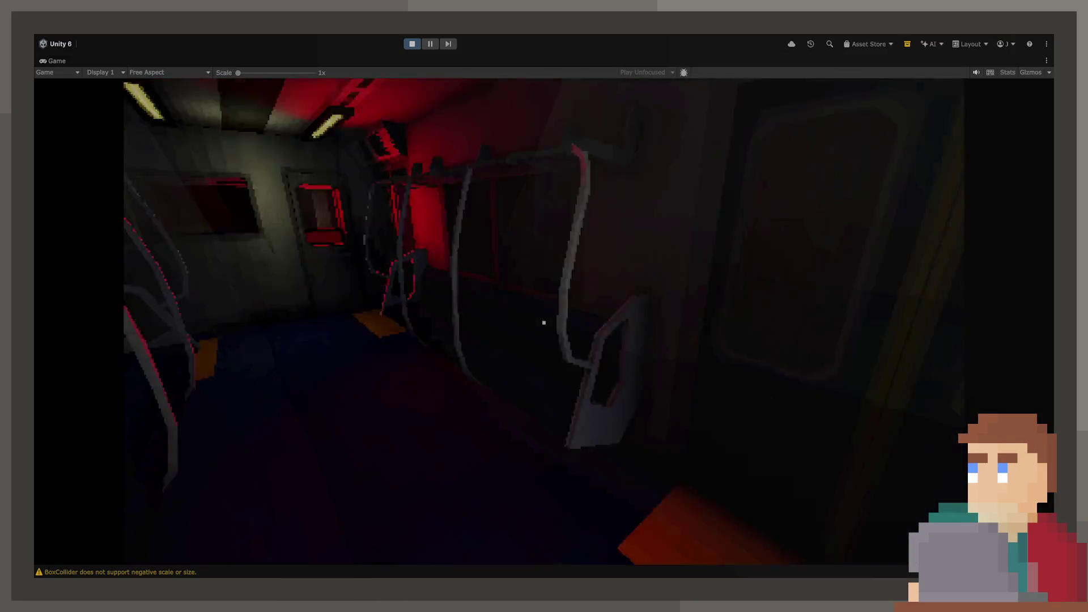
{"action": "key", "text": "w"}
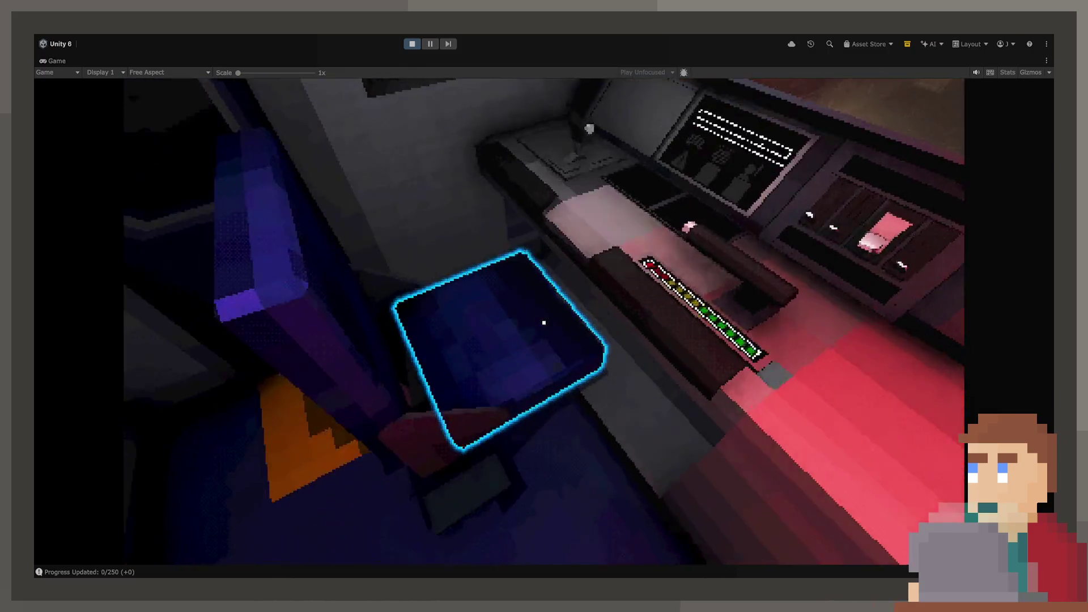
{"action": "left_click", "coordinate": [544, 323]}
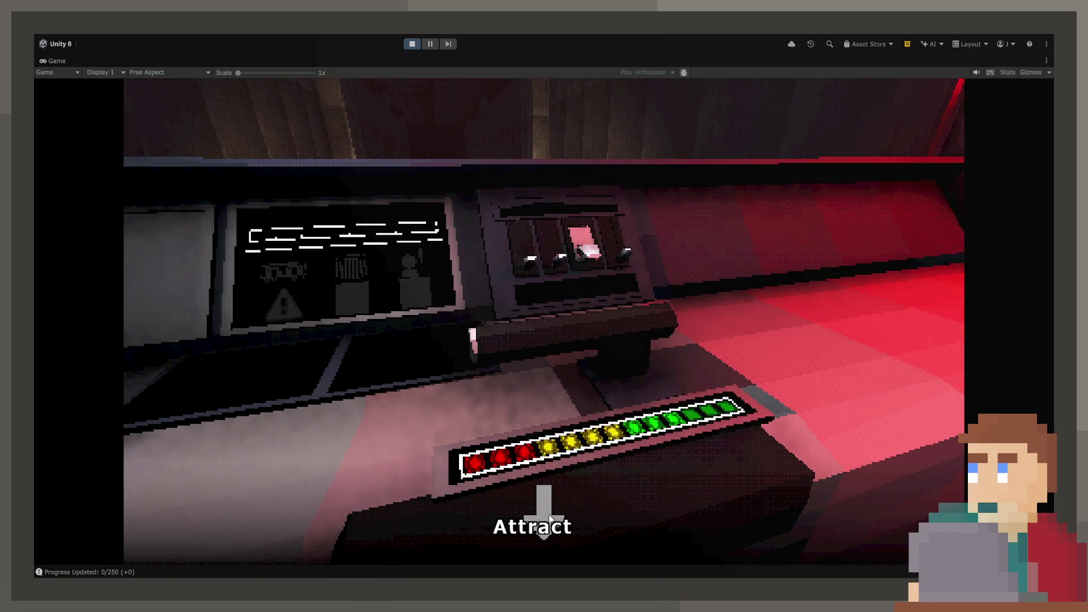
{"action": "left_click", "coordinate": [543, 521]}
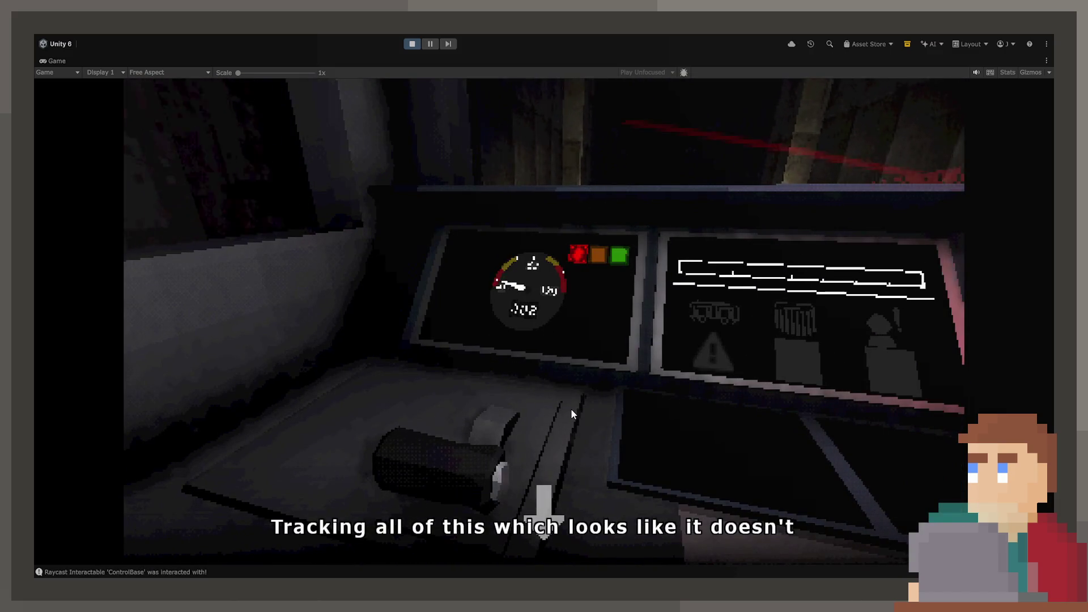
{"action": "left_click", "coordinate": [546, 498]}
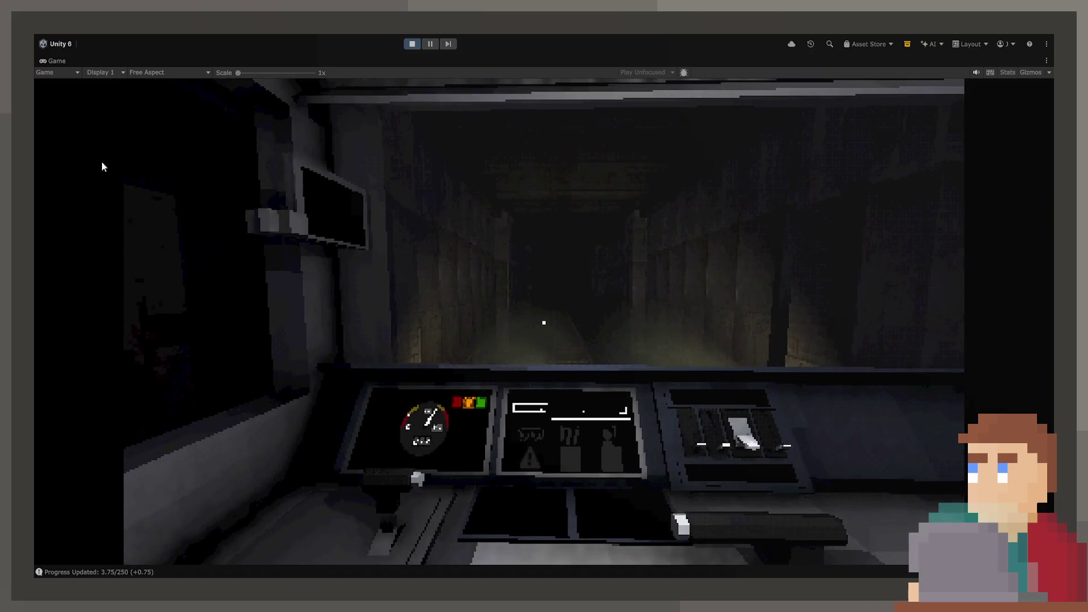
{"action": "double_click", "coordinate": [49, 60]}
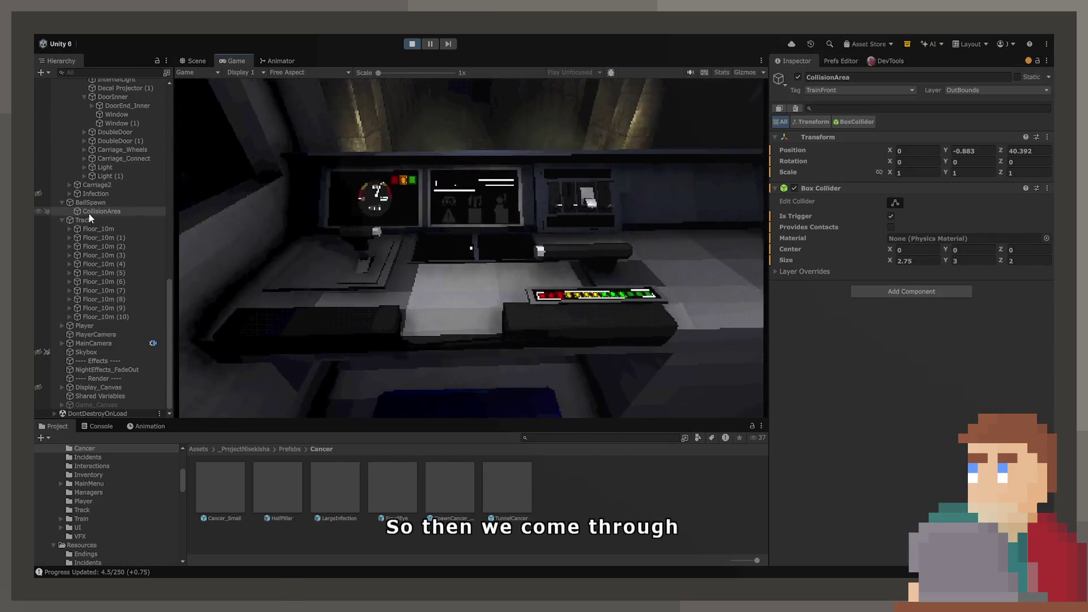
Set BallSpawn's Spawn Rate to 100, watch TunnelCancer balls flood the tunnel, then stop play mode
{"action": "left_click", "coordinate": [93, 204]}
{"action": "left_click", "coordinate": [958, 233]}
{"action": "type", "text": "100"}
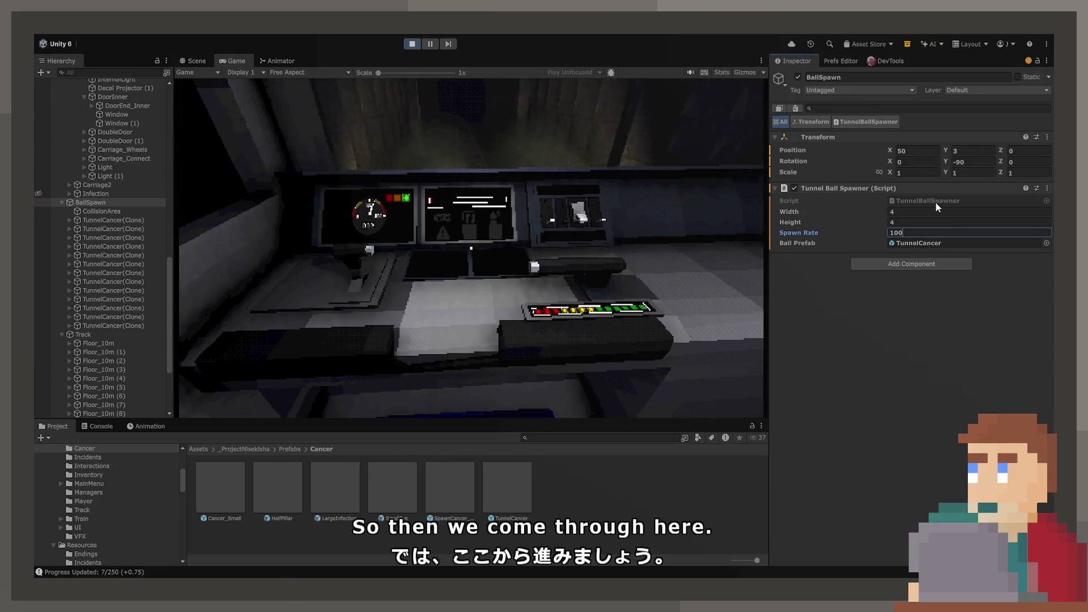
{"action": "key", "text": "Return"}
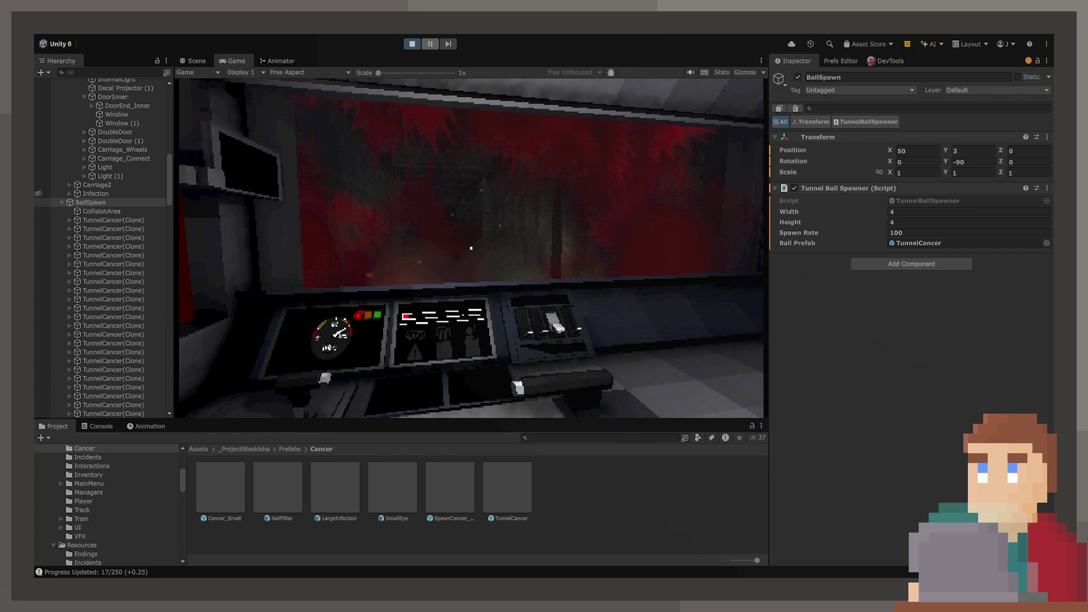
{"action": "left_click", "coordinate": [412, 44]}
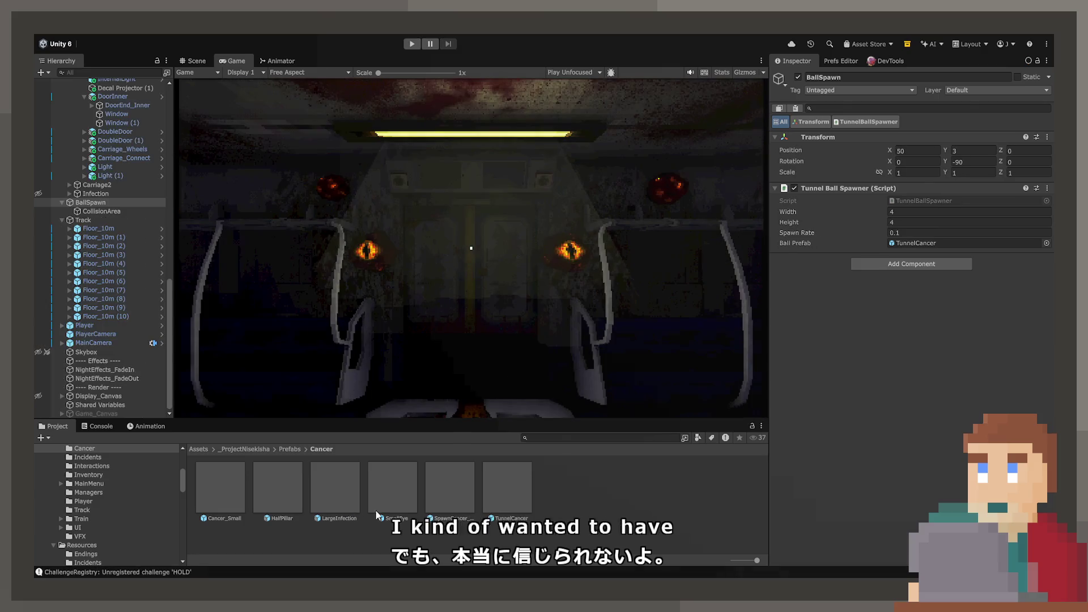
Open TunnelCancer's VFX_Blood_Impact collision effect and inspect its Triggers and Collision modules
{"action": "double_click", "coordinate": [508, 487]}
{"action": "double_click", "coordinate": [900, 356]}
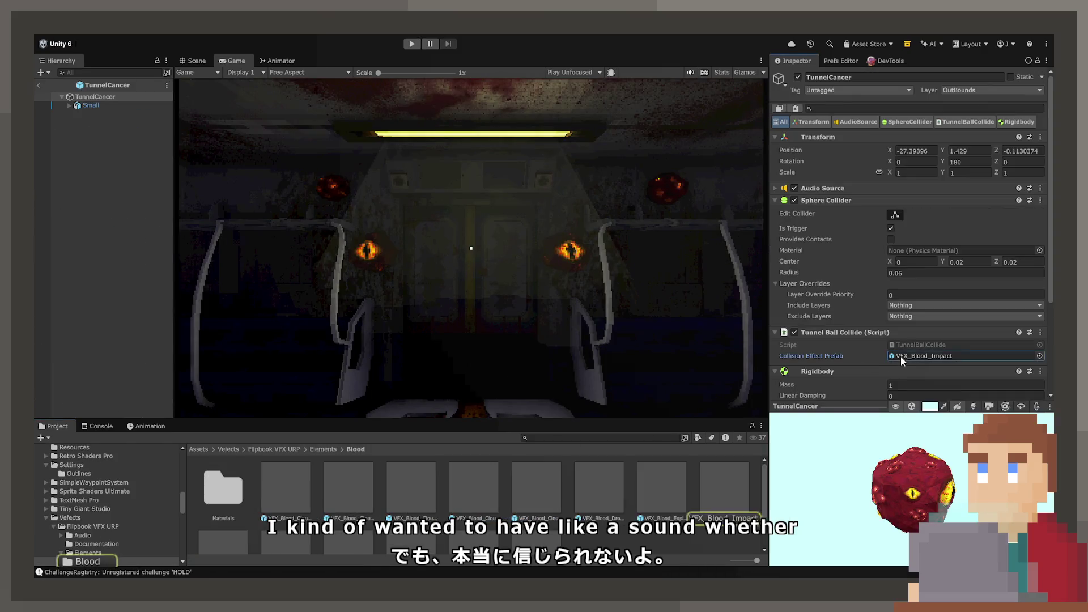
{"action": "scroll", "coordinate": [829, 318], "scroll_direction": "down", "scroll_amount": 5}
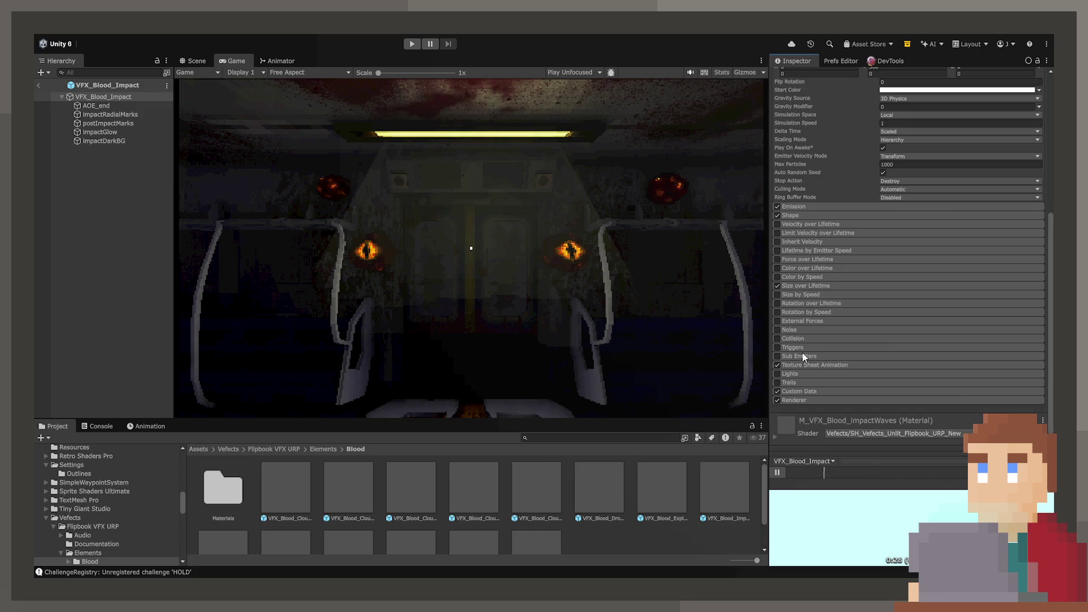
{"action": "left_click", "coordinate": [802, 347]}
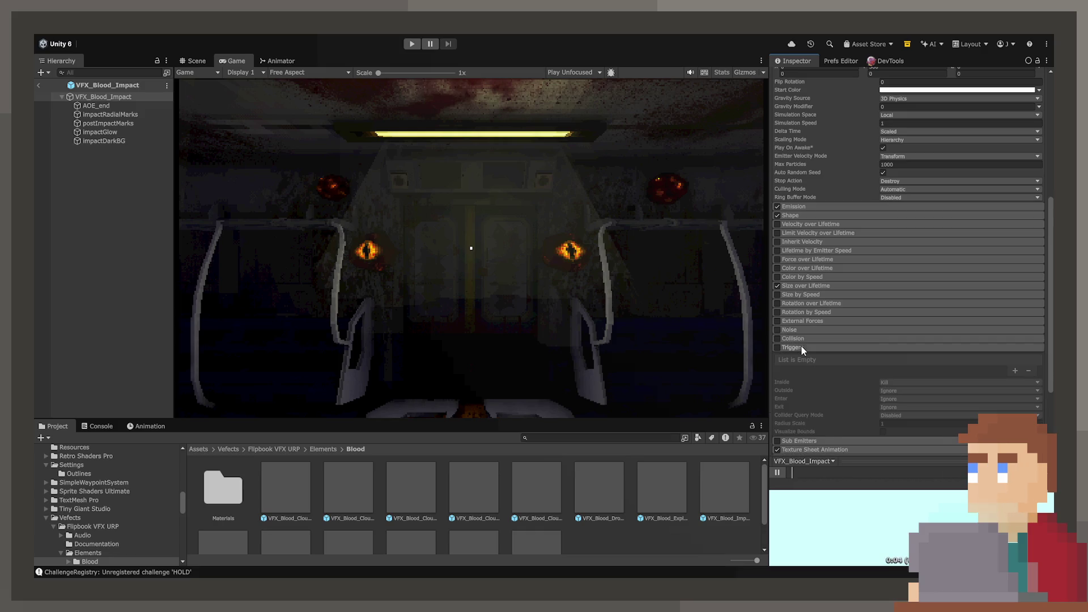
{"action": "left_click", "coordinate": [802, 347]}
{"action": "left_click", "coordinate": [801, 338]}
{"action": "left_click", "coordinate": [801, 338]}
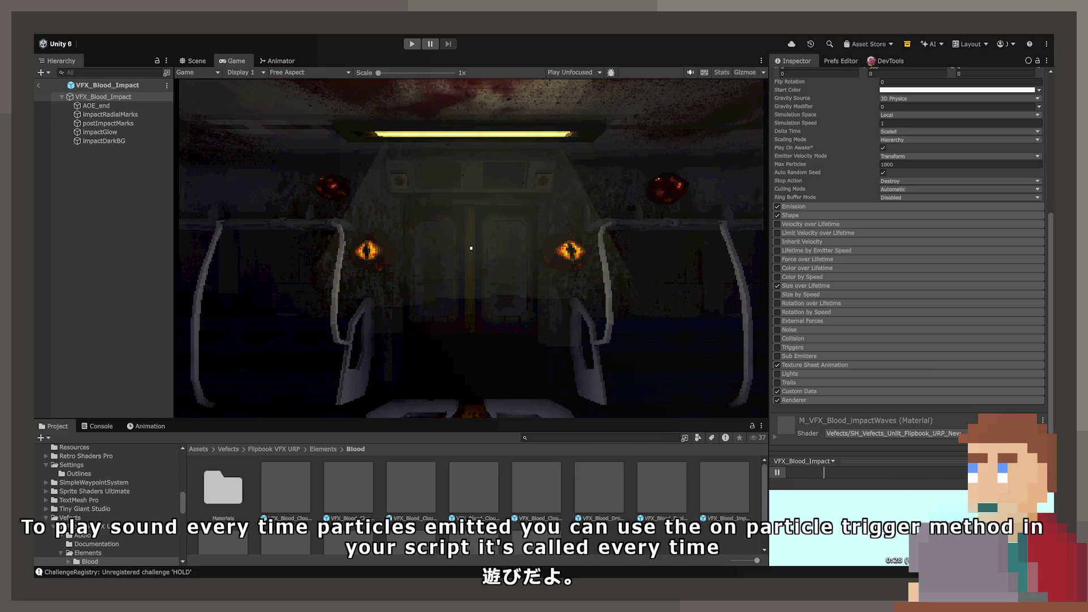
Scroll down the VFX_Blood_Impact prefab's Inspector
{"action": "scroll", "coordinate": [909, 221], "scroll_direction": "down", "scroll_amount": 1}
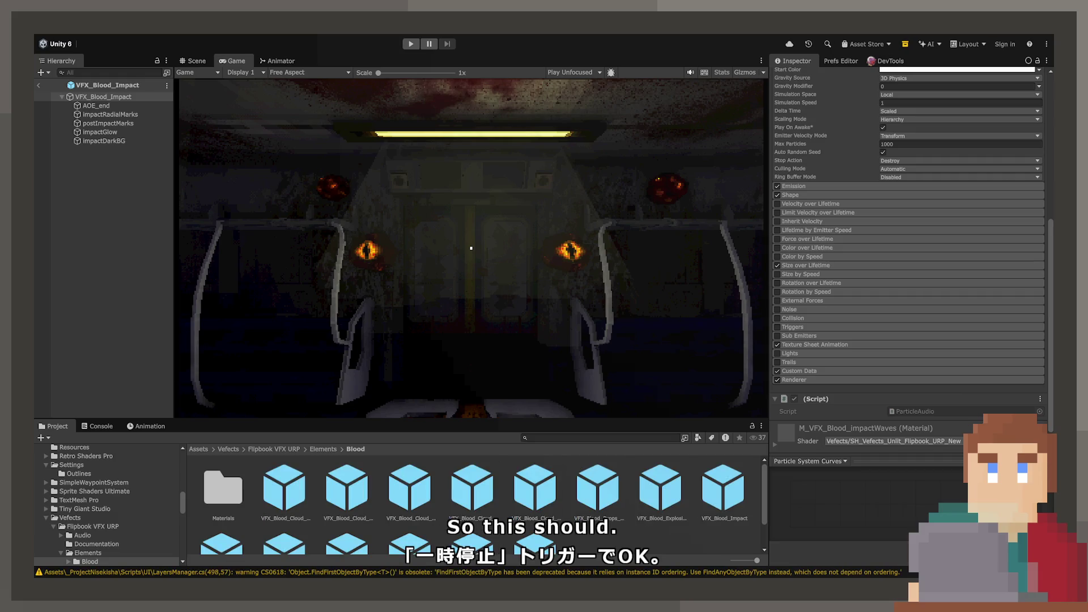
Open the ParticleAudio script in the code editor
{"action": "key", "text": "alt+Tab"}
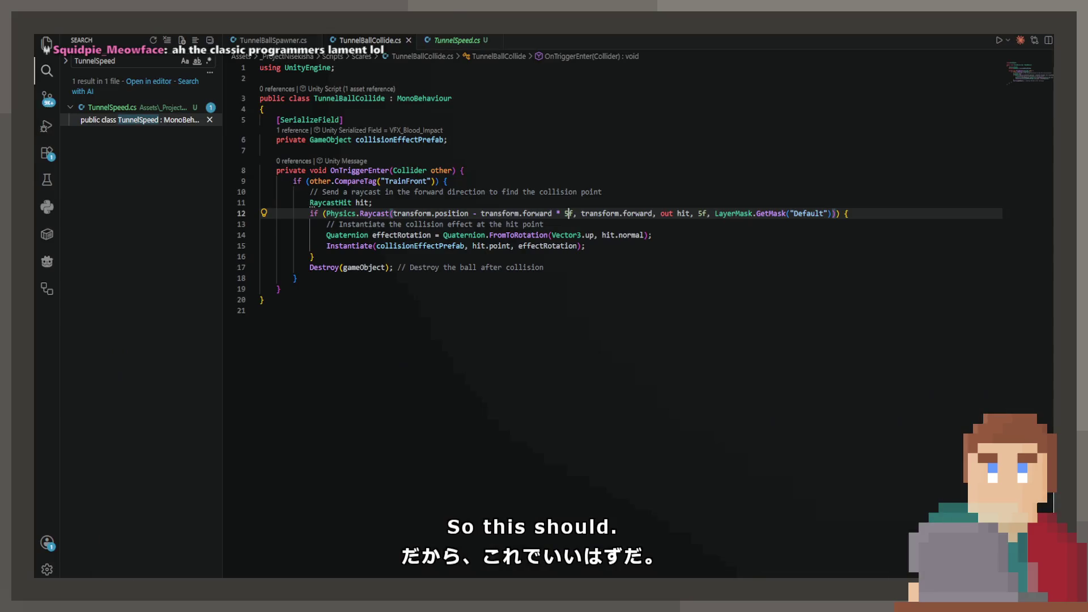
{"action": "key", "text": "alt+Tab"}
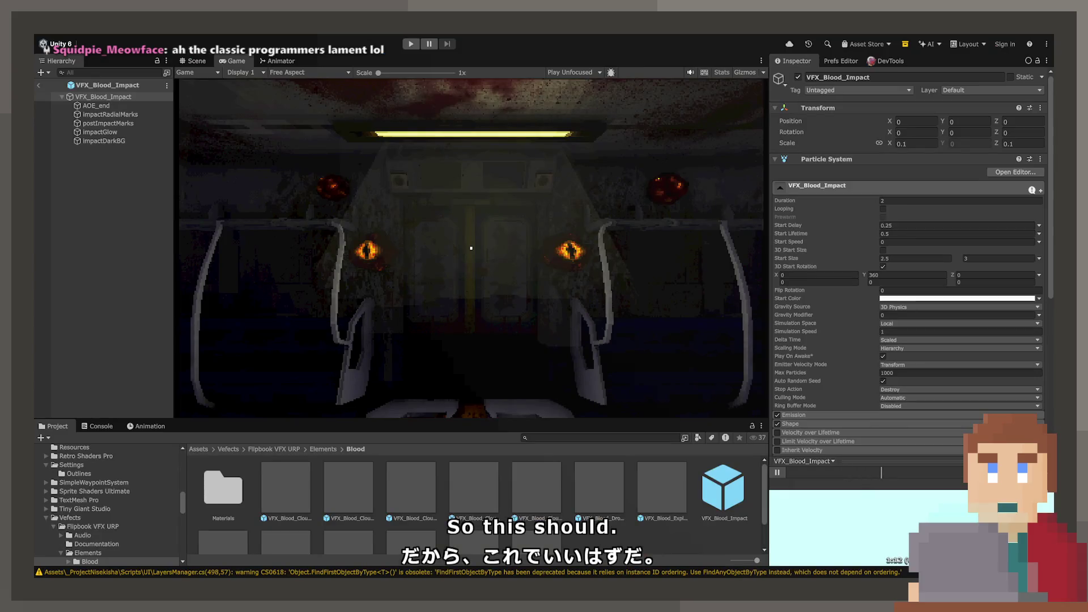
{"action": "scroll", "coordinate": [899, 384], "scroll_direction": "down", "scroll_amount": 10}
{"action": "double_click", "coordinate": [899, 384]}
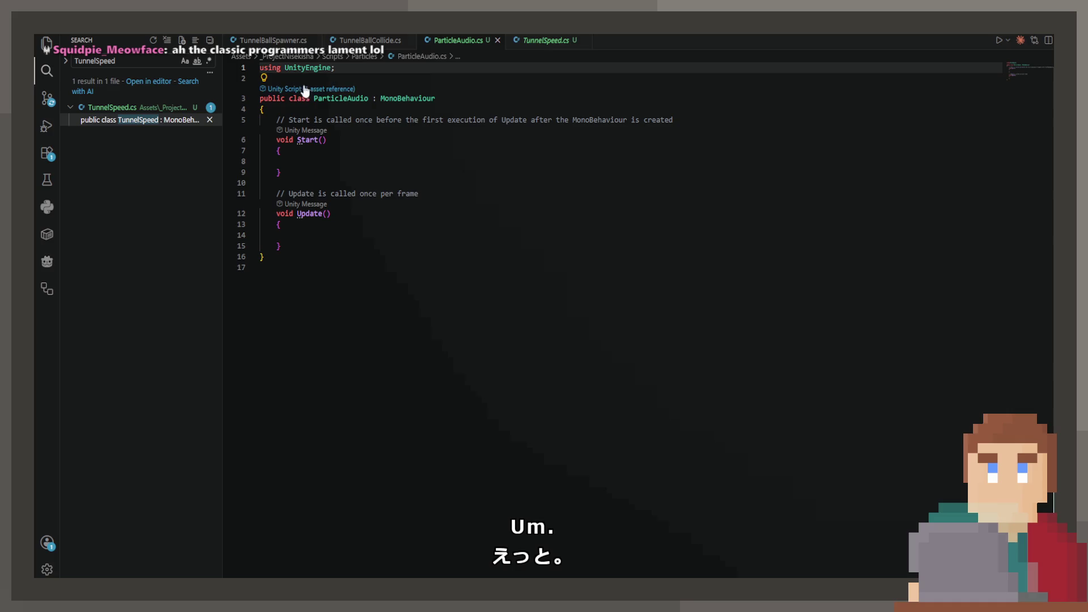
Add [RequireComponent(typeof(AudioSource))] above the ParticleAudio class and save
{"action": "left_click", "coordinate": [296, 75]}
{"action": "key", "text": "Return"}
{"action": "type", "text": "Req"}
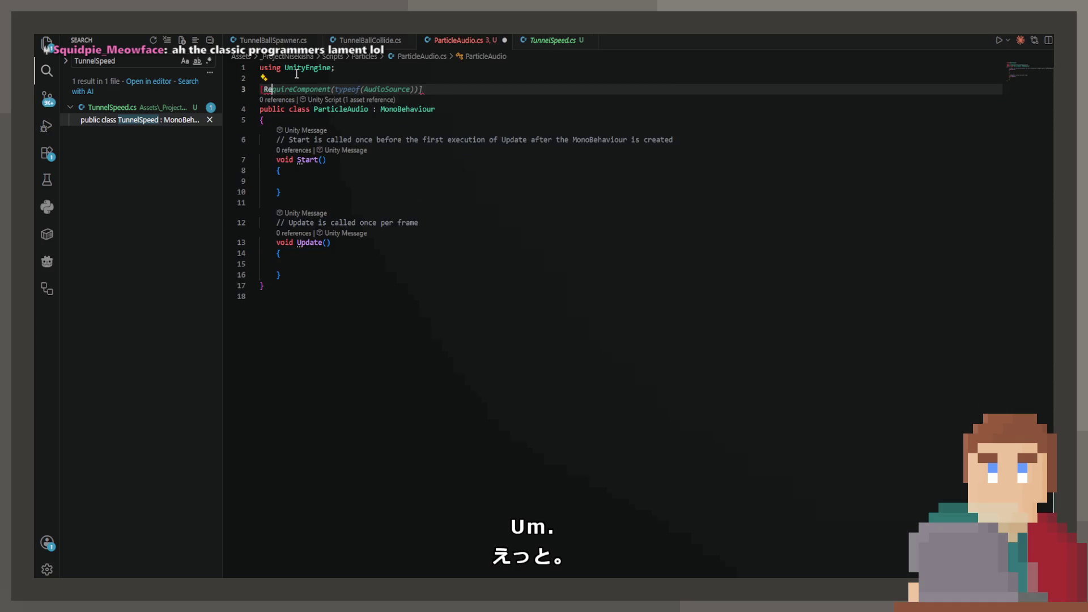
{"action": "key", "text": "Tab"}
{"action": "key", "text": "ctrl+s"}
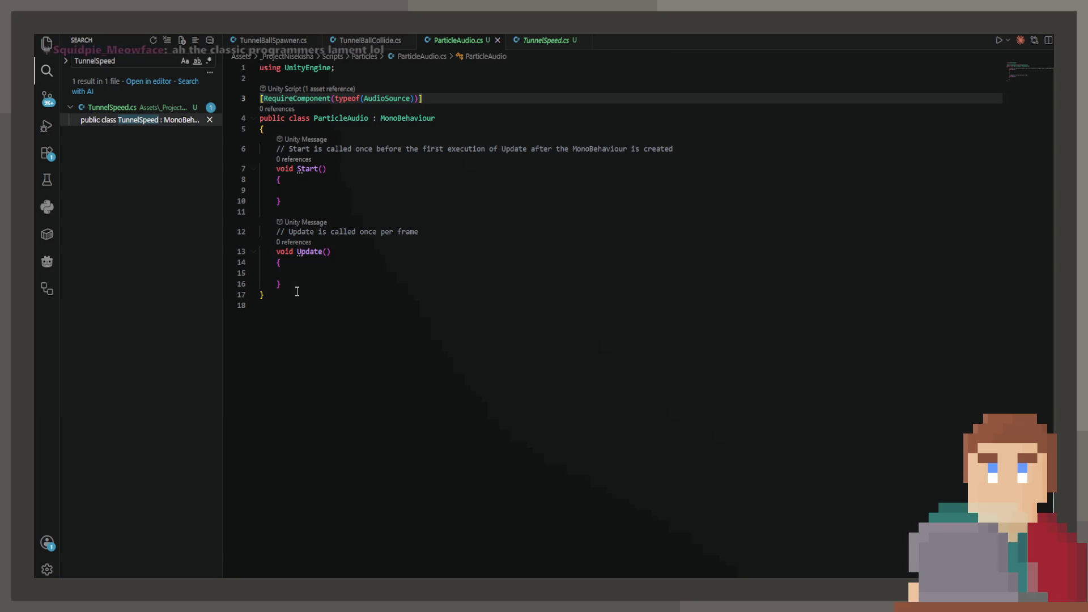
Replace the empty Start and Update methods with an AudioSource audioSource field
{"action": "left_click_drag", "start_coordinate": [278, 268], "coordinate": [276, 131]}
{"action": "key", "text": "BackSpace"}
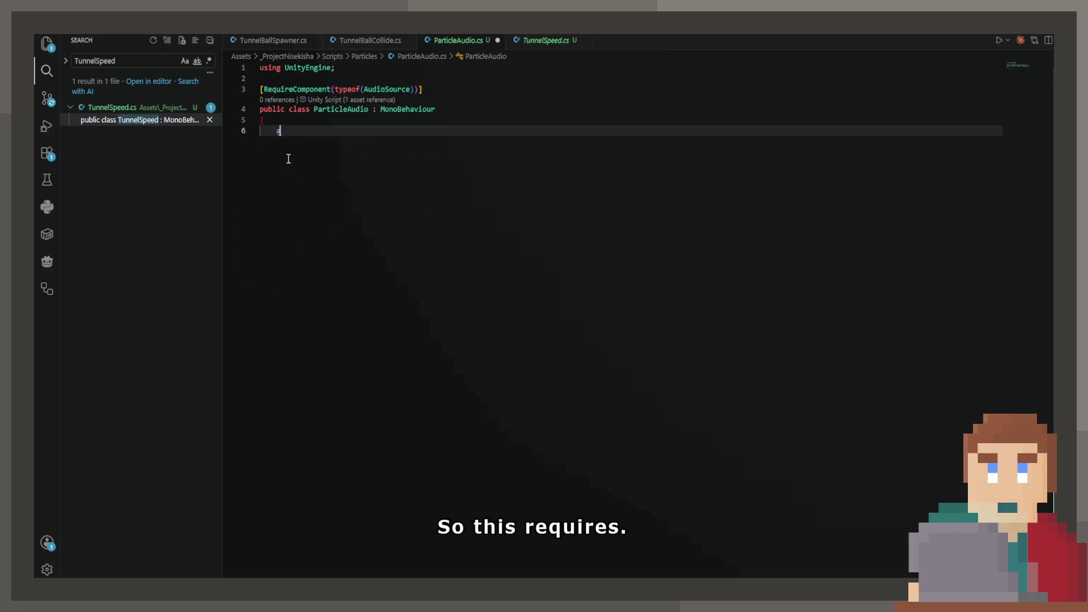
{"action": "type", "text": "audioSource audioSource;"}
{"action": "key", "text": "Return"}
{"action": "type", "text": "}"}
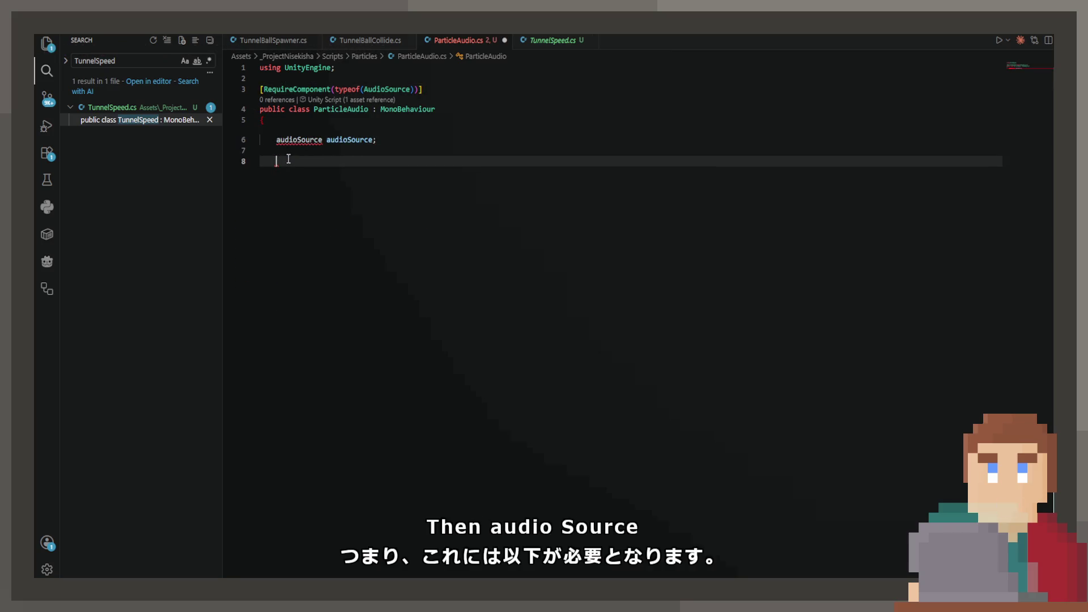
{"action": "key", "text": "Home"}
{"action": "key", "text": "Return"}
{"action": "key", "text": "Up"}
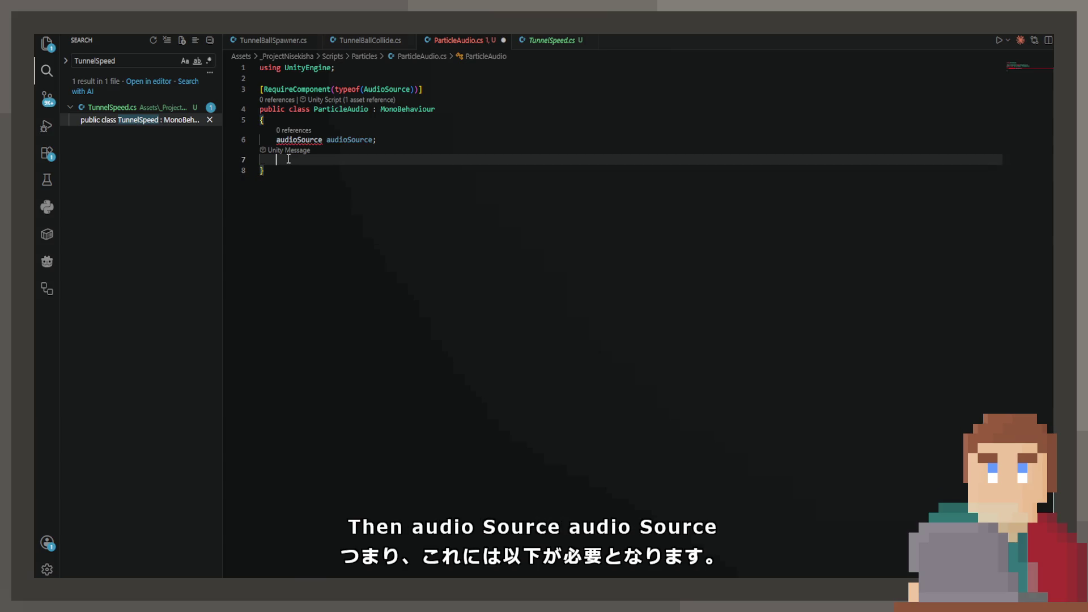
{"action": "double_click", "coordinate": [294, 139]}
{"action": "type", "text": "Audio"}
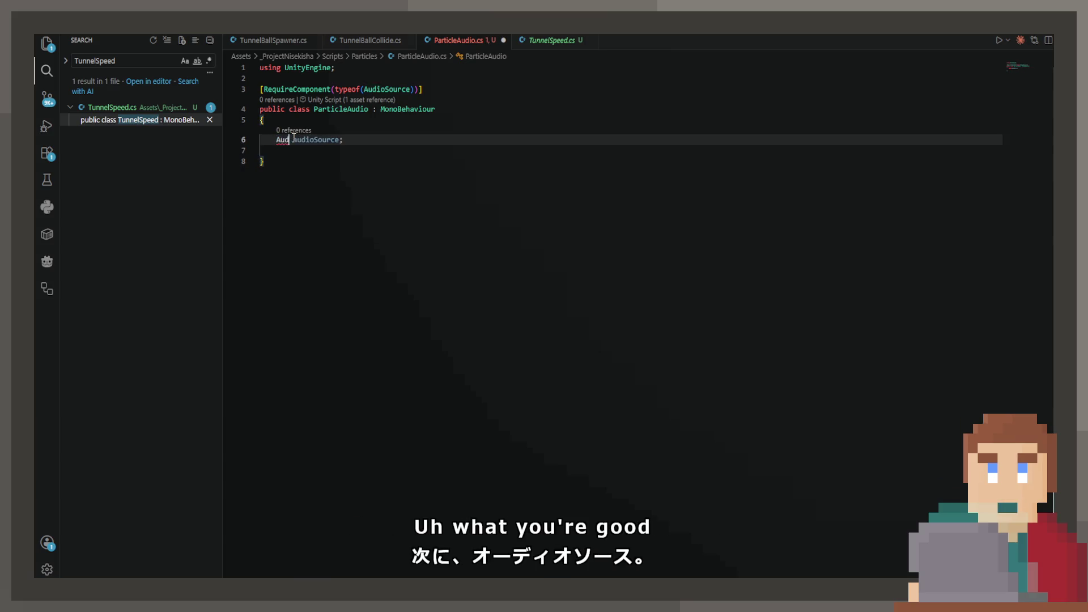
{"action": "key", "text": "Tab"}
Add an OnEnable method that fetches the AudioSource with GetComponent, without playing it
{"action": "key", "text": "Down"}
{"action": "type", "text": "p"}
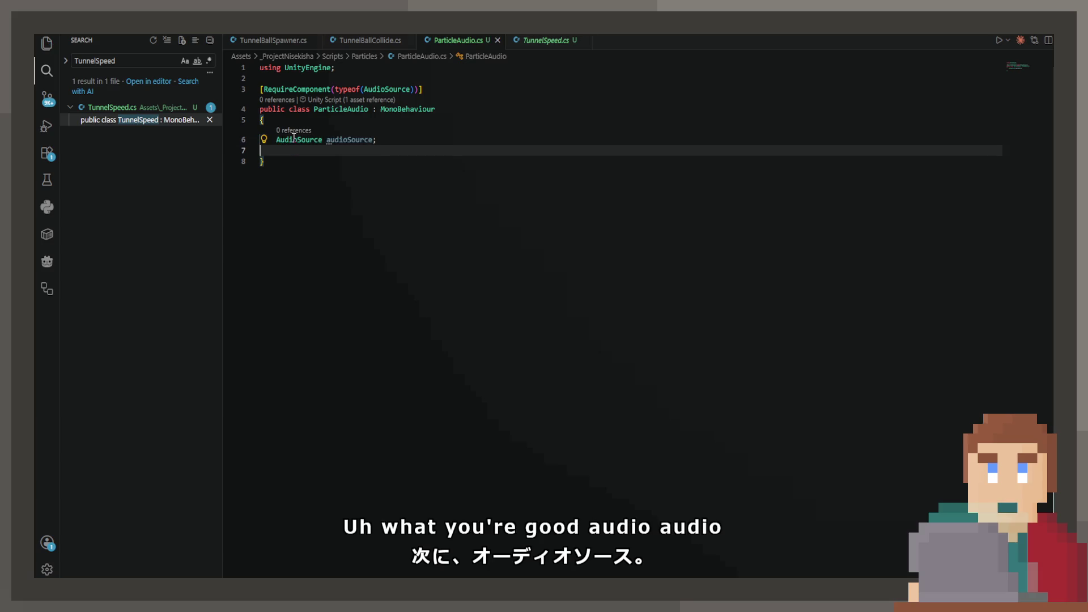
{"action": "type", "text": "rivate vod"}
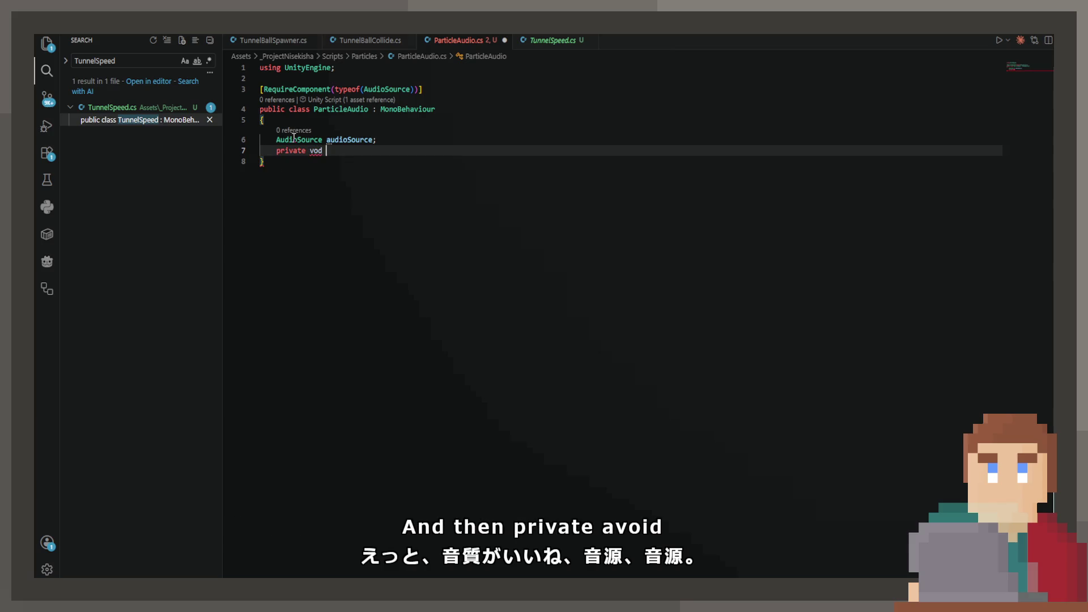
{"action": "key", "text": "BackSpace"}
{"action": "key", "text": "BackSpace"}
{"action": "type", "text": "id"}
{"action": "key", "text": "Tab"}
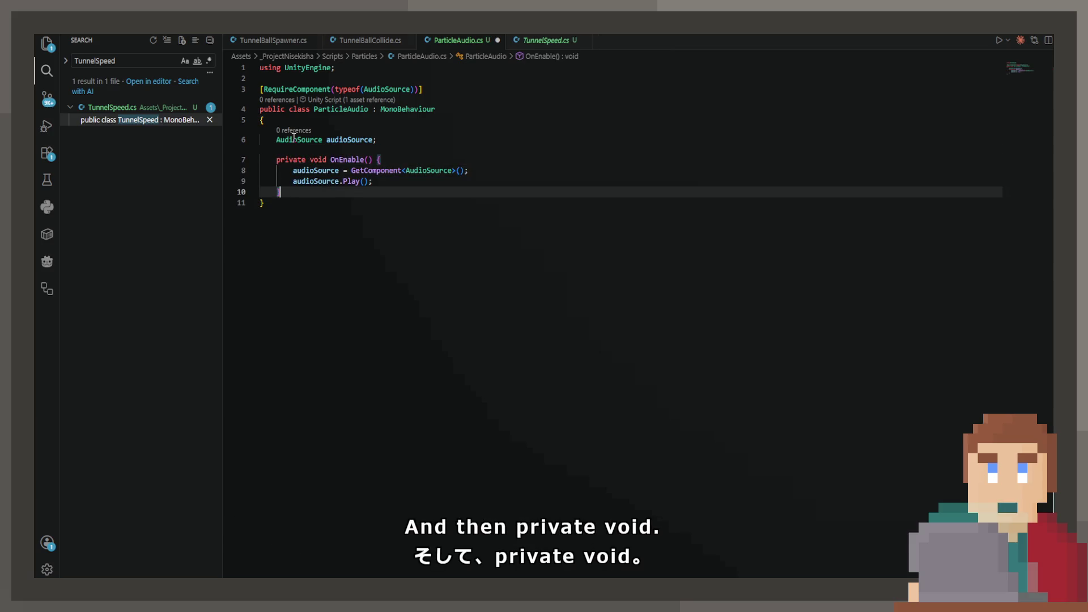
{"action": "key", "text": "ctrl+s"}
{"action": "left_click", "coordinate": [376, 181]}
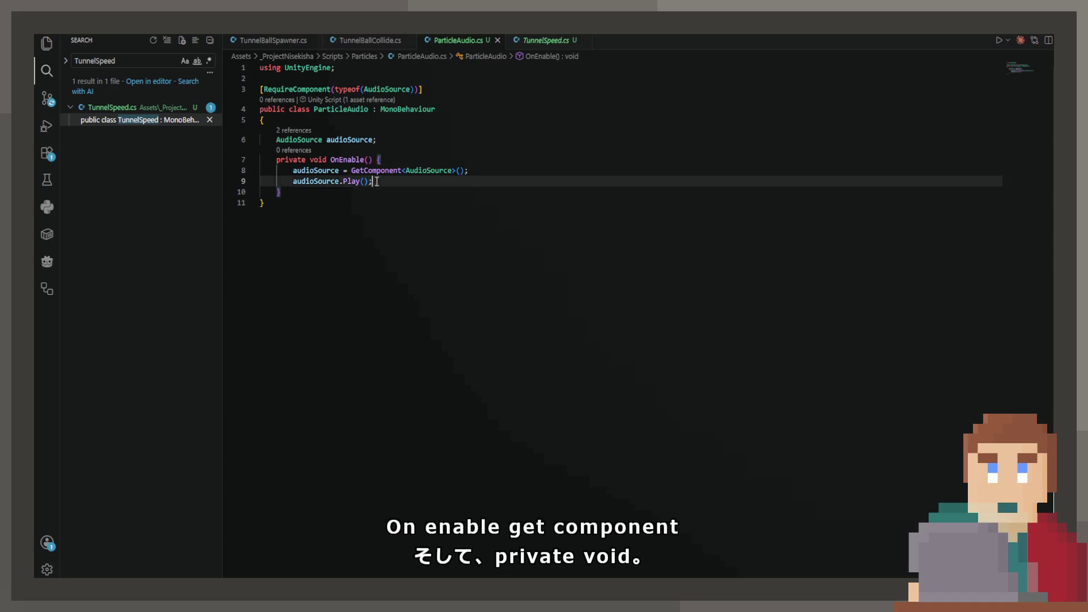
{"action": "left_click_drag", "start_coordinate": [376, 181], "coordinate": [192, 183]}
{"action": "key", "text": "BackSpace"}
{"action": "key", "text": "BackSpace"}
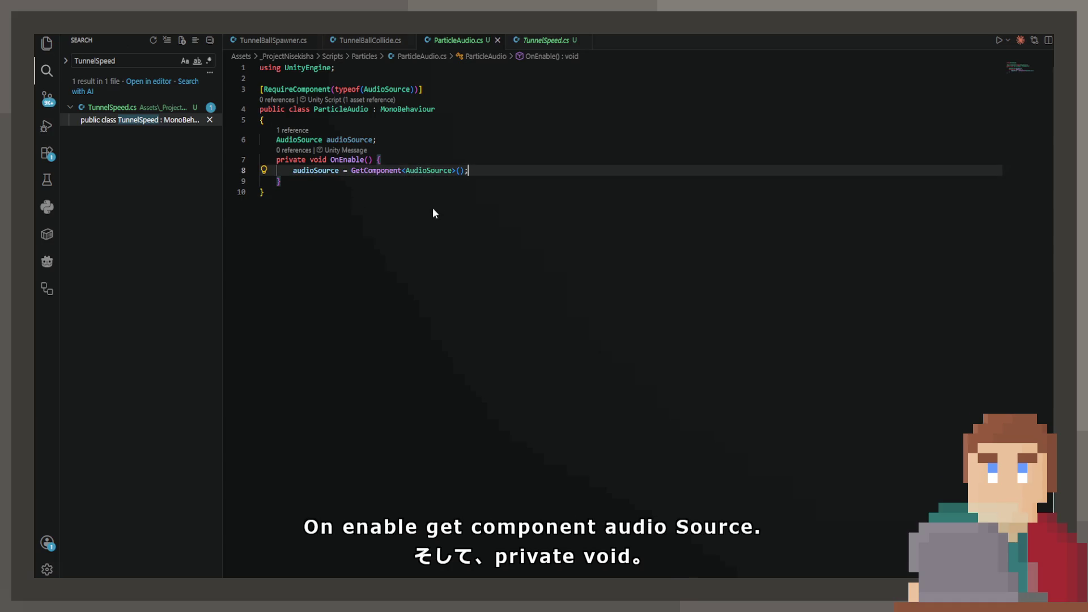
{"action": "key", "text": "Down"}
{"action": "key", "text": "Return"}
{"action": "key", "text": "Return"}
Add the suggested OnParticleTrigger method that plays the audio, and save
{"action": "type", "text": "priv"}
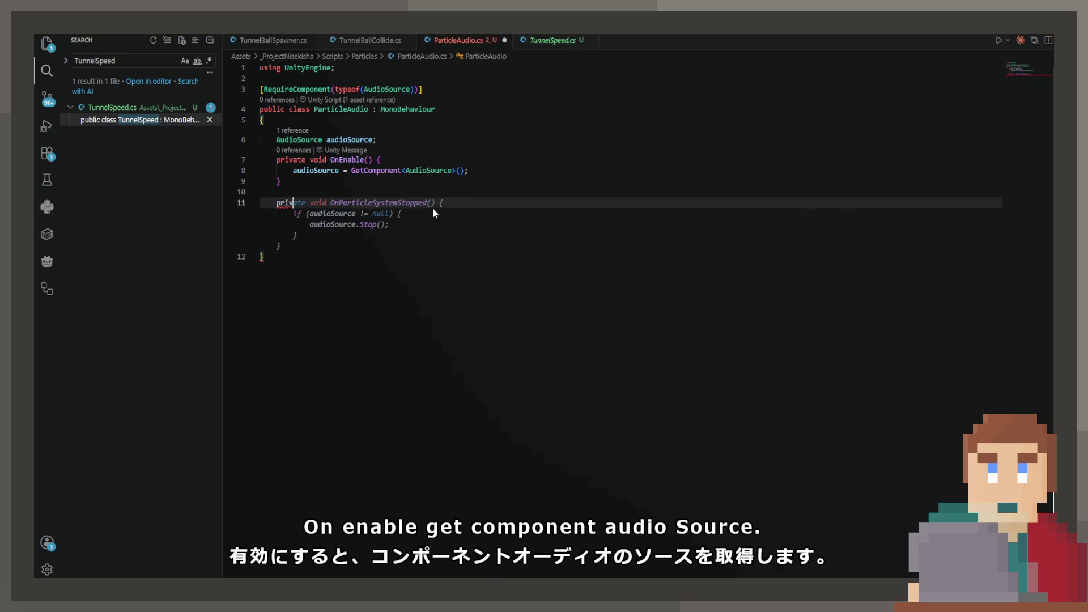
{"action": "type", "text": "ate void OnParticleTr"}
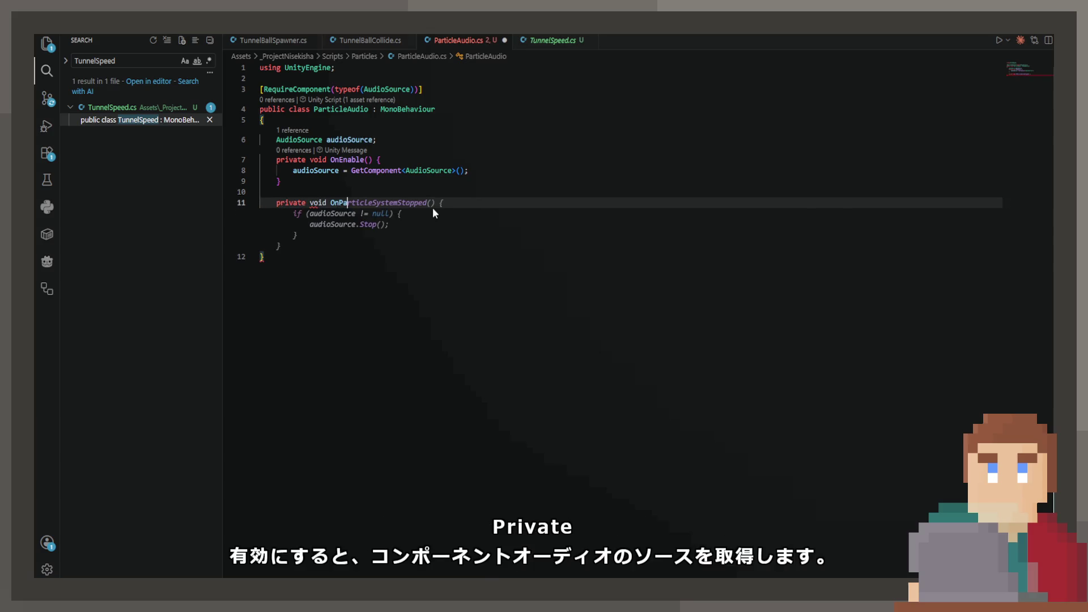
{"action": "key", "text": "Tab"}
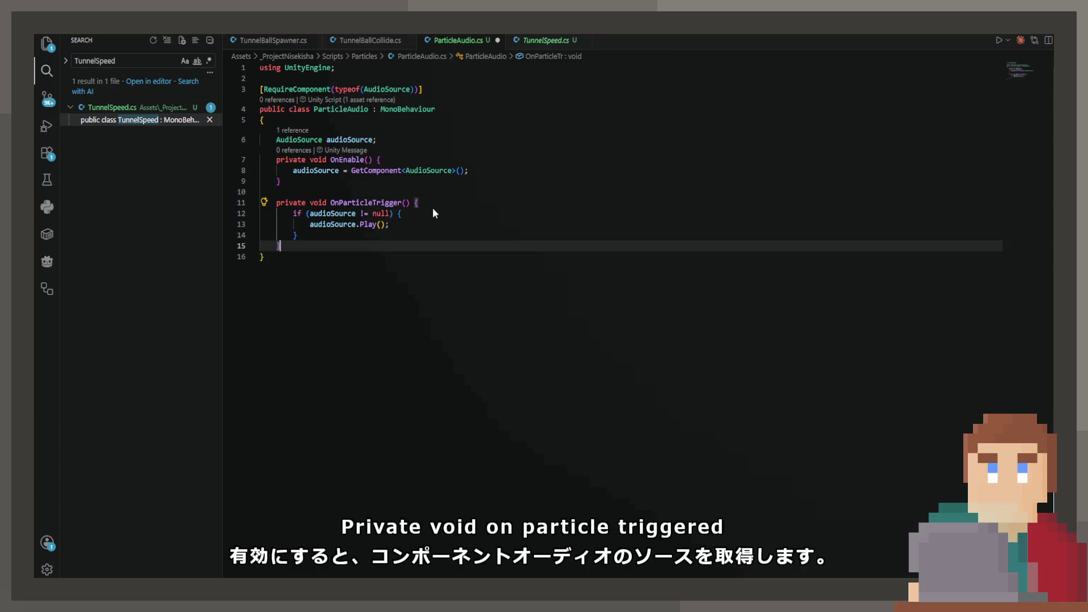
{"action": "key", "text": "ctrl+s"}
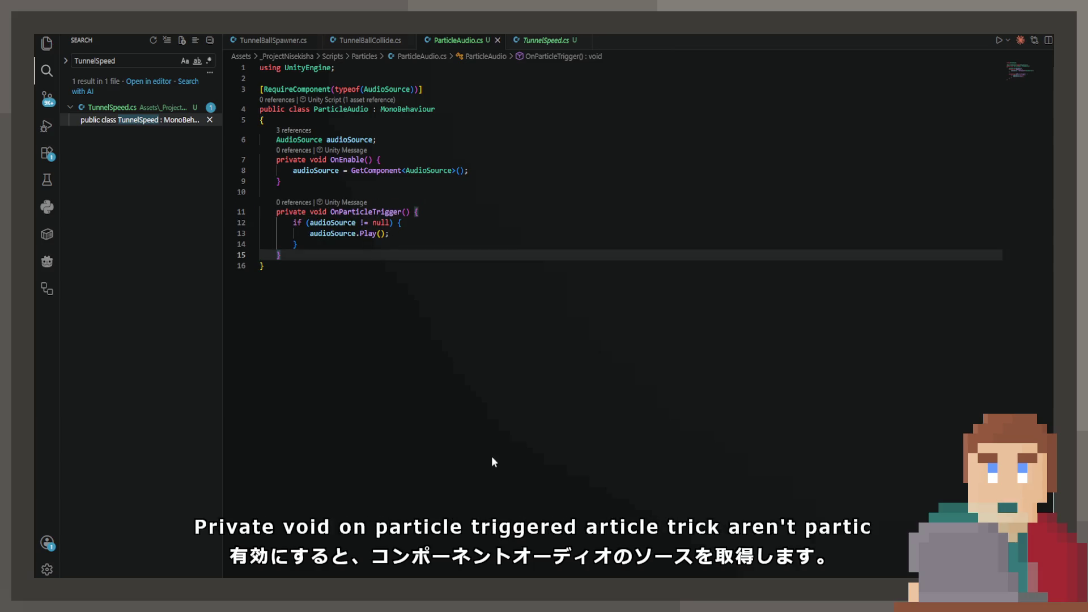
Declare a new PlayAudio(AudioClip clip) method below OnParticleTrigger
{"action": "key", "text": "Return"}
{"action": "key", "text": "Return"}
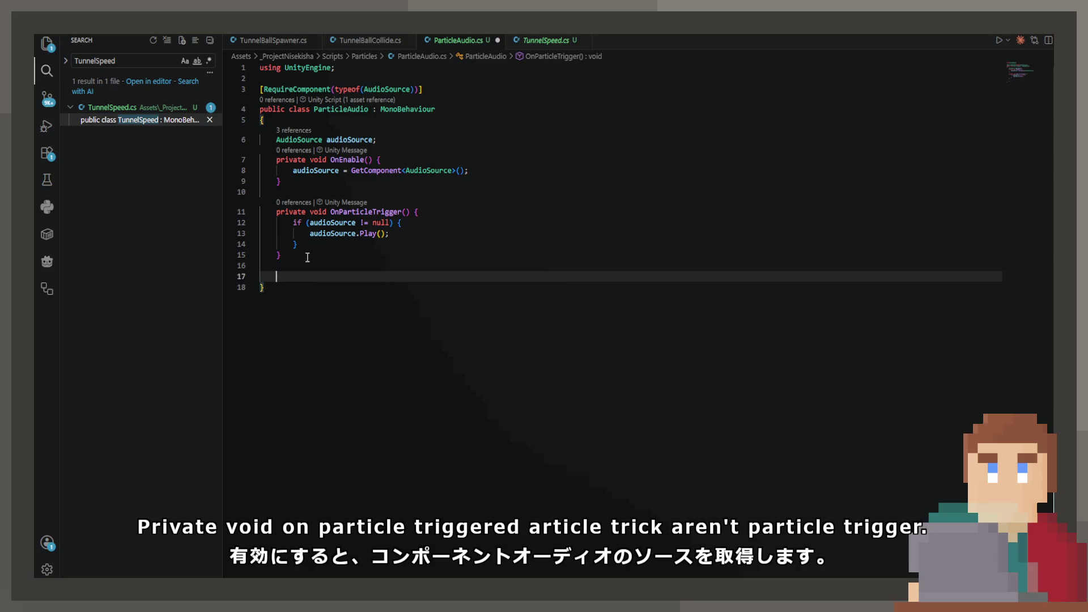
{"action": "type", "text": "private void PlaySou"}
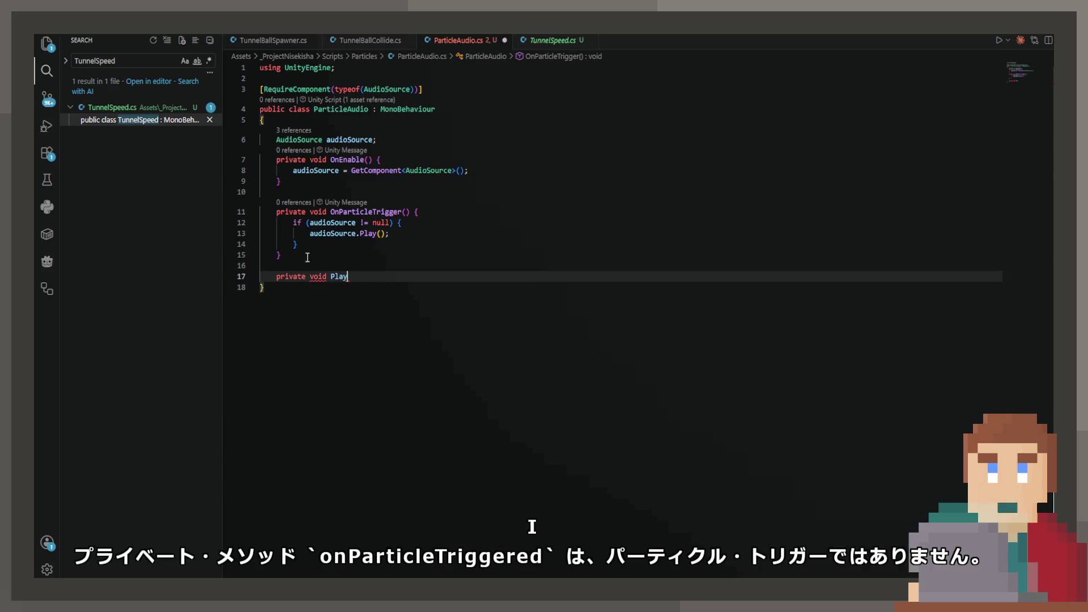
{"action": "key", "text": "BackSpace"}
{"action": "key", "text": "BackSpace"}
{"action": "key", "text": "BackSpace"}
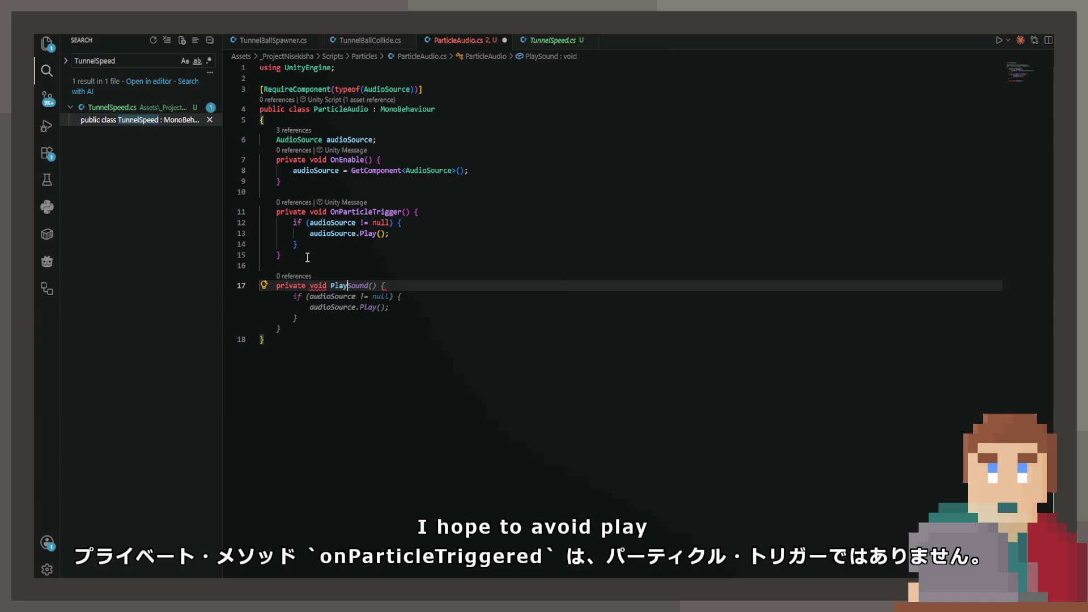
{"action": "type", "text": "Audio() {"}
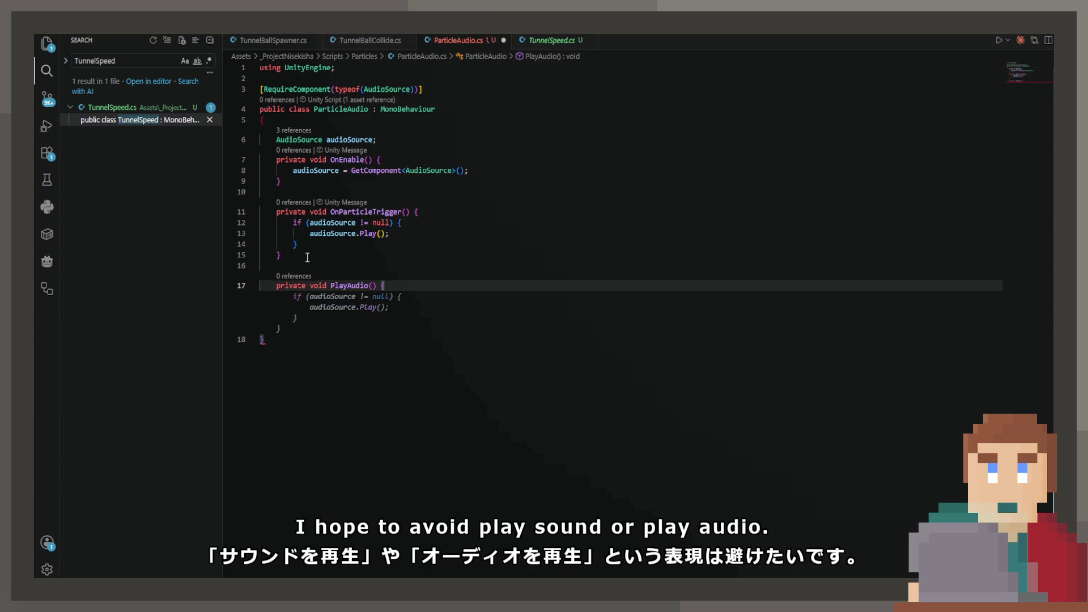
{"action": "key", "text": "Return"}
{"action": "key", "text": "Up"}
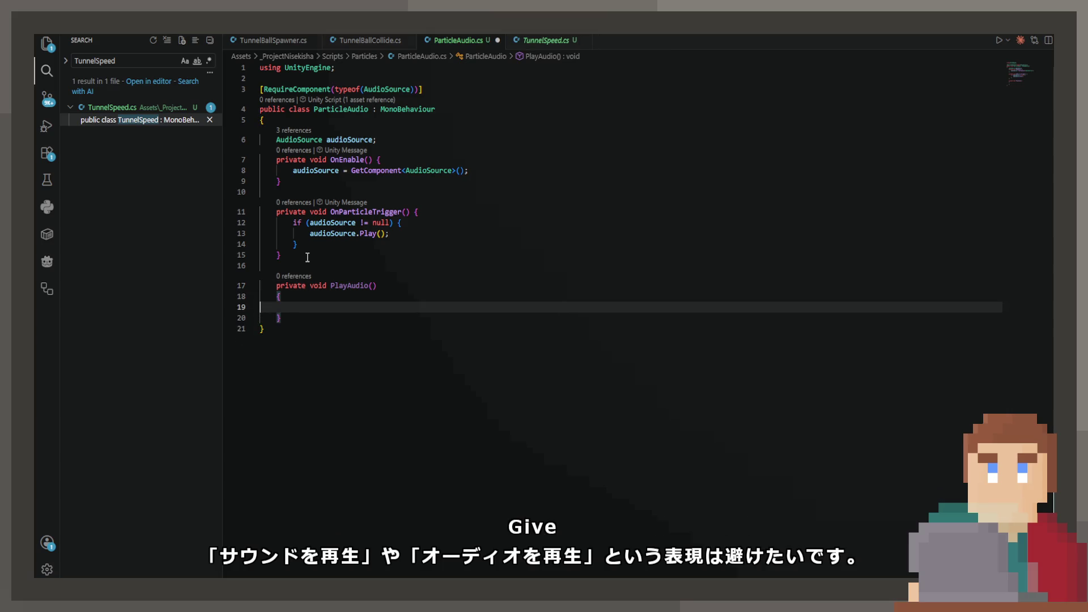
{"action": "key", "text": "Up"}
{"action": "key", "text": "Up"}
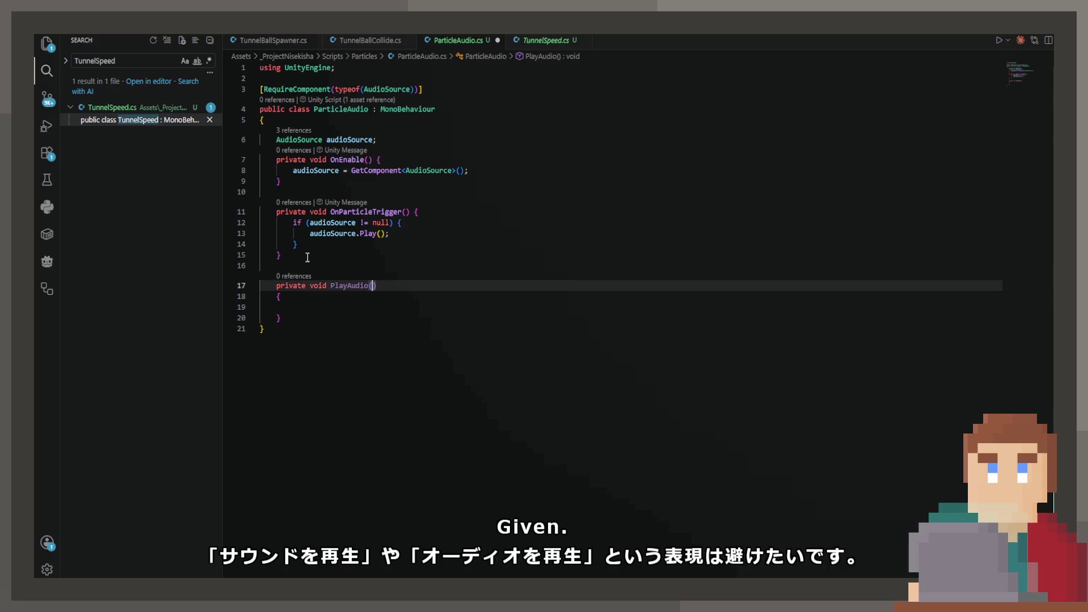
{"action": "key", "text": "End"}
{"action": "key", "text": "Left"}
{"action": "type", "text": "AudioClip clip"}
Fill PlayAudio with a null check, random pitch 0.8–1.2 and PlayOneShot(clip), then save
{"action": "key", "text": "Tab"}
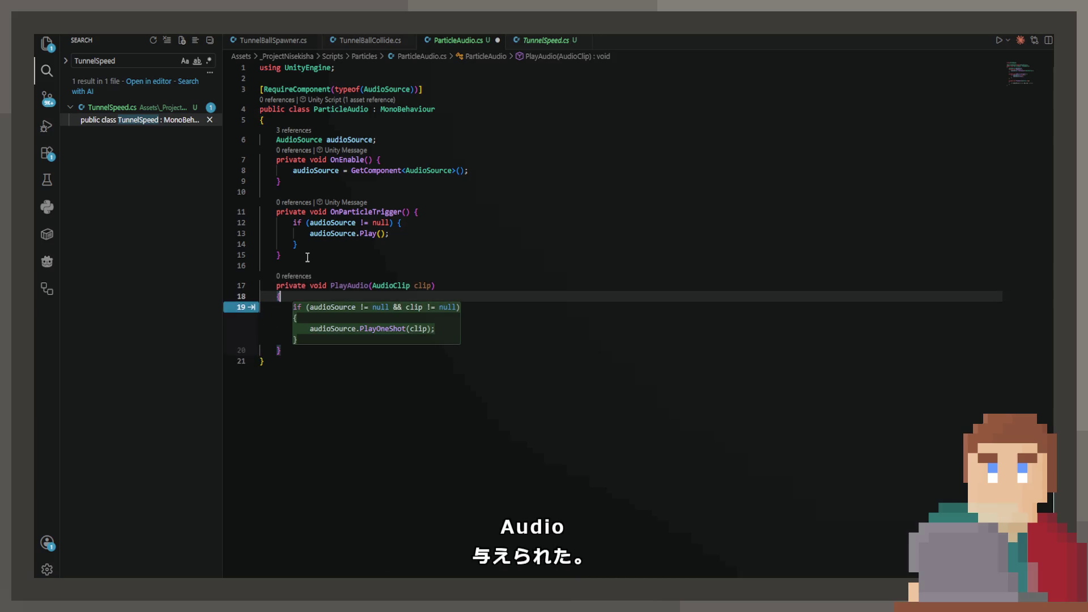
{"action": "key", "text": "Tab"}
{"action": "key", "text": "Up"}
{"action": "key", "text": "ctrl+shift+Return"}
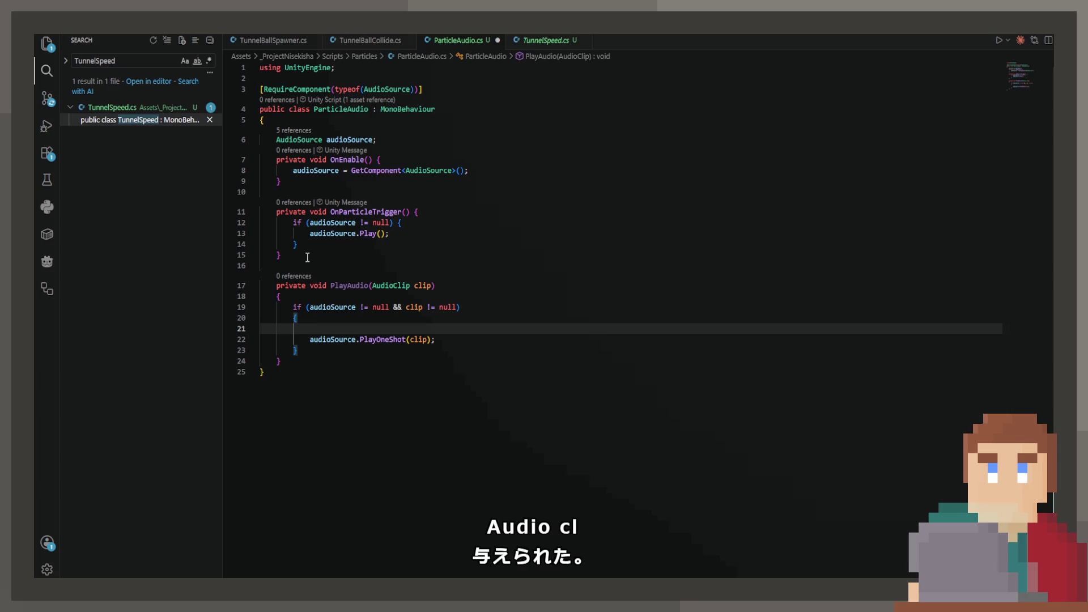
{"action": "type", "text": "audioSource.clip = clip;"}
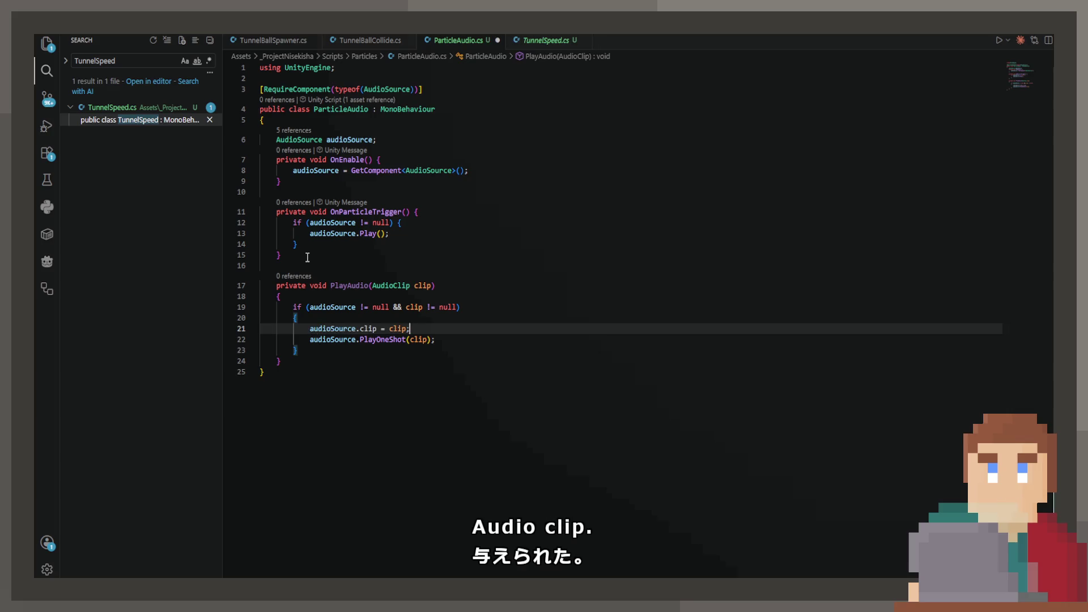
{"action": "key", "text": "BackSpace"}
{"action": "key", "text": "BackSpace"}
{"action": "key", "text": "BackSpace"}
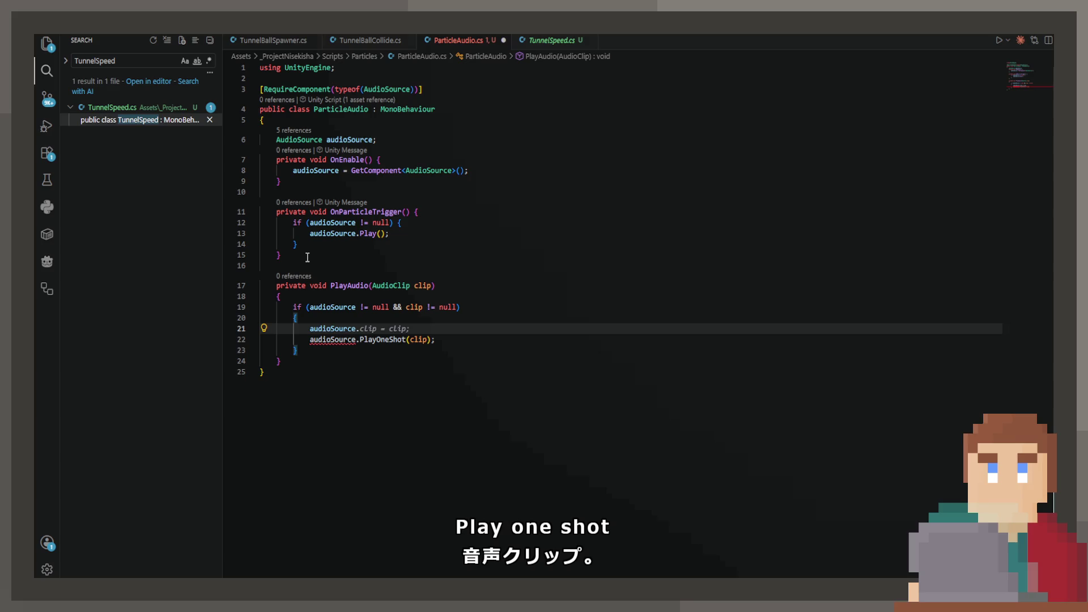
{"action": "type", "text": "pi"}
{"action": "key", "text": "Tab"}
{"action": "key", "text": "ctrl+s"}
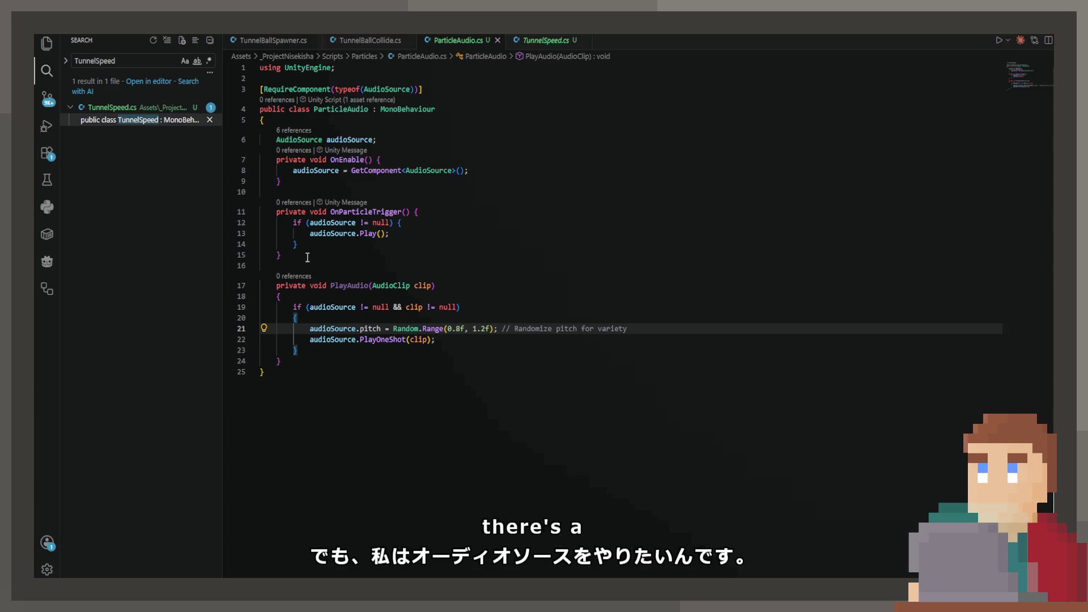
Make the audioSource field private and leave blank lines beneath it
{"action": "key", "text": "Up"}
{"action": "key", "text": "Up"}
{"action": "key", "text": "Up"}
{"action": "key", "text": "Up"}
{"action": "key", "text": "Up"}
{"action": "key", "text": "Up"}
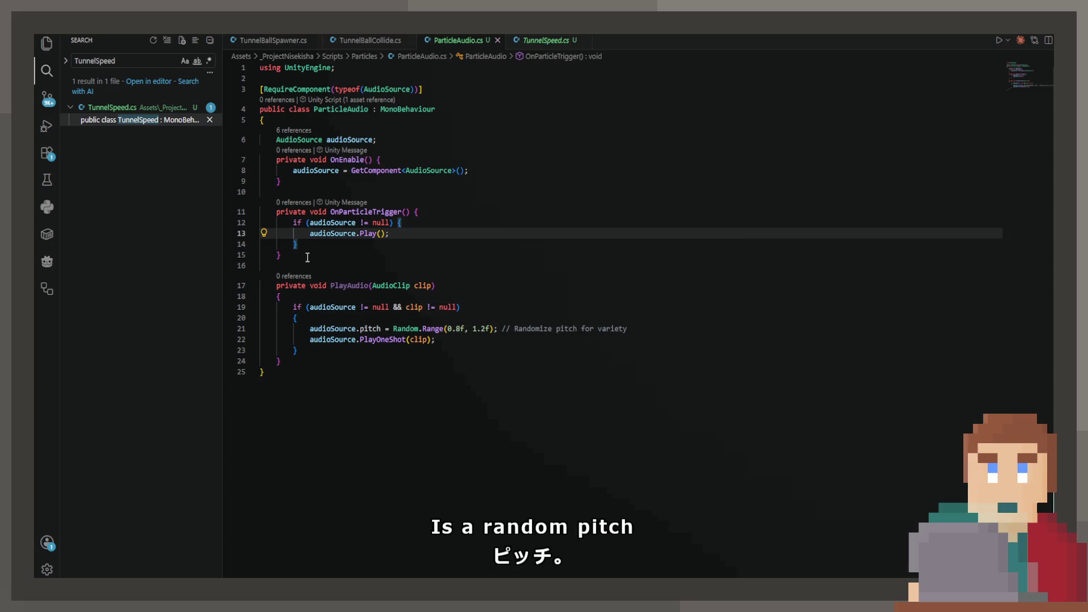
{"action": "key", "text": "Up"}
{"action": "key", "text": "Up"}
{"action": "key", "text": "Up"}
{"action": "key", "text": "Return"}
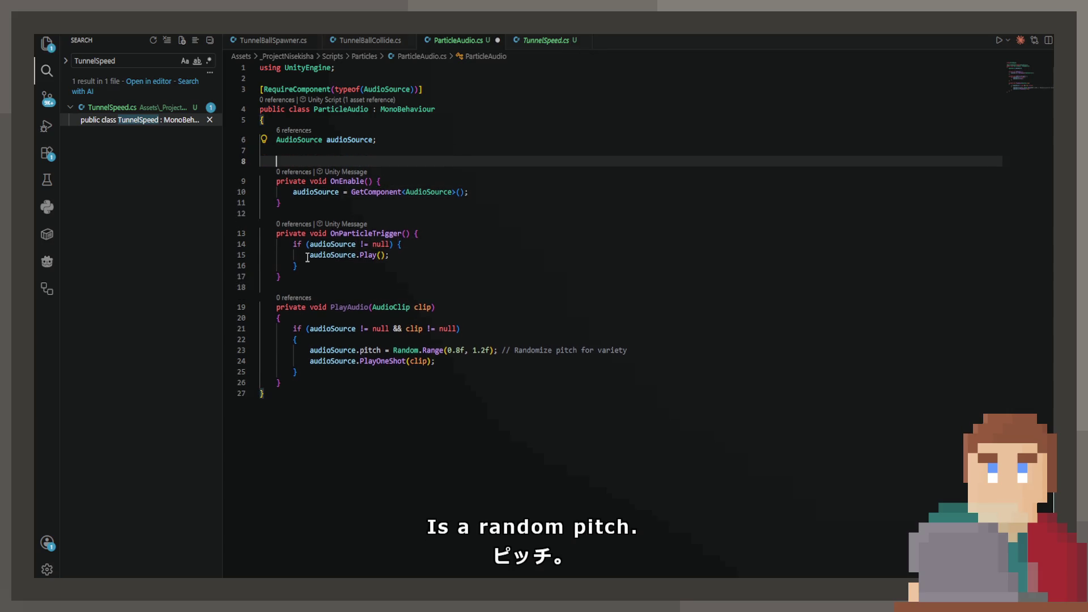
{"action": "key", "text": "Return"}
{"action": "key", "text": "Up"}
{"action": "key", "text": "Up"}
{"action": "key", "text": "Home"}
{"action": "type", "text": "private"}
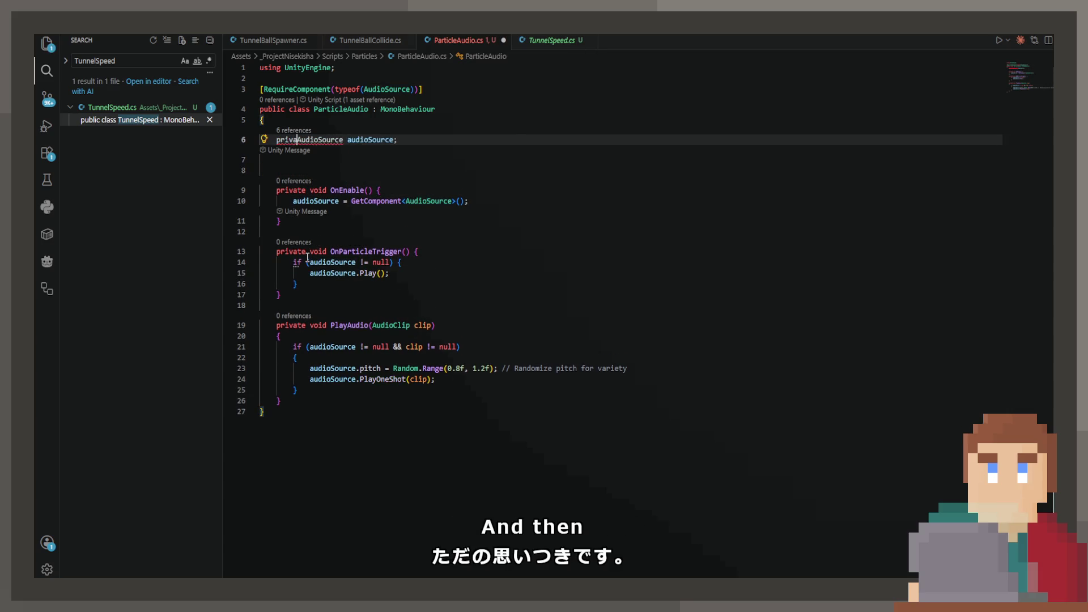
Add a [SerializeField] private List<AudioClip> audioClips field and save
{"action": "key", "text": "Down"}
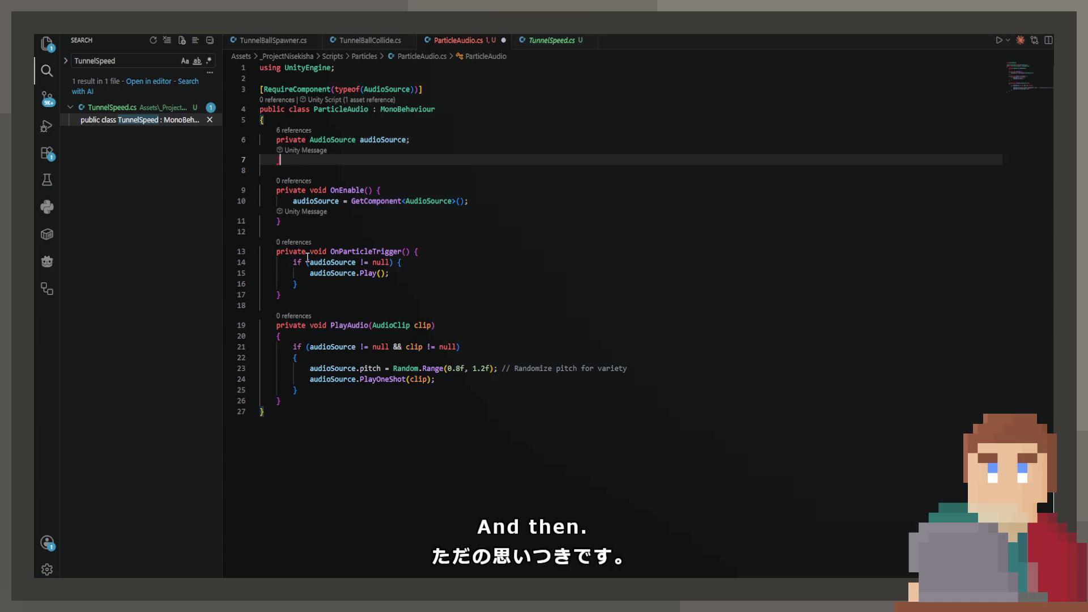
{"action": "type", "text": "[SerializeField] private AudioClip collisionClip;"}
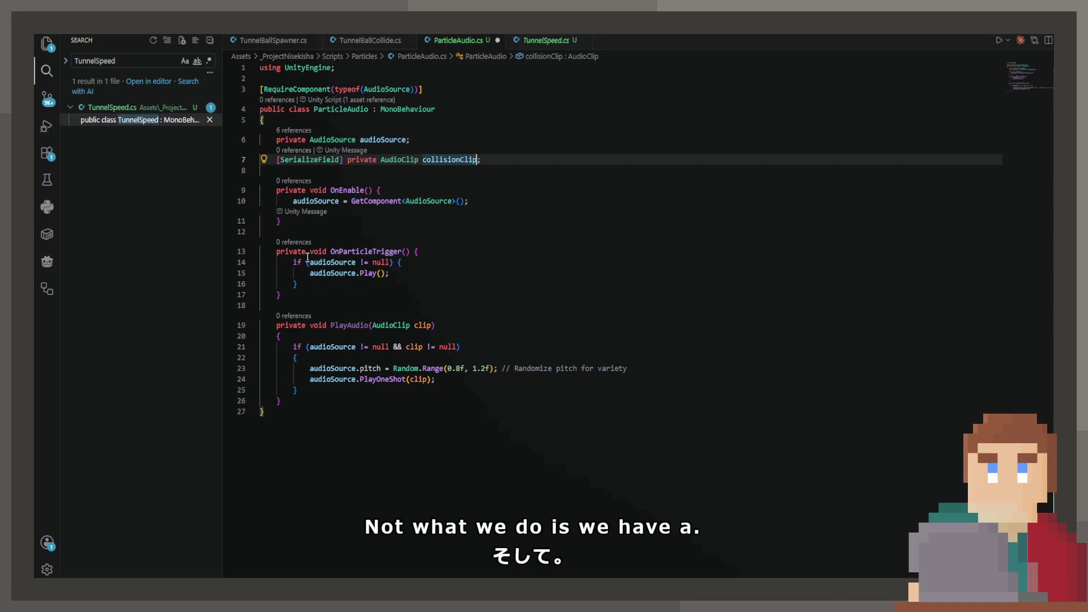
{"action": "key", "text": "ctrl+Left"}
{"action": "key", "text": "ctrl+Left"}
{"action": "key", "text": "ctrl+shift+Right"}
{"action": "type", "text": "Audioc"}
{"action": "key", "text": "BackSpace"}
{"action": "key", "text": "BackSpace"}
{"action": "key", "text": "BackSpace"}
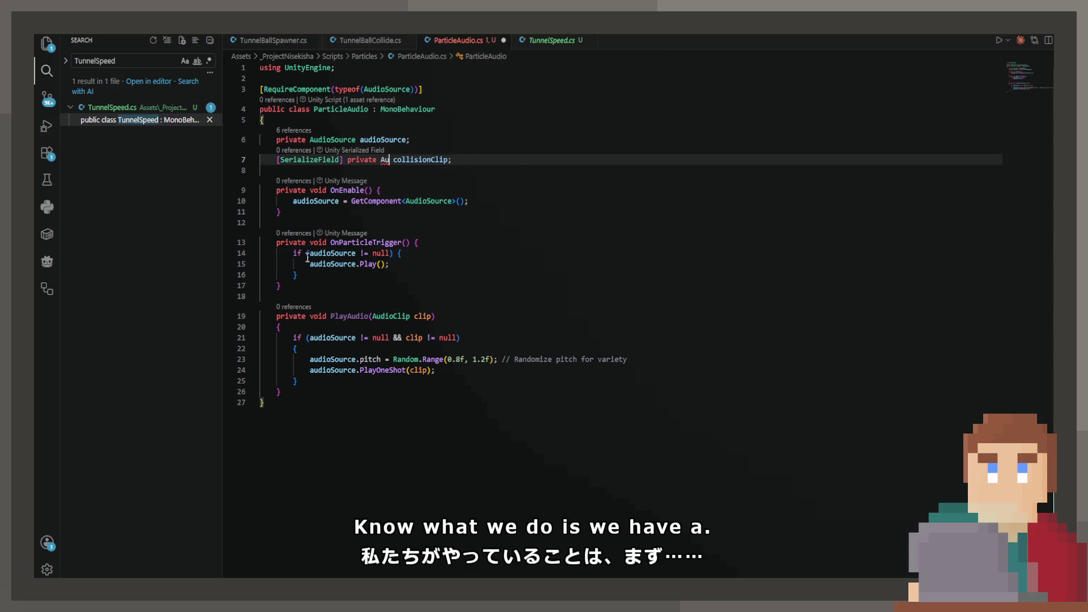
{"action": "type", "text": "Lis"}
{"action": "key", "text": "Tab"}
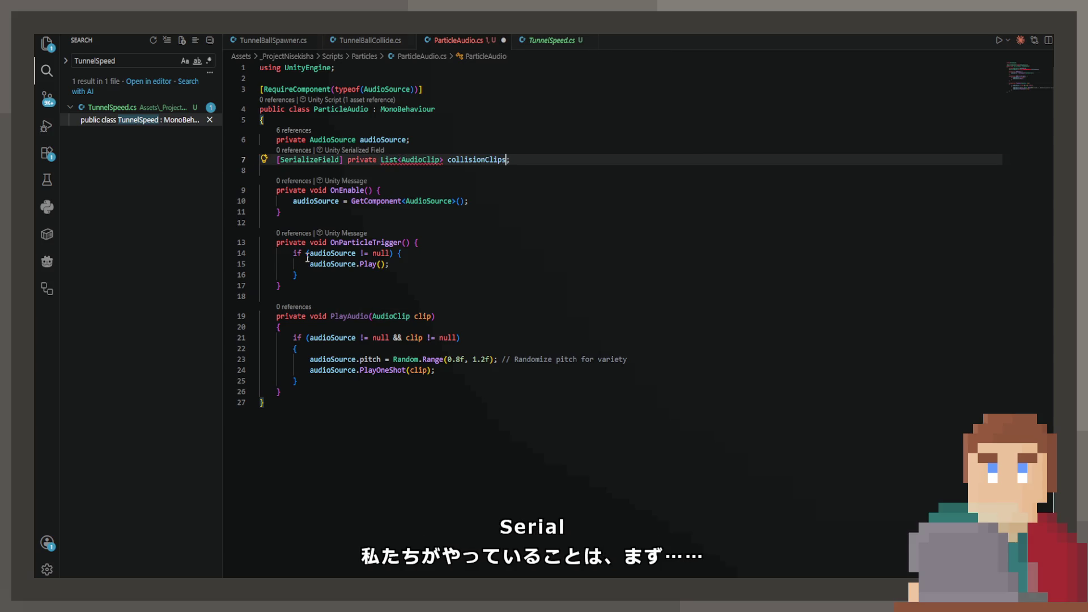
{"action": "key", "text": "BackSpace"}
{"action": "key", "text": "BackSpace"}
{"action": "key", "text": "BackSpace"}
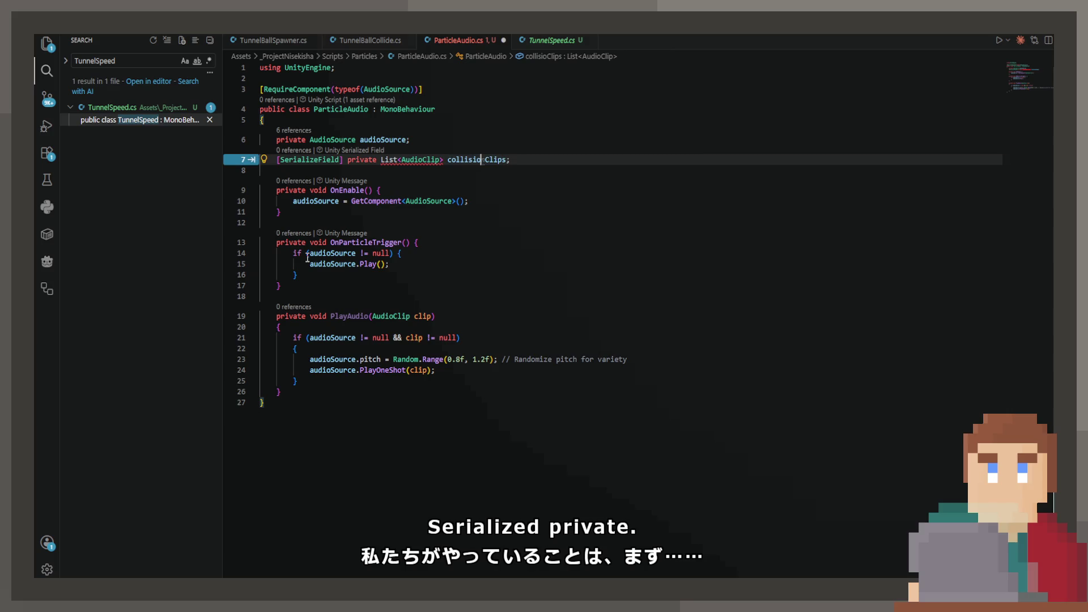
{"action": "type", "text": "audio"}
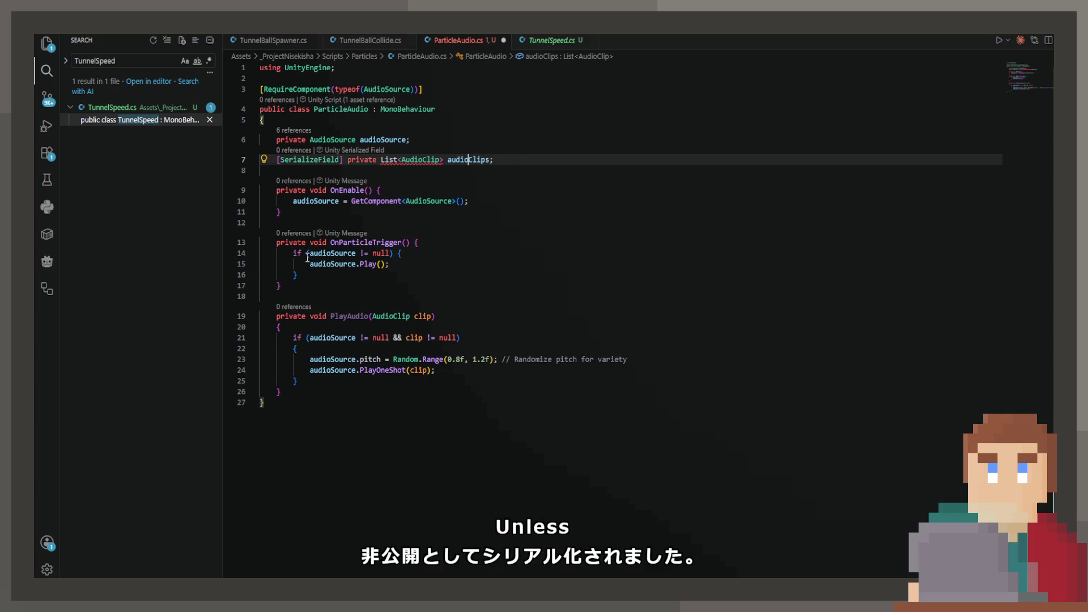
{"action": "key", "text": "ctrl+s"}
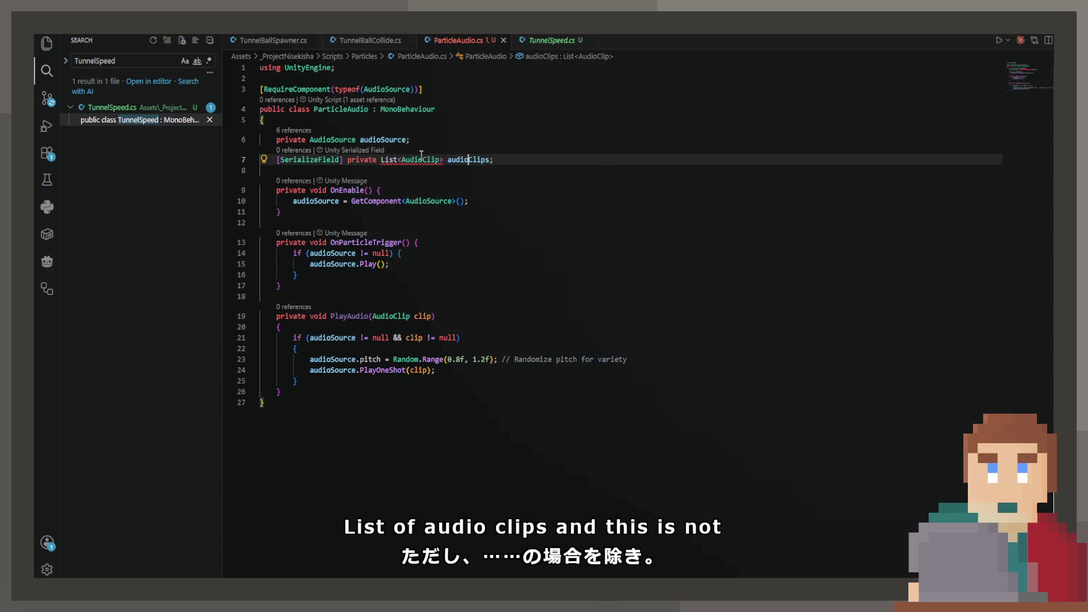
Quick-fix the List error by importing System.Collections.Generic
{"action": "mouse_move", "coordinate": [421, 158]}
{"action": "left_click", "coordinate": [483, 154]}
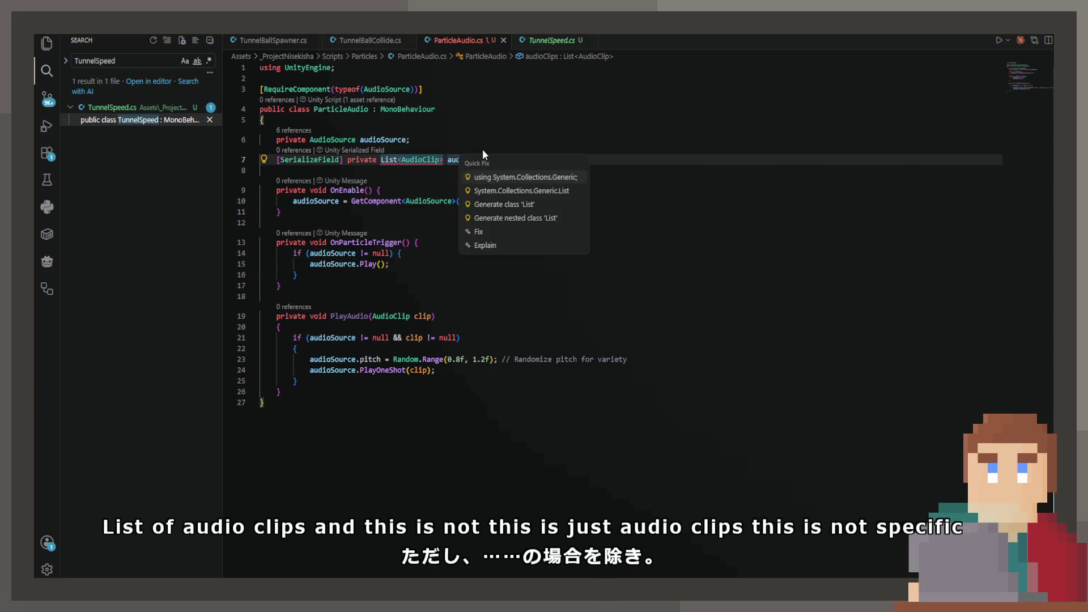
{"action": "left_click", "coordinate": [499, 177]}
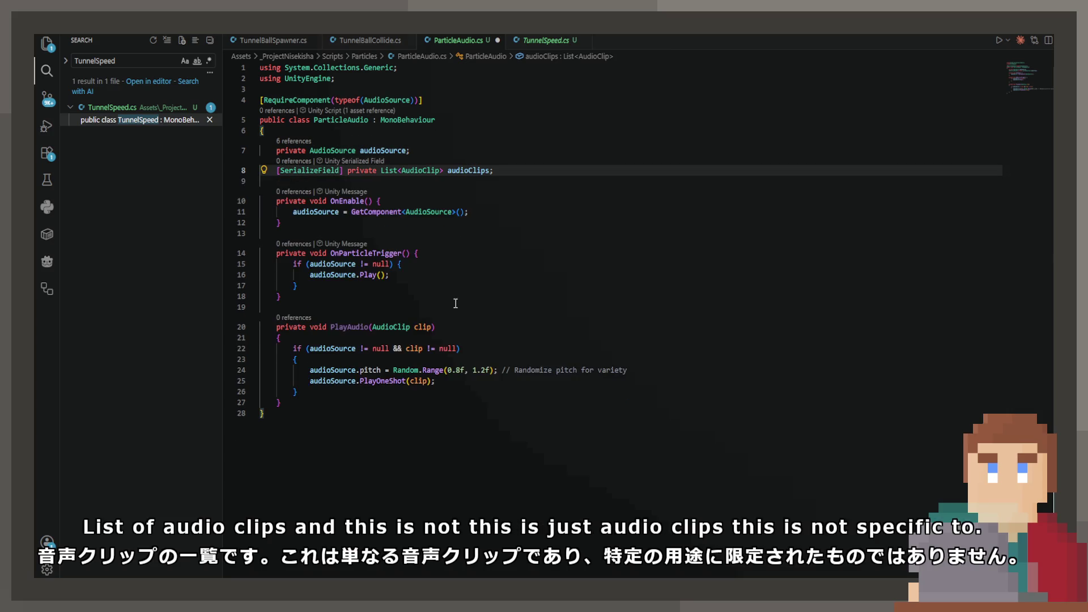
Select the Play call inside OnParticleTrigger and move to the method's end
{"action": "left_click", "coordinate": [440, 356]}
{"action": "left_click", "coordinate": [397, 276]}
{"action": "left_click_drag", "start_coordinate": [397, 276], "coordinate": [262, 275]}
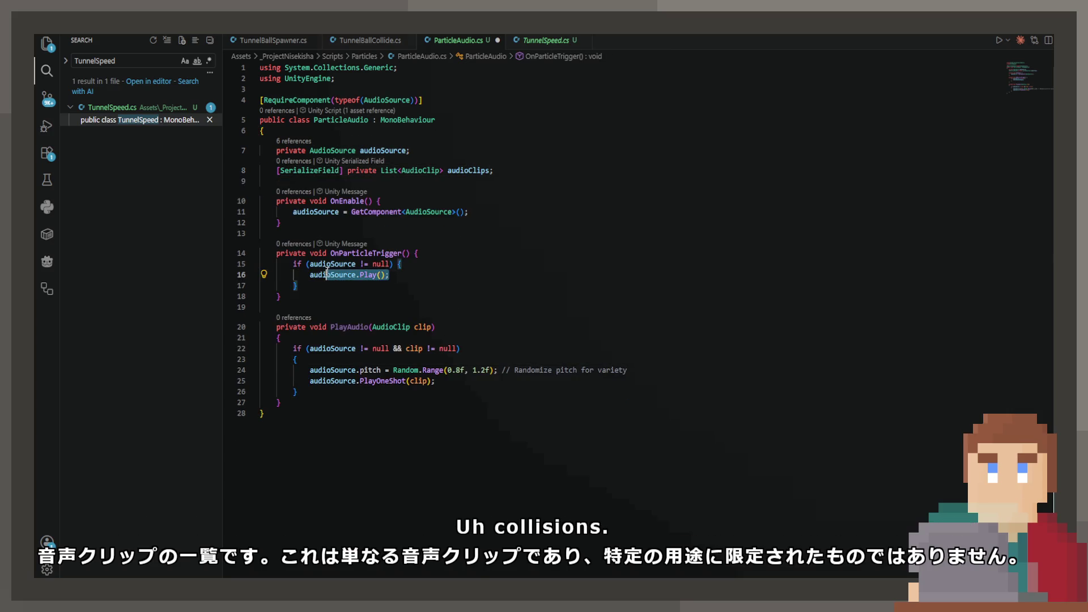
{"action": "left_click", "coordinate": [320, 296]}
Add a PlayRandomAudio method that plays a random clip from audioClips
{"action": "key", "text": "Return"}
{"action": "key", "text": "Return"}
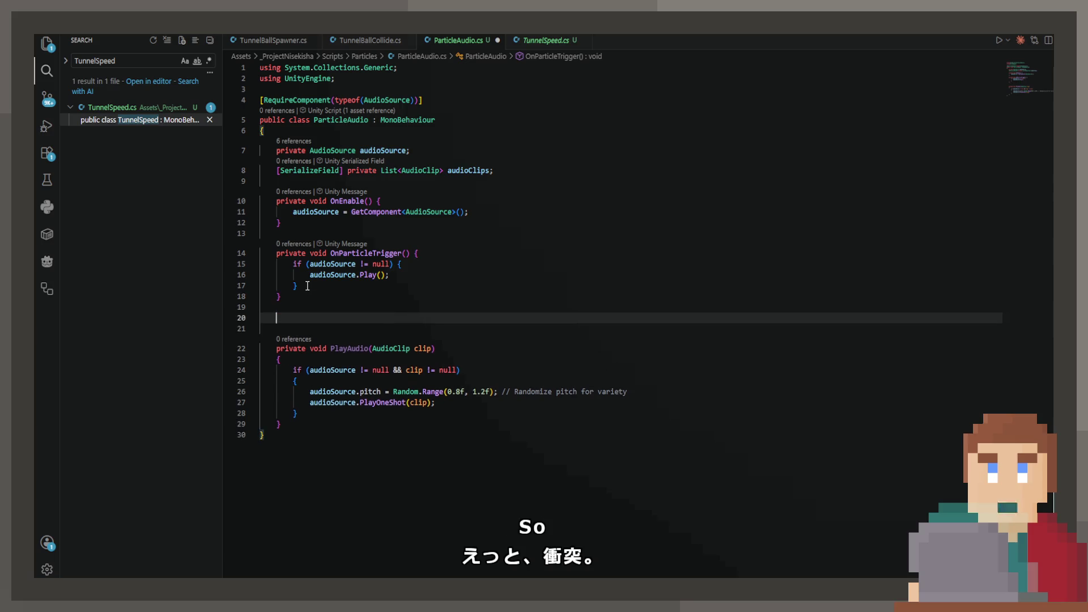
{"action": "type", "text": "private void Play"}
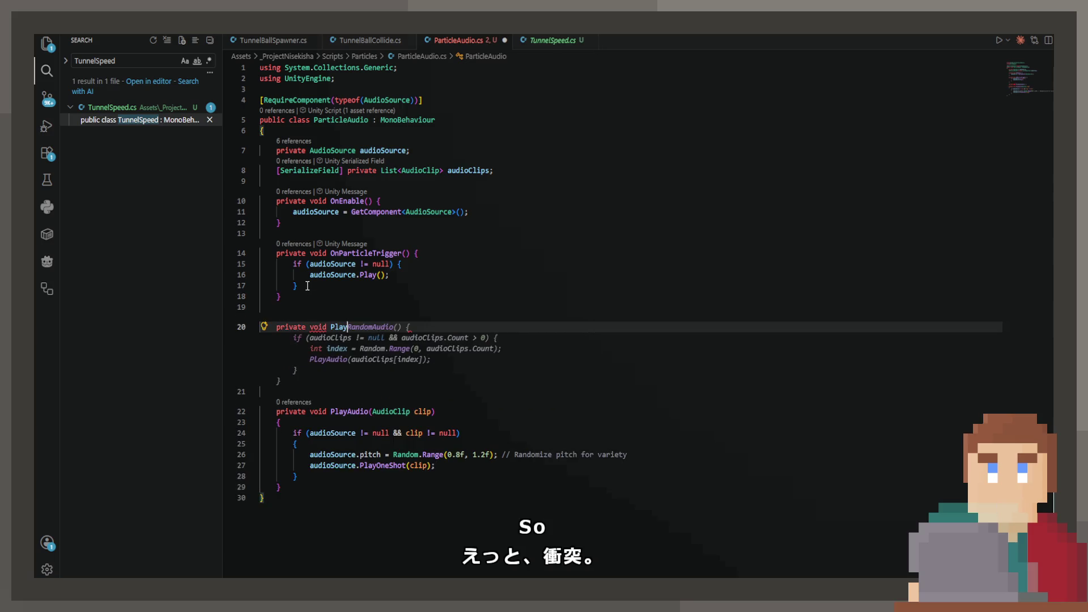
{"action": "key", "text": "Tab"}
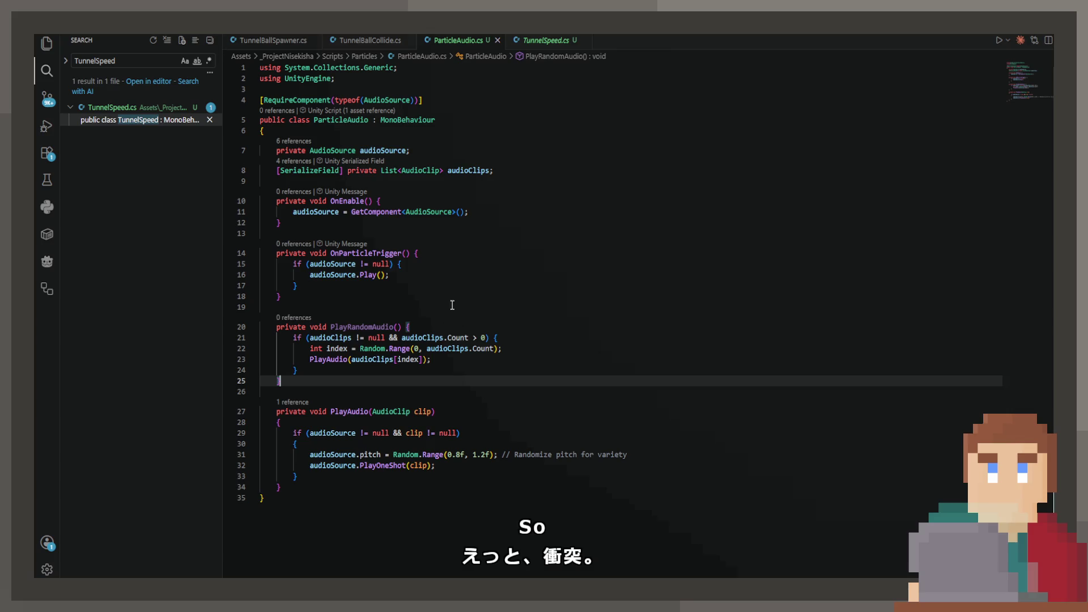
Have OnParticleTrigger call PlayRandomAudio() directly, simplify PlayAudio's null check, and save
{"action": "left_click", "coordinate": [390, 275]}
{"action": "key", "text": "shift+Home"}
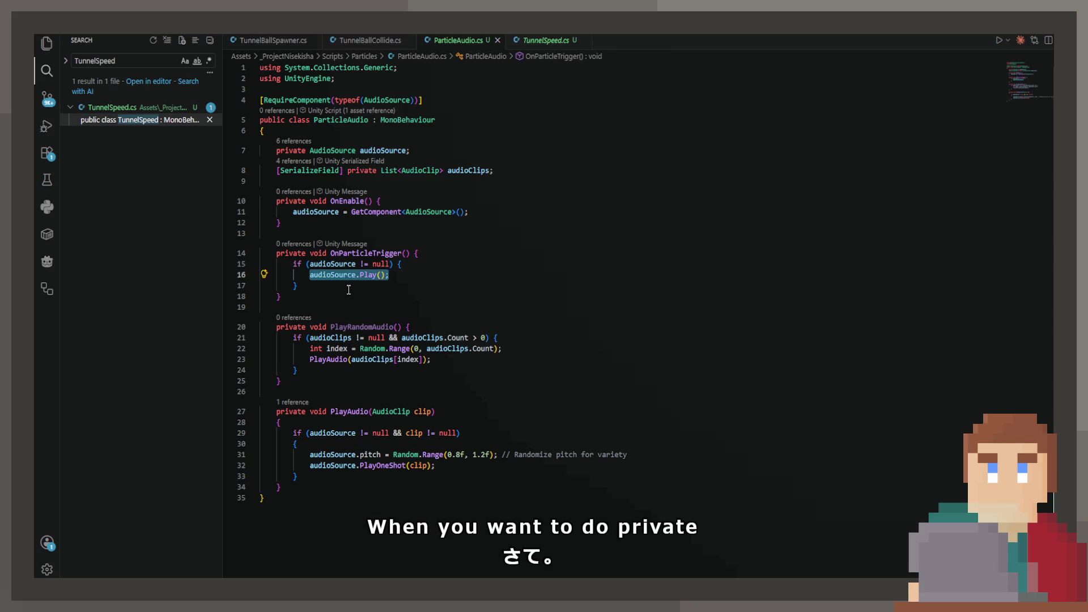
{"action": "type", "text": "Pl"}
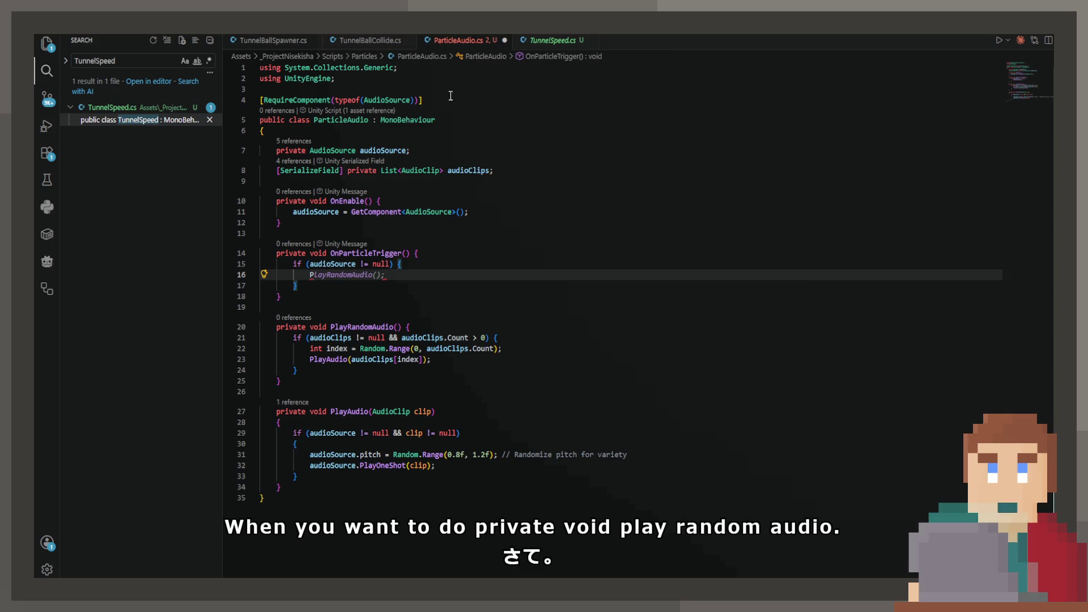
{"action": "left_click", "coordinate": [405, 436]}
{"action": "key", "text": "Tab"}
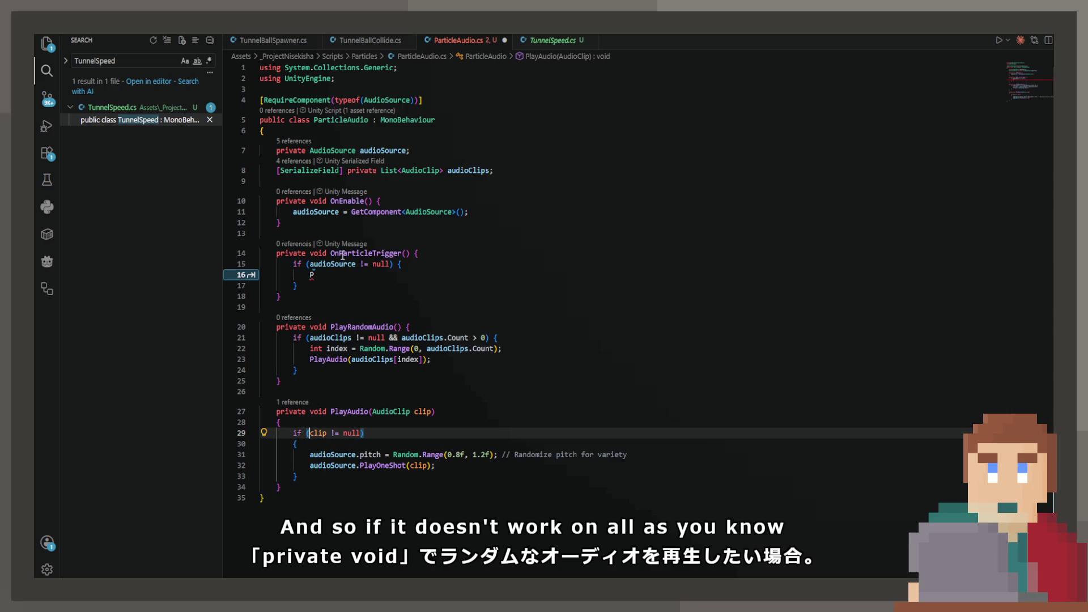
{"action": "key", "text": "Tab"}
{"action": "left_click_drag", "start_coordinate": [297, 285], "coordinate": [297, 266]}
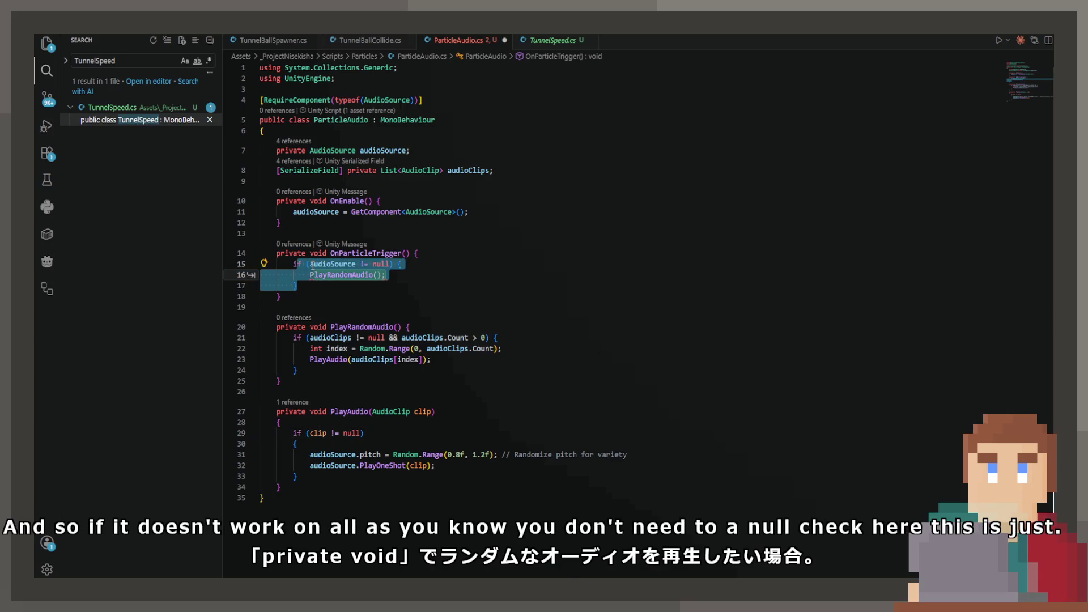
{"action": "key", "text": "BackSpace"}
{"action": "key", "text": "Tab"}
{"action": "key", "text": "ctrl+s"}
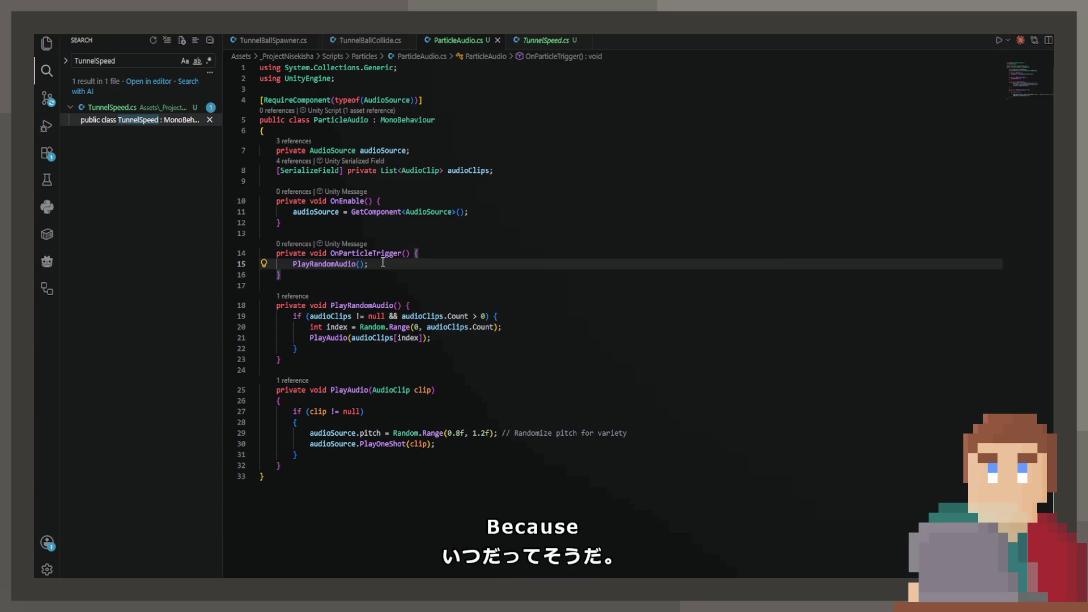
{"action": "left_click", "coordinate": [491, 171]}
{"action": "left_click", "coordinate": [486, 213]}
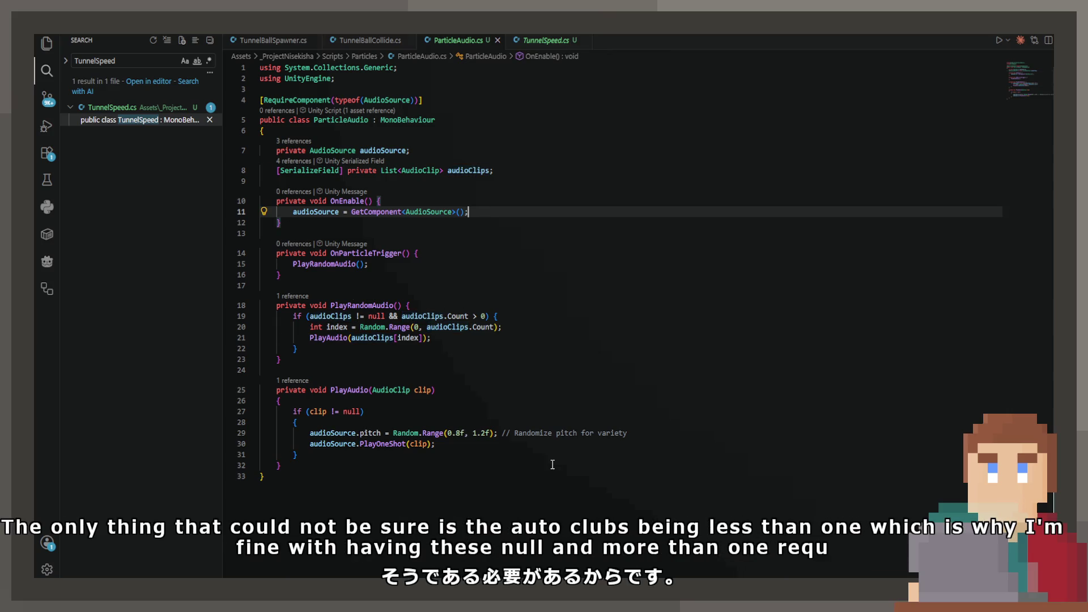
Expand Particle Audio's Audio Clips list, add two empty slots, and collapse the Particle System
{"action": "left_click", "coordinate": [509, 433]}
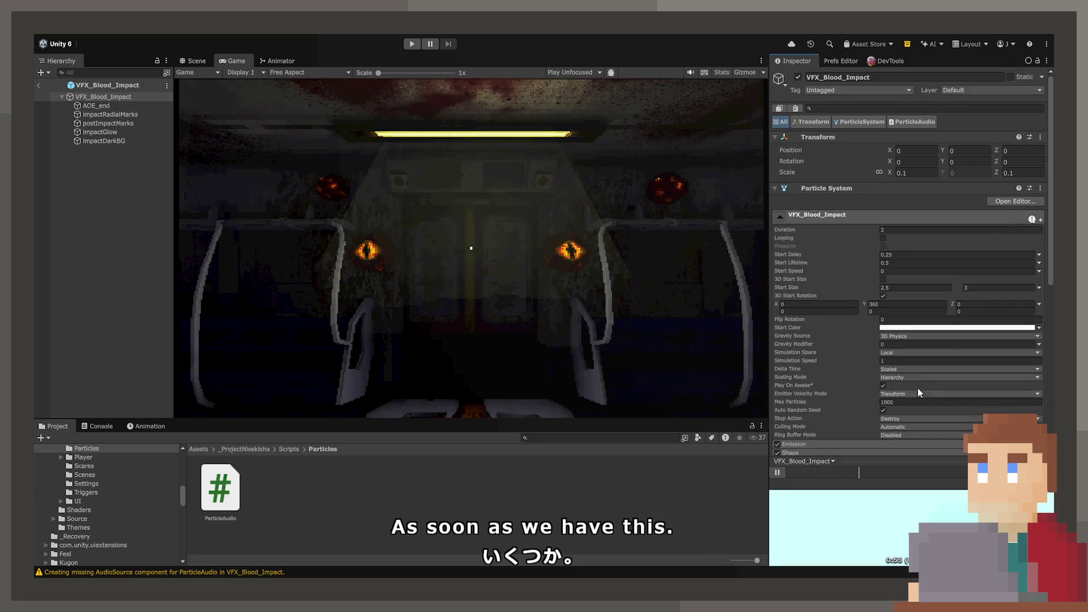
{"action": "scroll", "coordinate": [910, 380], "scroll_direction": "down", "scroll_amount": 10}
{"action": "left_click", "coordinate": [900, 382]}
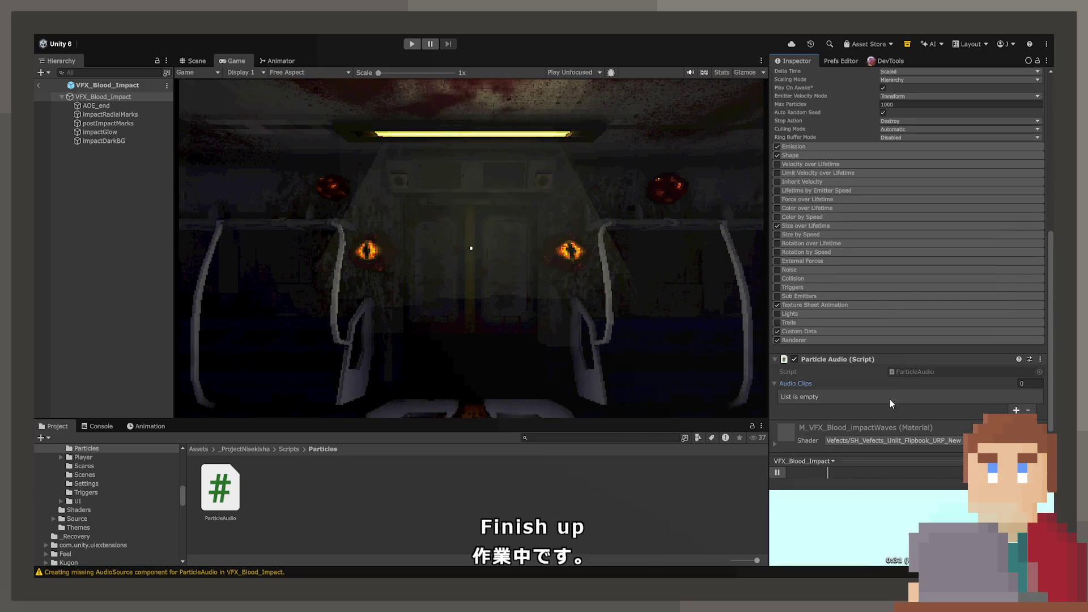
{"action": "left_click", "coordinate": [1016, 410]}
{"action": "scroll", "coordinate": [825, 398], "scroll_direction": "up", "scroll_amount": 10}
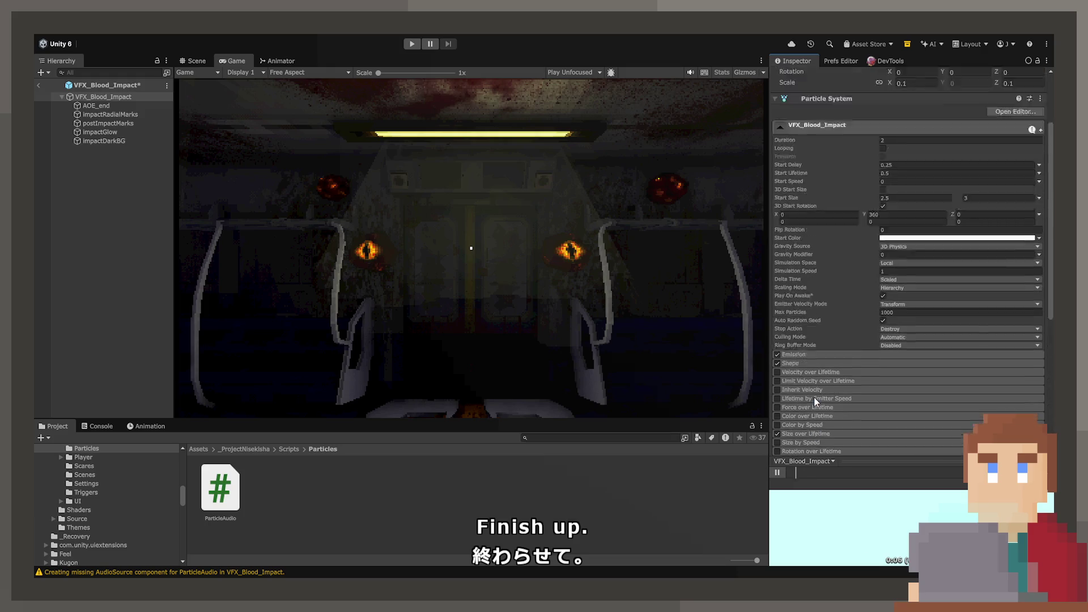
{"action": "left_click", "coordinate": [775, 189]}
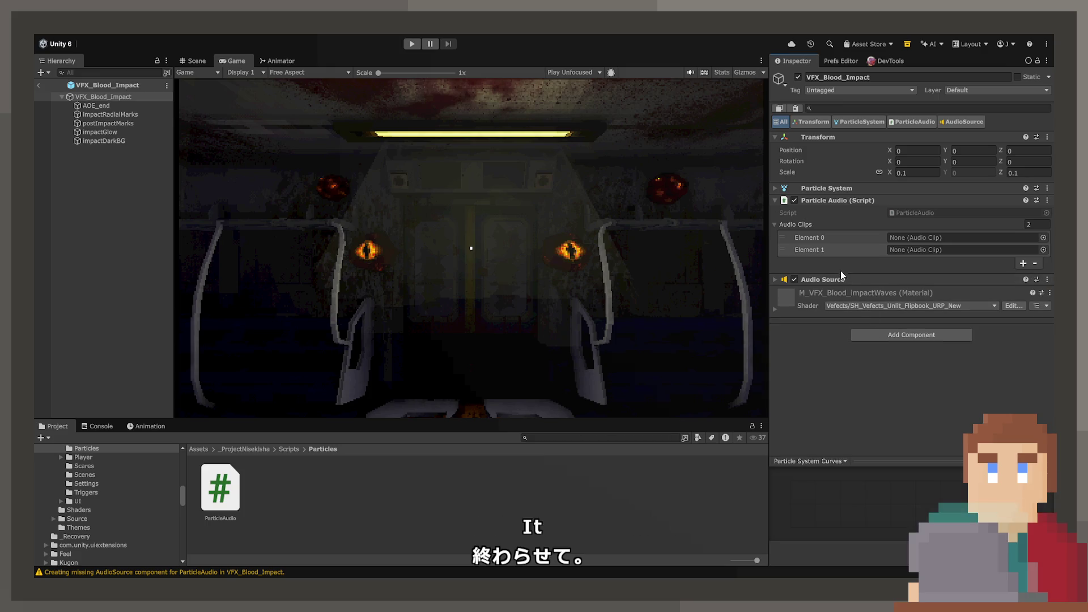
Set the Audio Source's Spatial Blend to 3D, Play On Awake off, and Max Distance 10
{"action": "left_click", "coordinate": [838, 278]}
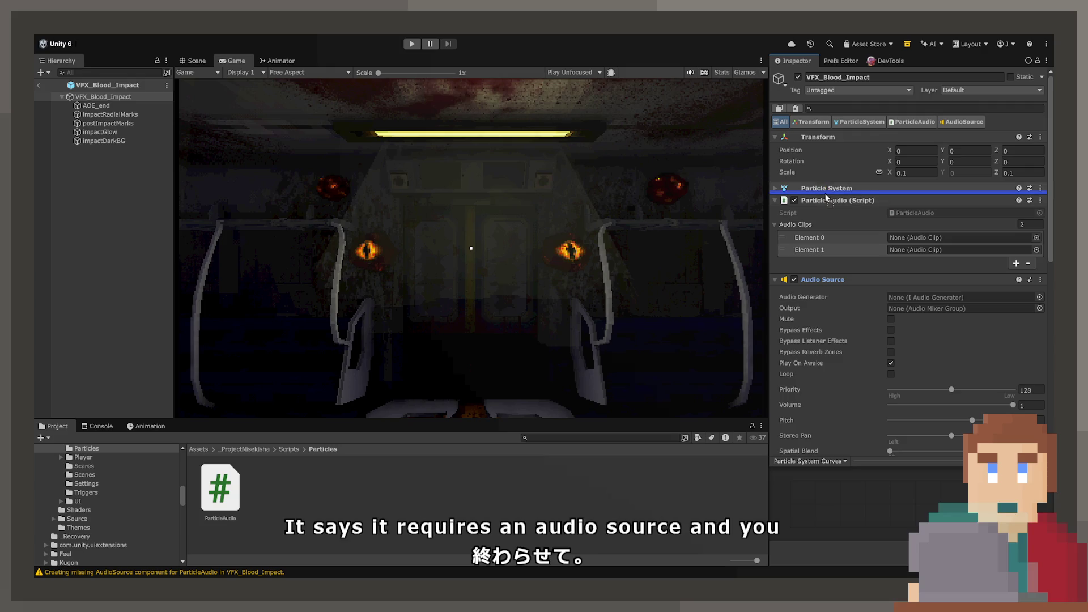
{"action": "scroll", "coordinate": [858, 310], "scroll_direction": "down", "scroll_amount": 5}
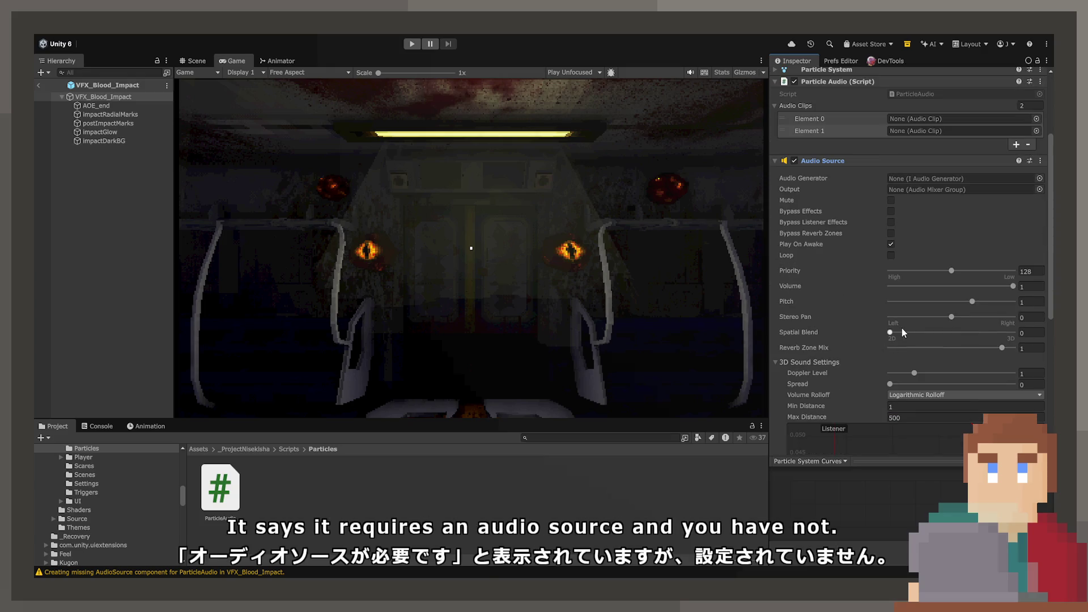
{"action": "left_click_drag", "start_coordinate": [903, 333], "coordinate": [1013, 333]}
{"action": "left_click", "coordinate": [891, 245]}
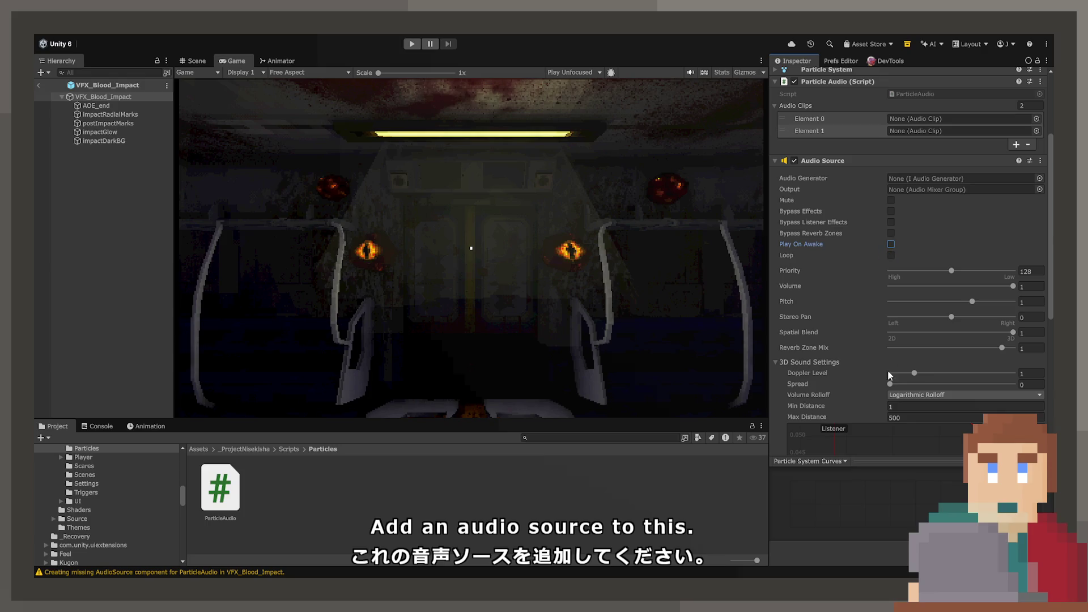
{"action": "scroll", "coordinate": [901, 391], "scroll_direction": "down", "scroll_amount": 1}
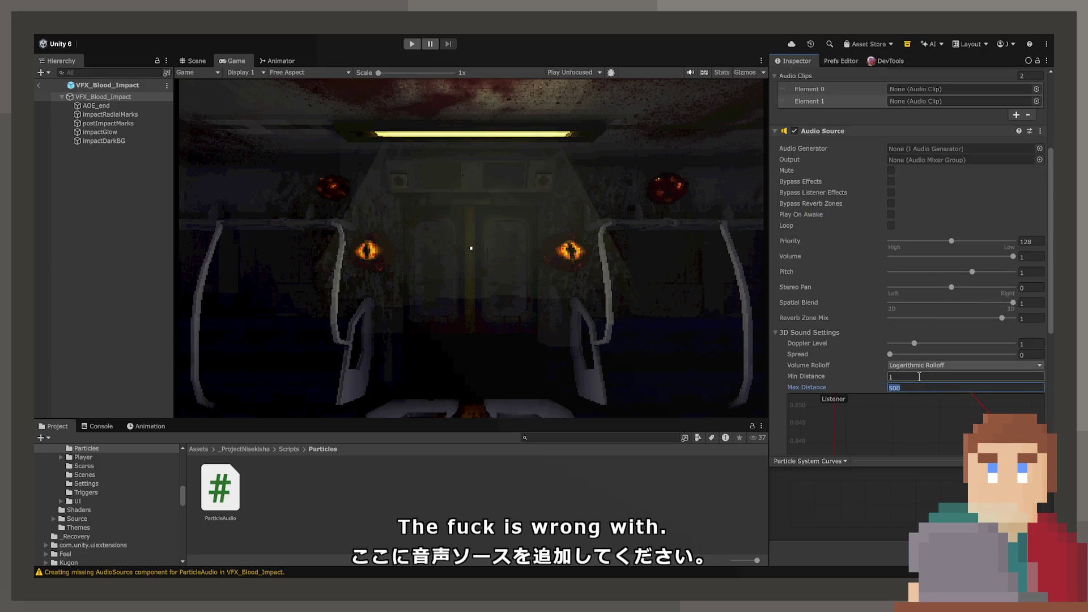
{"action": "type", "text": "10"}
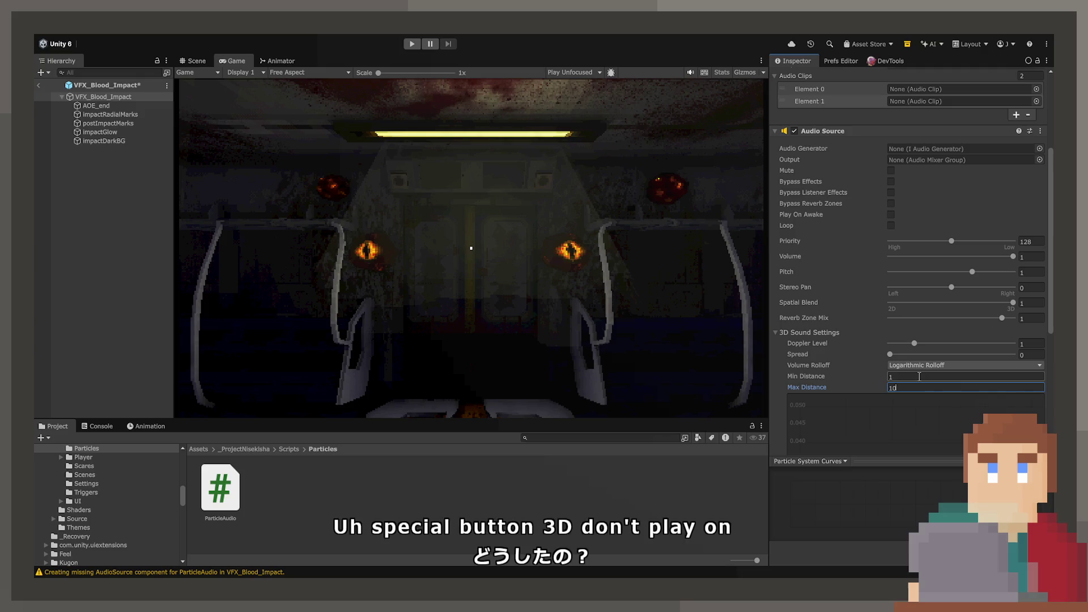
{"action": "scroll", "coordinate": [917, 368], "scroll_direction": "down", "scroll_amount": 5}
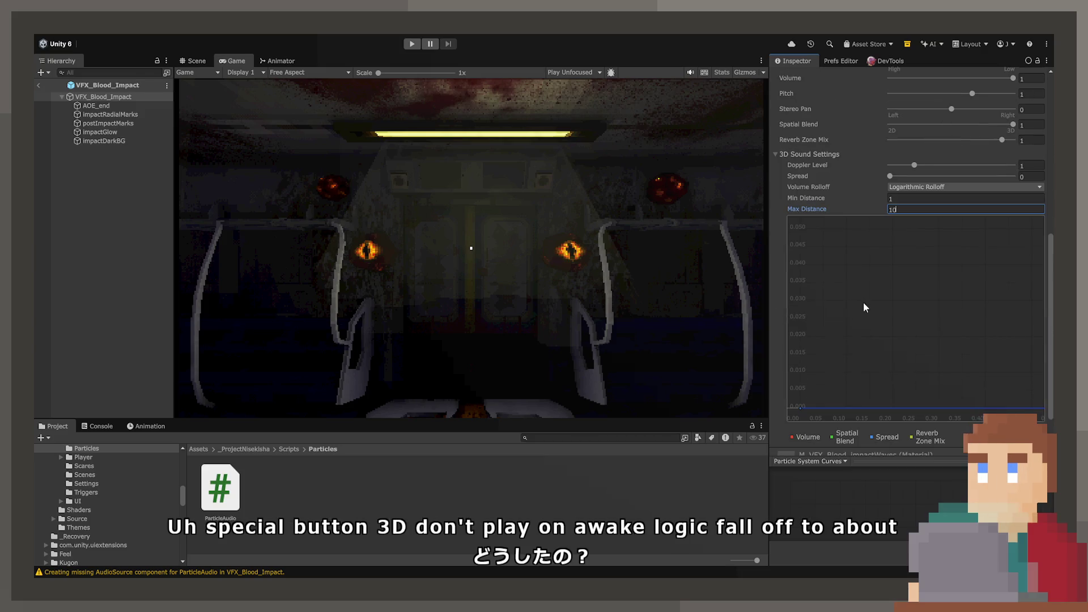
{"action": "scroll", "coordinate": [866, 306], "scroll_direction": "down", "scroll_amount": 1}
{"action": "left_click", "coordinate": [904, 280]}
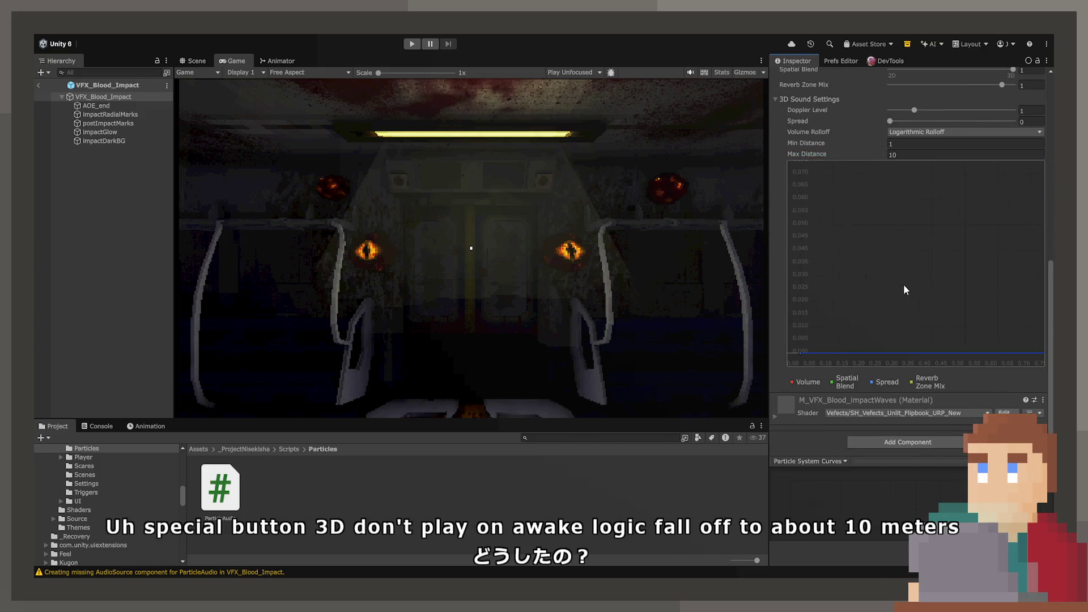
{"action": "scroll", "coordinate": [904, 284], "scroll_direction": "down", "scroll_amount": 8}
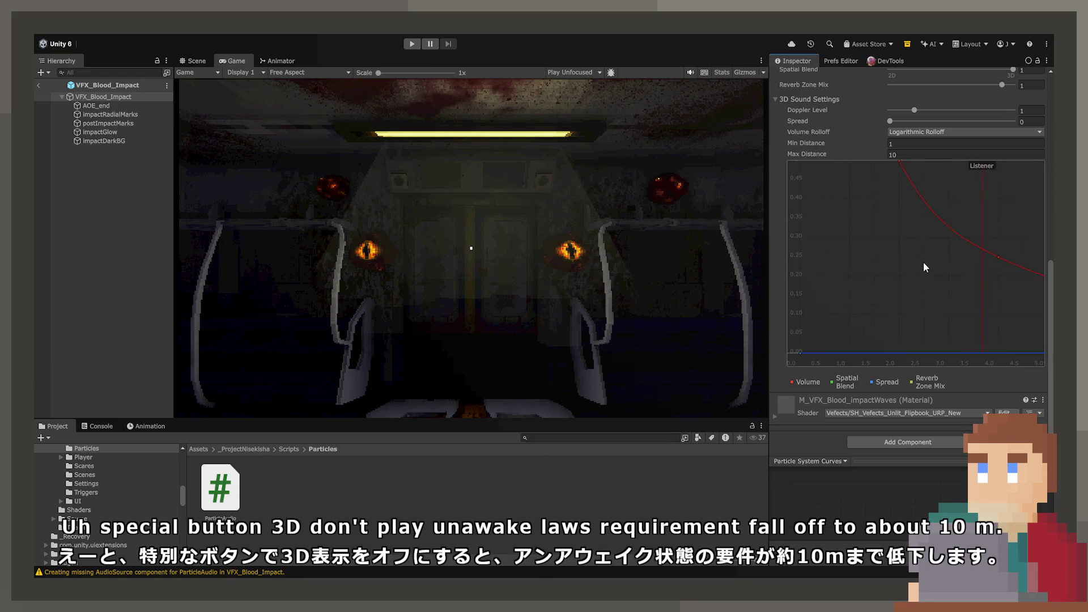
{"action": "scroll", "coordinate": [921, 259], "scroll_direction": "down", "scroll_amount": 5}
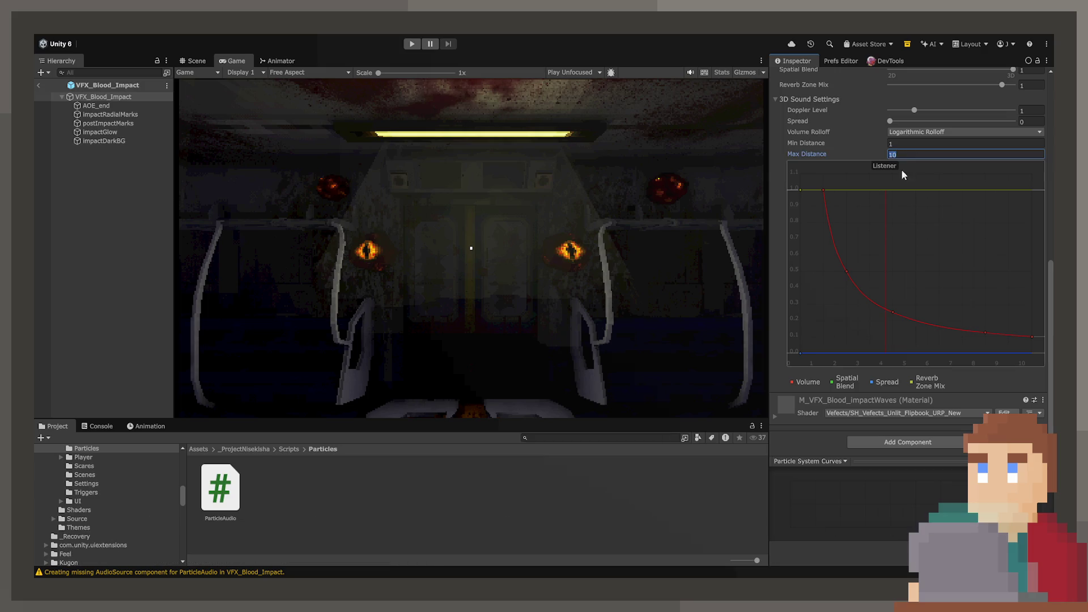
{"action": "scroll", "coordinate": [848, 168], "scroll_direction": "up", "scroll_amount": 3}
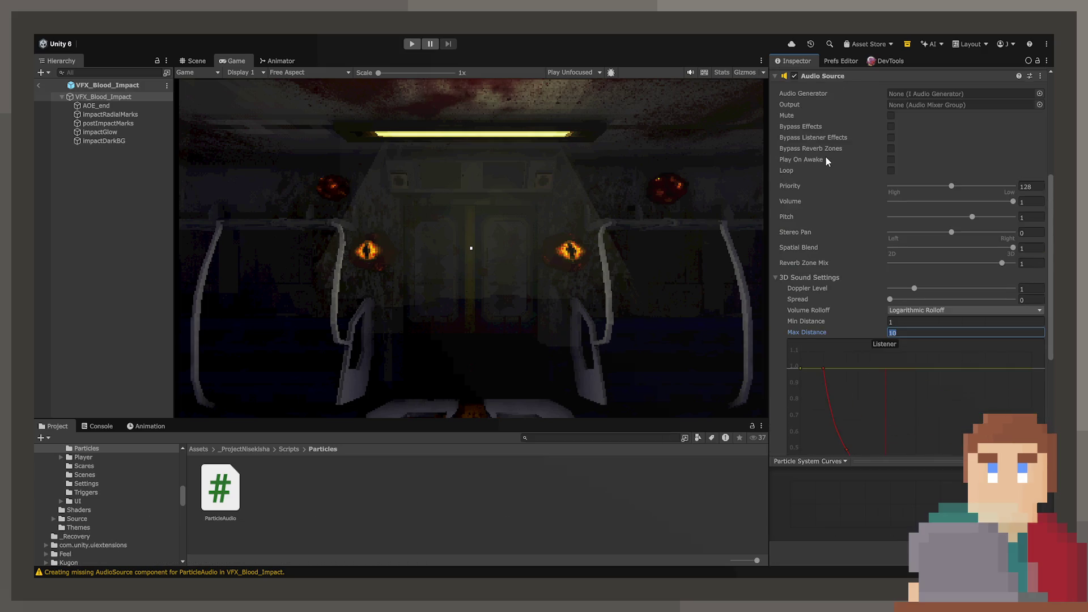
{"action": "scroll", "coordinate": [825, 156], "scroll_direction": "up", "scroll_amount": 3}
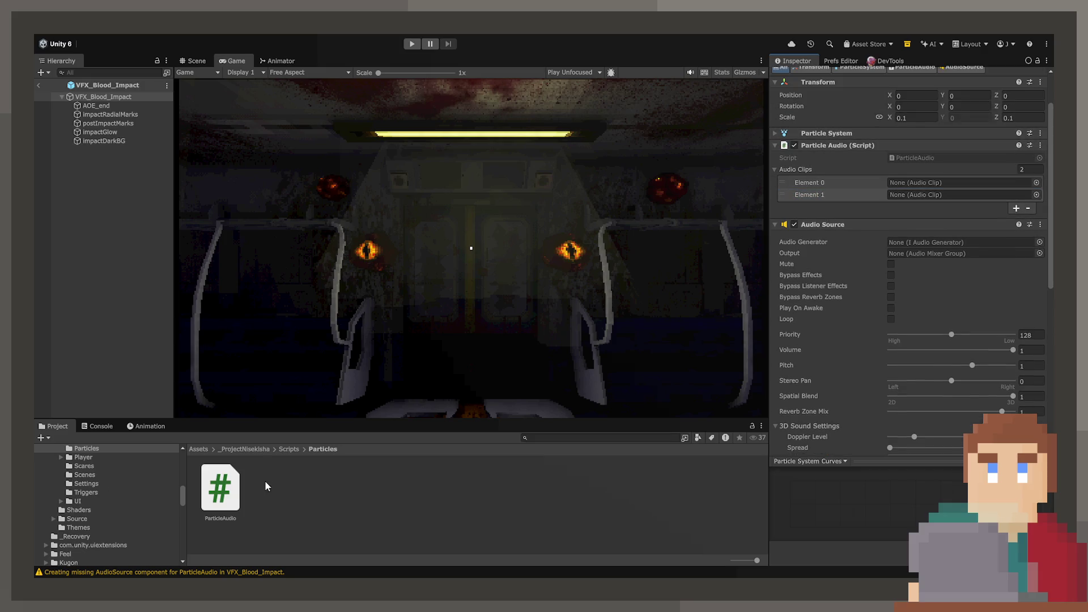
Open the Flipbook VFX URP Audio/WAV folder in the Project window
{"action": "scroll", "coordinate": [115, 494], "scroll_direction": "down", "scroll_amount": 5}
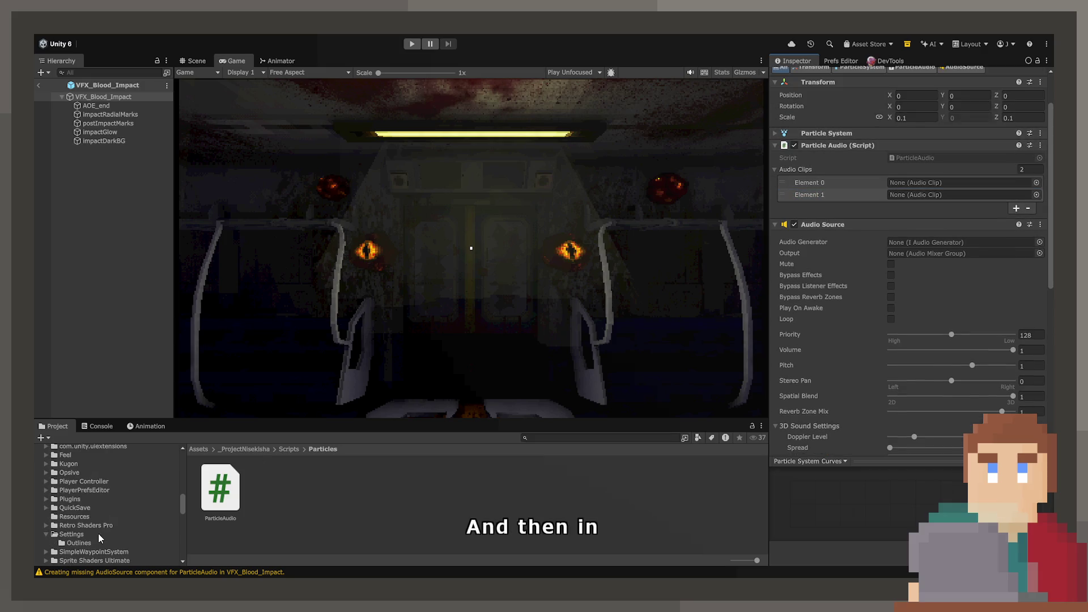
{"action": "scroll", "coordinate": [98, 533], "scroll_direction": "down", "scroll_amount": 3}
{"action": "left_click", "coordinate": [97, 530]}
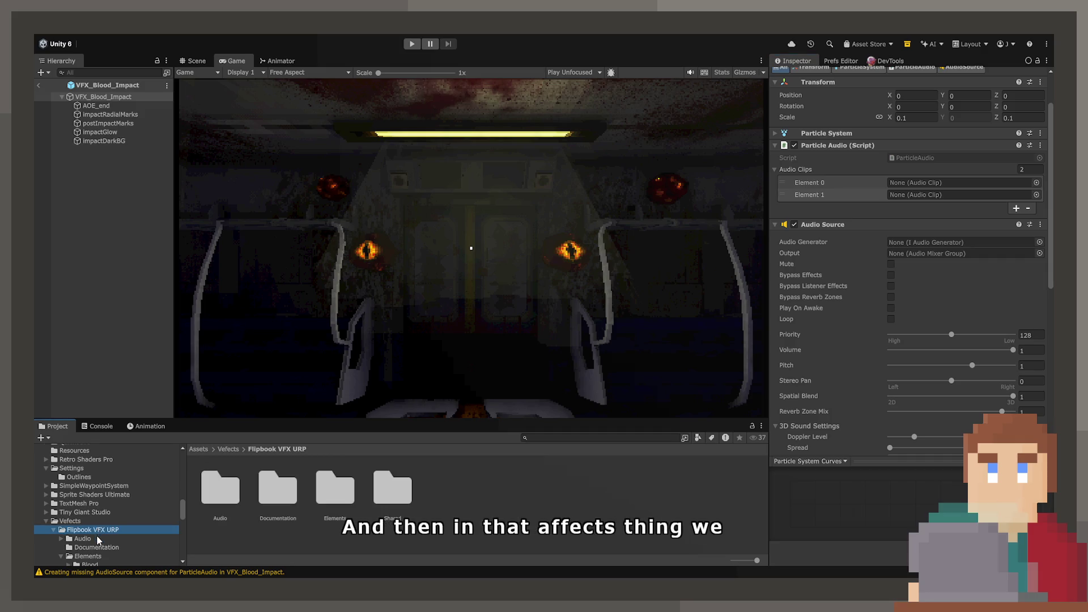
{"action": "left_click", "coordinate": [82, 538]}
{"action": "double_click", "coordinate": [215, 498]}
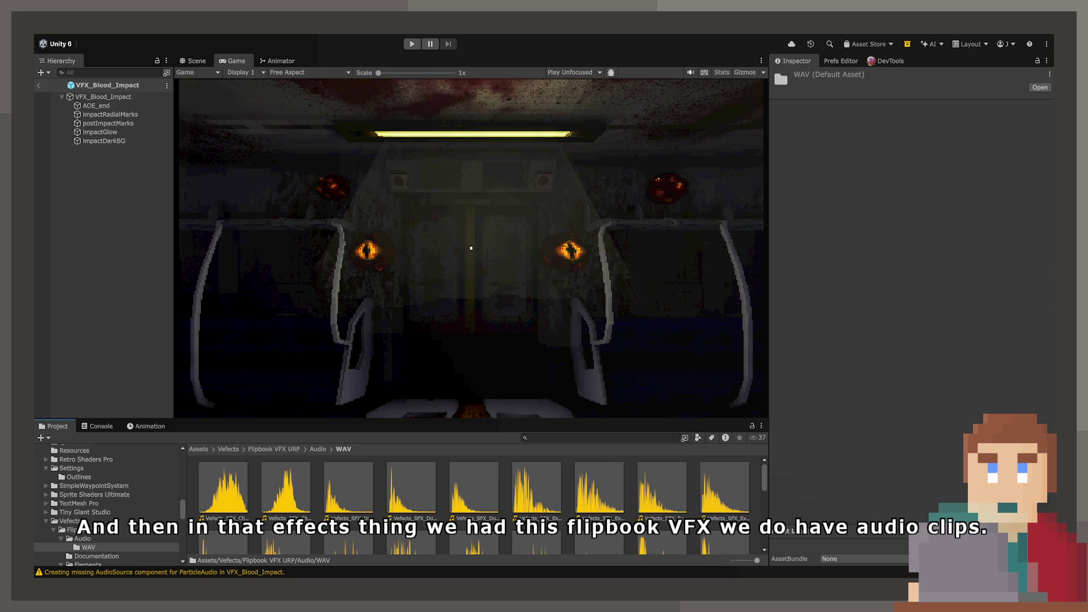
Audition the Shrapnel_02, Charge_01, Dust_Puff_03 and Explosion_Magic sound clips
{"action": "scroll", "coordinate": [476, 504], "scroll_direction": "down", "scroll_amount": 2}
{"action": "scroll", "coordinate": [528, 504], "scroll_direction": "down", "scroll_amount": 5}
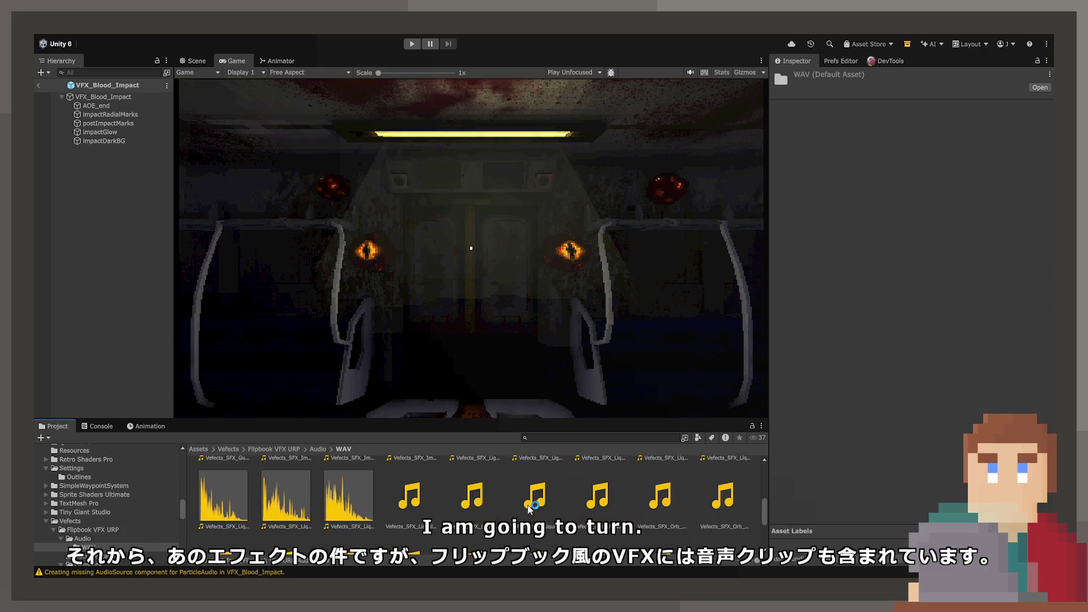
{"action": "left_click", "coordinate": [526, 480]}
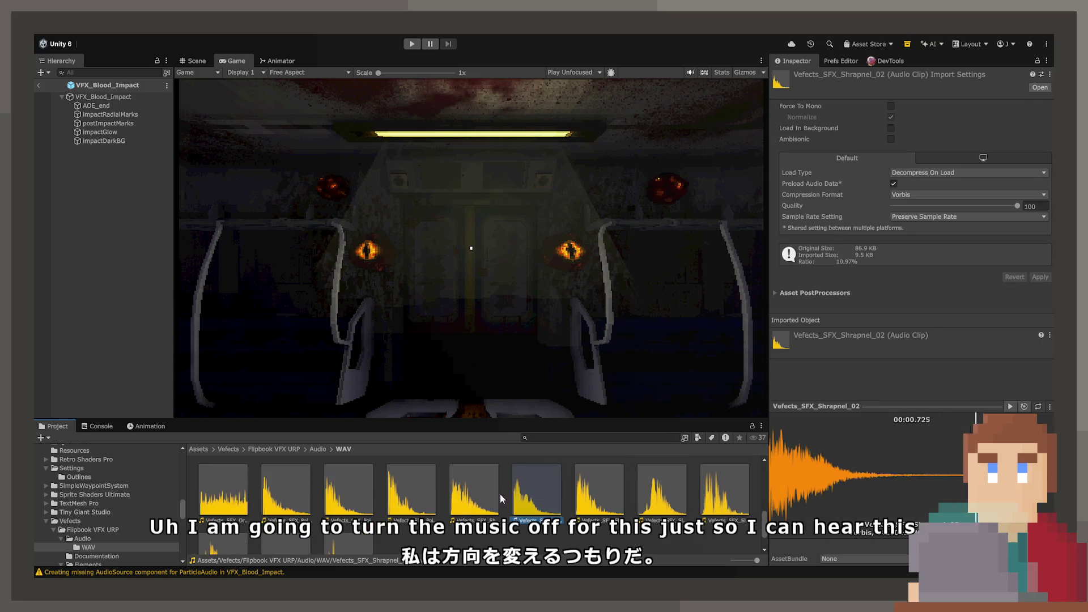
{"action": "scroll", "coordinate": [284, 493], "scroll_direction": "up", "scroll_amount": 7}
{"action": "left_click", "coordinate": [236, 496]}
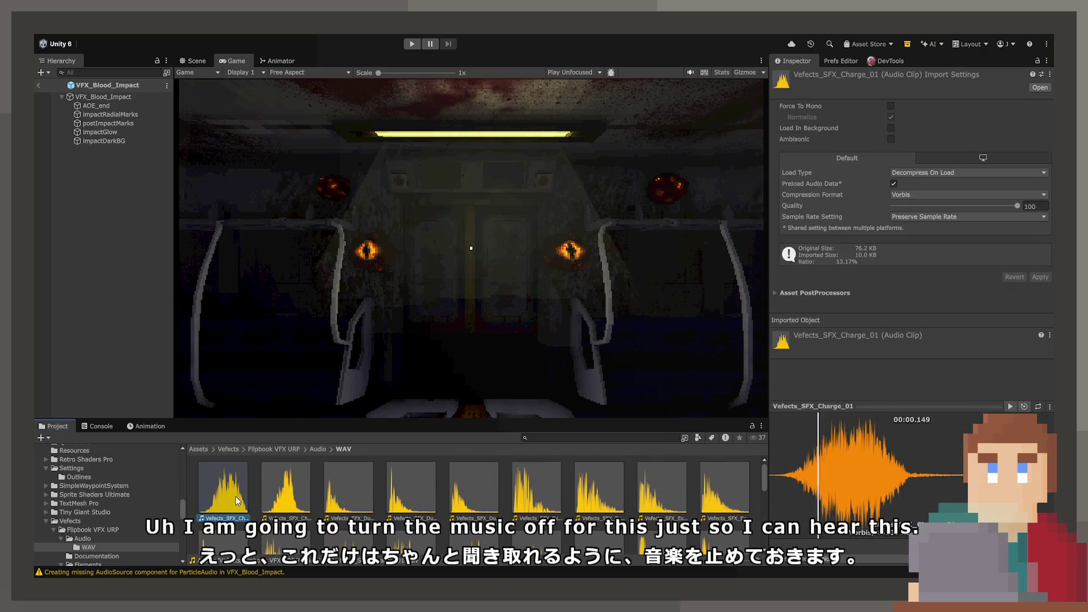
{"action": "left_click", "coordinate": [461, 499]}
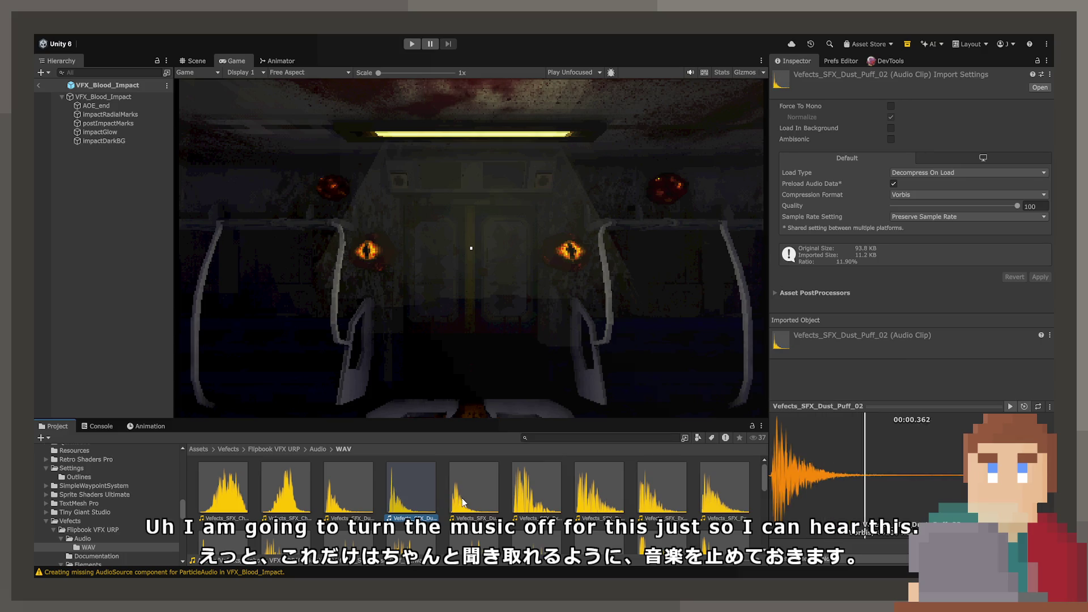
{"action": "left_click", "coordinate": [533, 501]}
{"action": "left_click", "coordinate": [584, 499]}
{"action": "left_click", "coordinate": [666, 498]}
{"action": "left_click", "coordinate": [734, 499]}
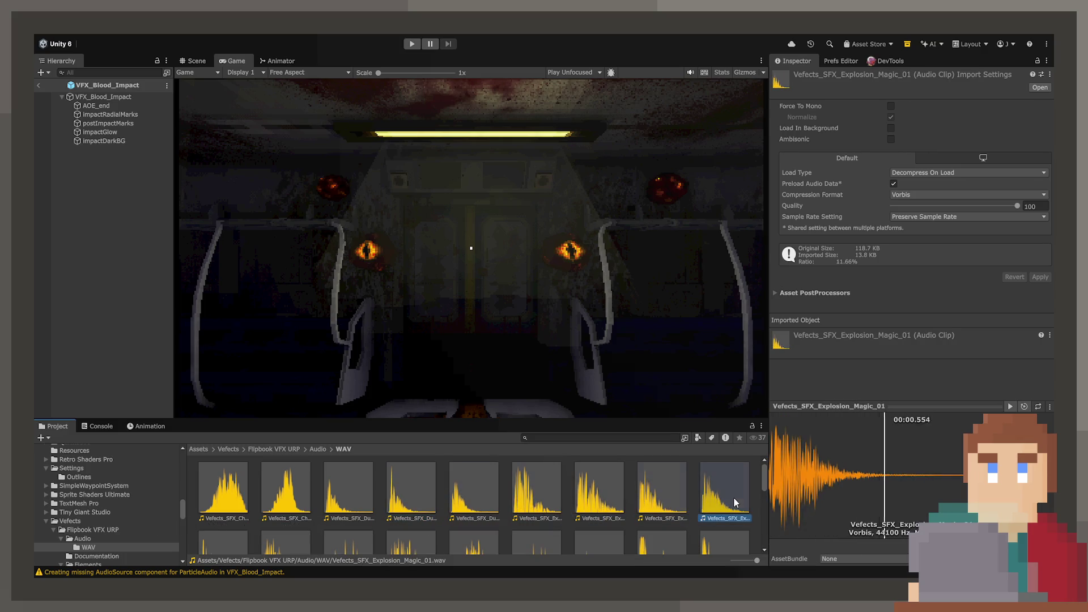
{"action": "left_click", "coordinate": [672, 498]}
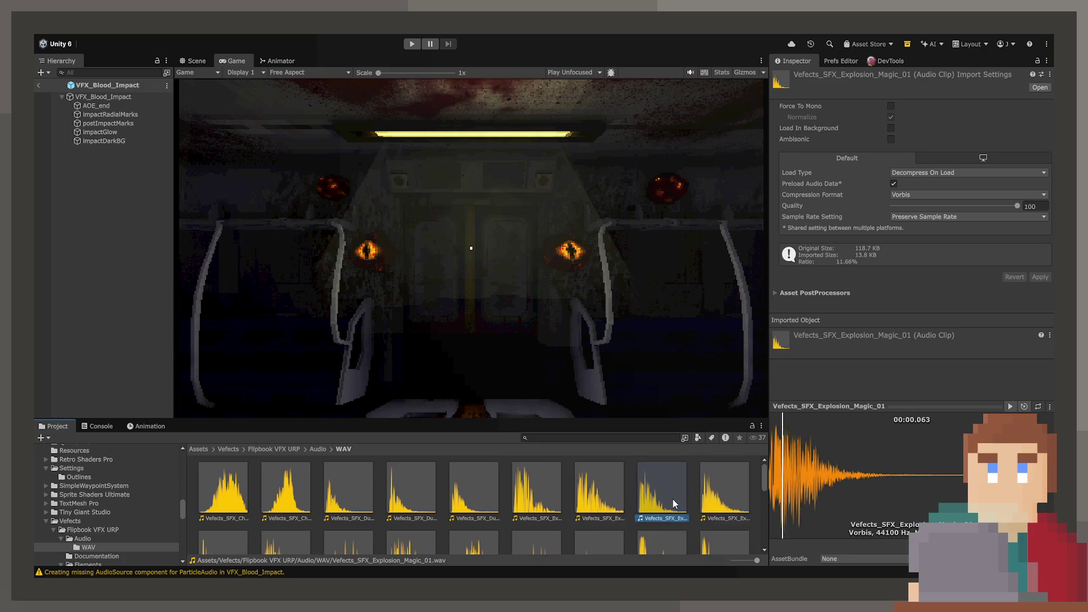
{"action": "left_click", "coordinate": [716, 516]}
{"action": "scroll", "coordinate": [718, 516], "scroll_direction": "down", "scroll_amount": 2}
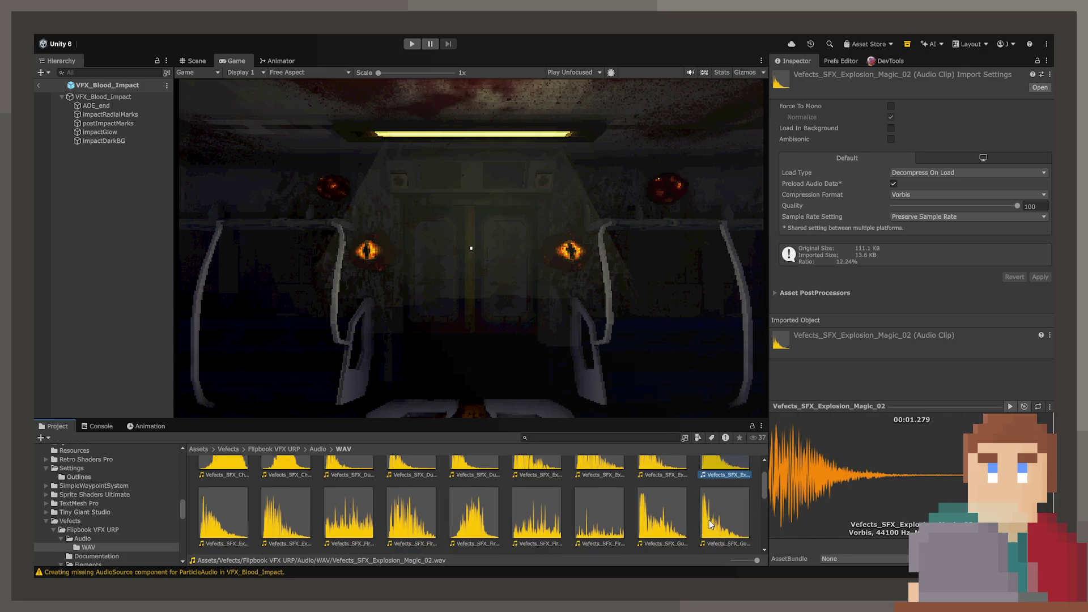
Audition the Fire, Fire_Burst_01, Explosion_Poison and other explosion clips
{"action": "left_click", "coordinate": [591, 519]}
{"action": "left_click", "coordinate": [501, 525]}
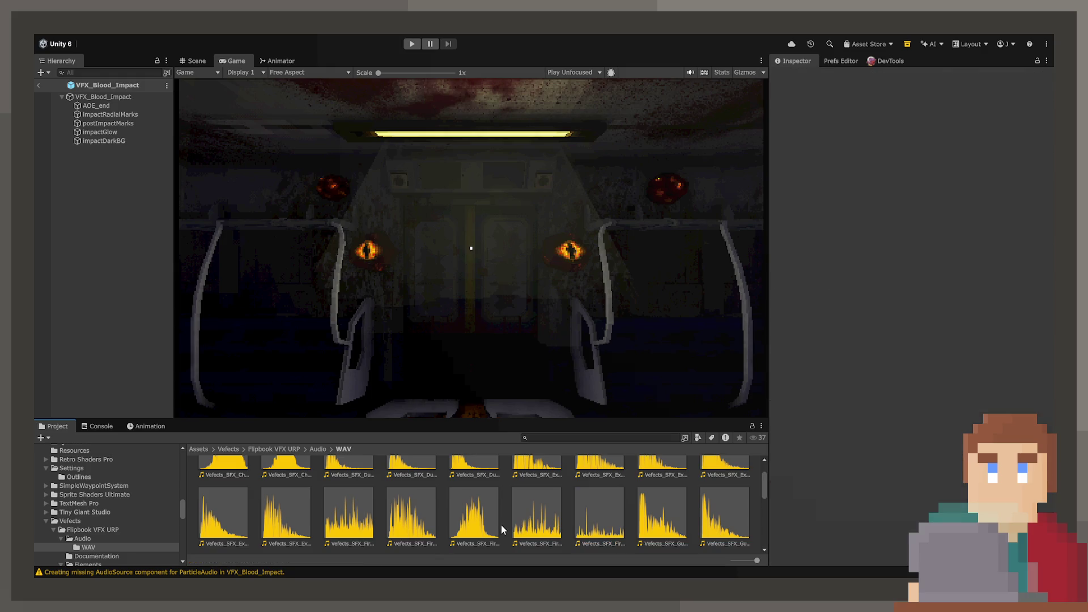
{"action": "left_click", "coordinate": [469, 518]}
{"action": "left_click", "coordinate": [423, 517]}
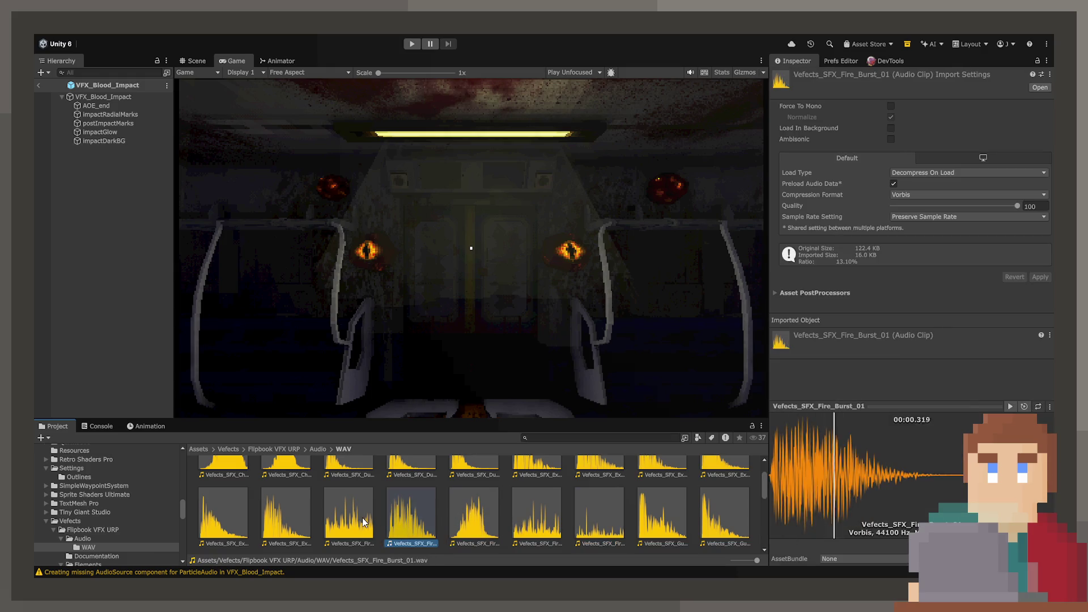
{"action": "left_click", "coordinate": [355, 519]}
{"action": "left_click", "coordinate": [286, 520]}
{"action": "left_click", "coordinate": [240, 520]}
Audition the gun, impact and lightning sound clips, including Lightning_02
{"action": "scroll", "coordinate": [238, 520], "scroll_direction": "down", "scroll_amount": 2}
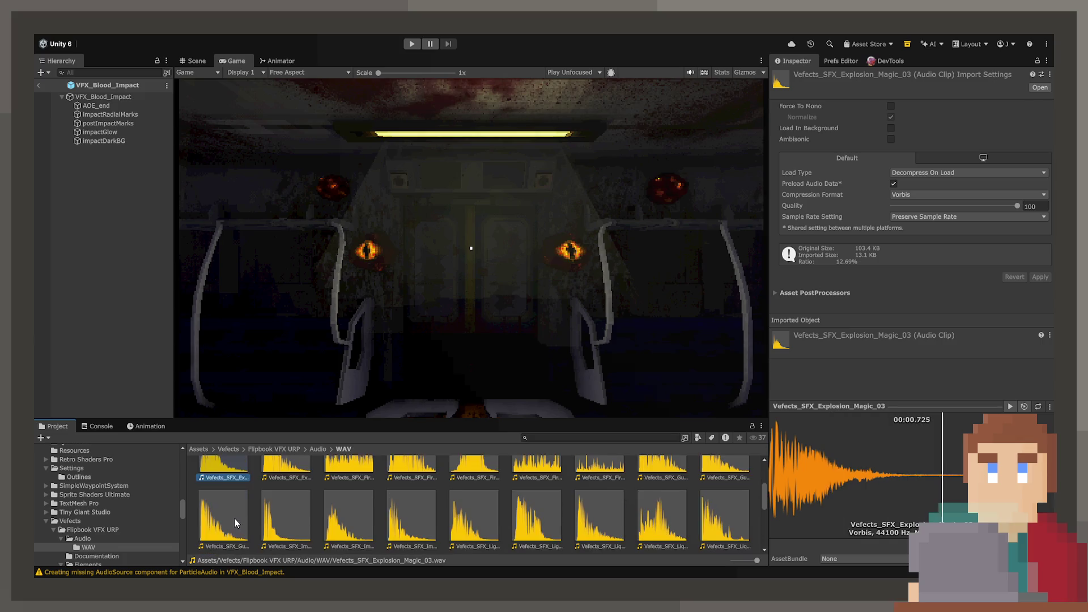
{"action": "left_click", "coordinate": [234, 518]}
{"action": "left_click", "coordinate": [382, 522]}
{"action": "left_click", "coordinate": [302, 523]}
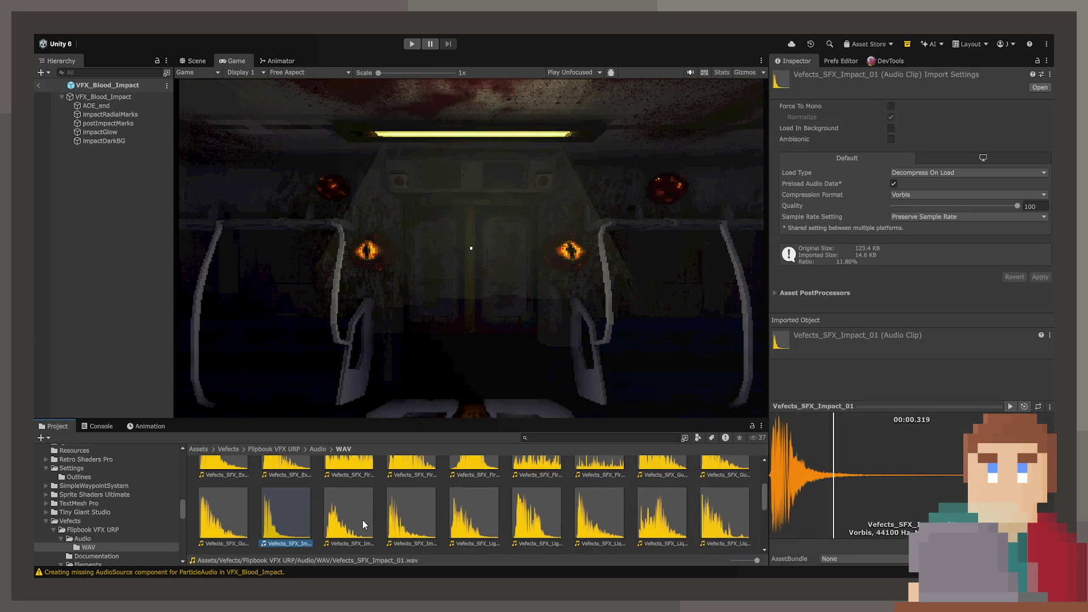
{"action": "left_click", "coordinate": [363, 519]}
{"action": "left_click", "coordinate": [438, 520]}
{"action": "left_click", "coordinate": [427, 519]}
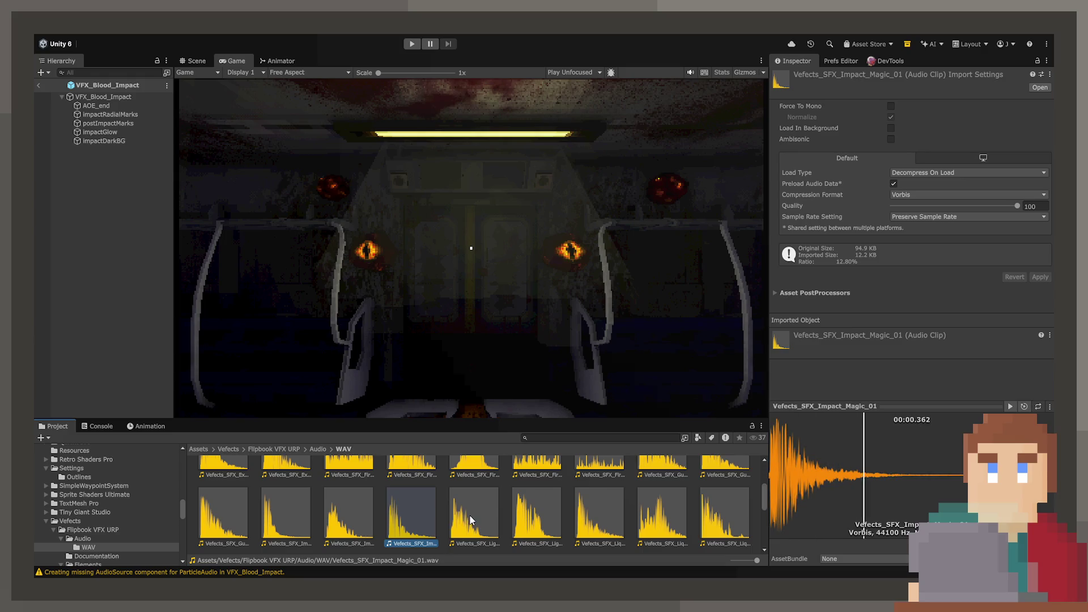
{"action": "left_click", "coordinate": [477, 518]}
{"action": "left_click", "coordinate": [570, 516]}
{"action": "left_click", "coordinate": [545, 517]}
Compare the liquid clips, replaying Liquid_Hit_01 through Liquid_Hit_04 and the projectile loop
{"action": "left_click", "coordinate": [596, 516]}
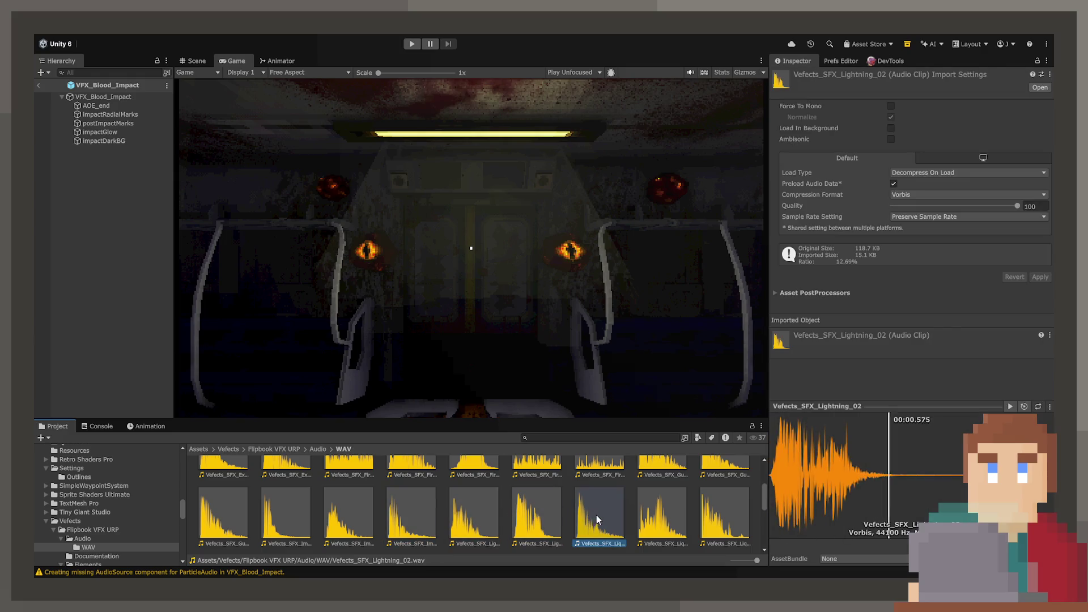
{"action": "left_click", "coordinate": [660, 514]}
{"action": "left_click", "coordinate": [712, 518]}
{"action": "scroll", "coordinate": [710, 514], "scroll_direction": "down", "scroll_amount": 2}
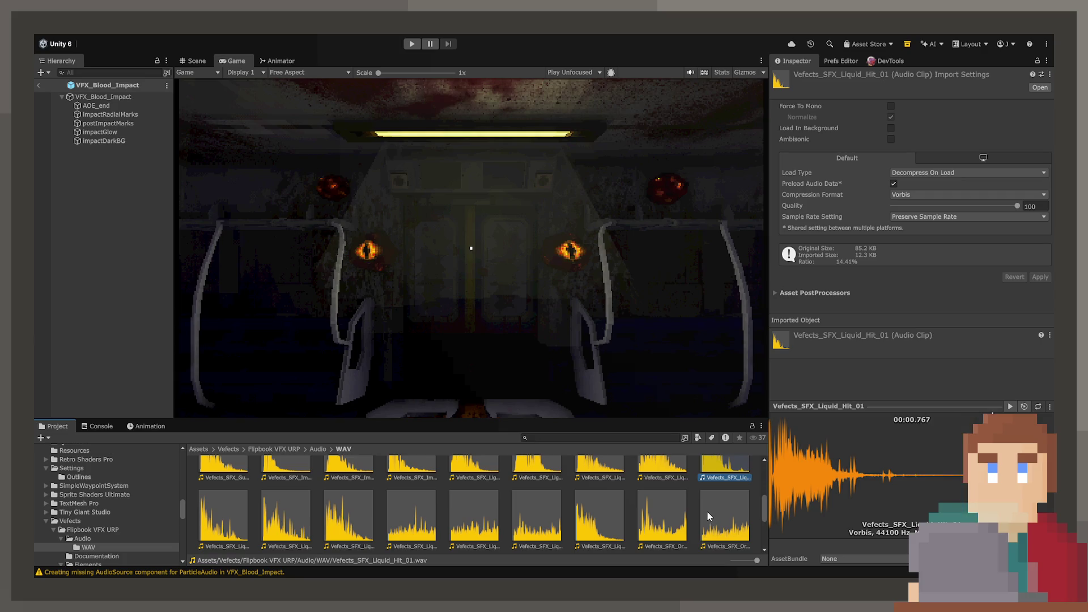
{"action": "left_click", "coordinate": [227, 537]}
{"action": "left_click", "coordinate": [299, 529]}
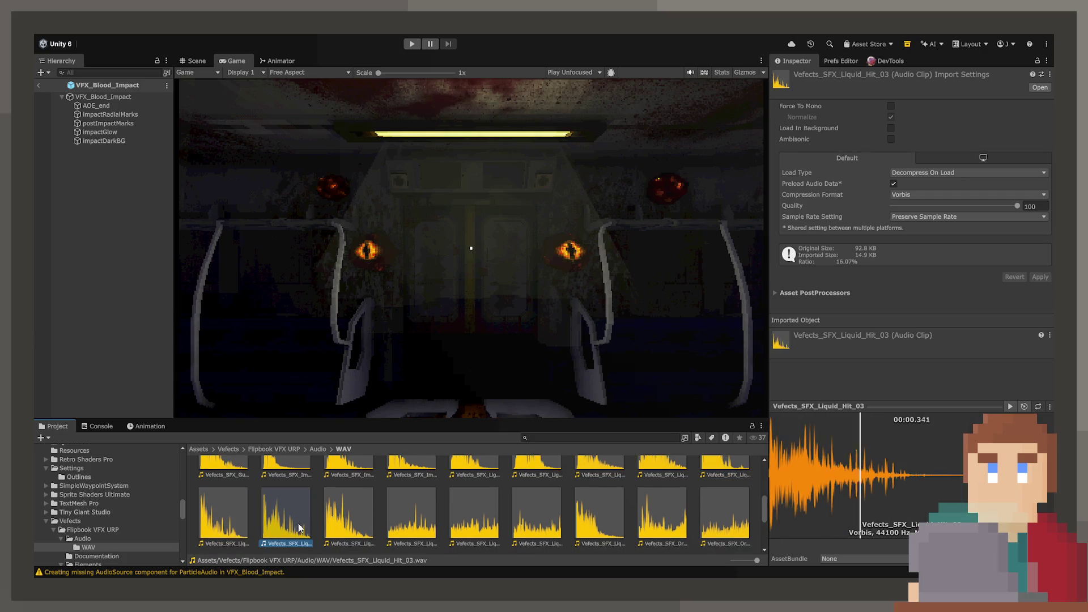
{"action": "left_click", "coordinate": [369, 529]}
{"action": "left_click", "coordinate": [418, 526]}
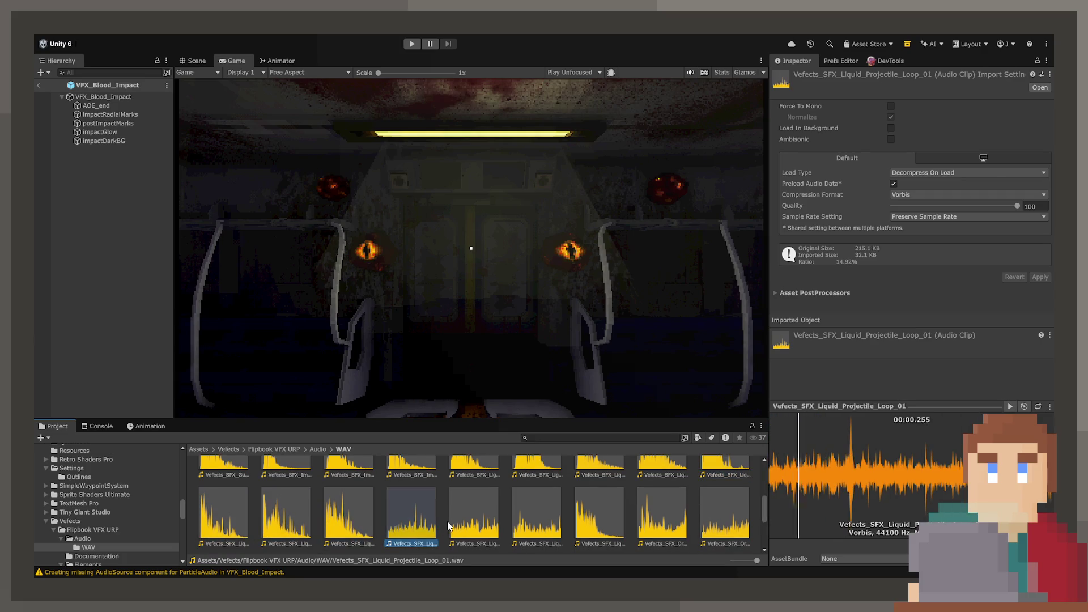
{"action": "left_click", "coordinate": [365, 522]}
{"action": "left_click", "coordinate": [708, 477]}
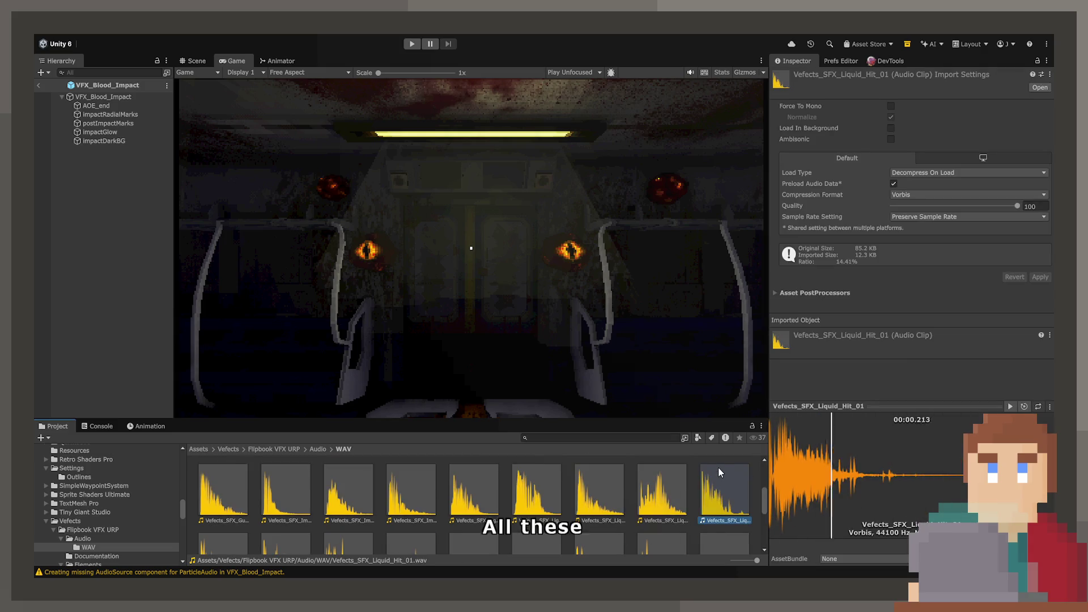
{"action": "scroll", "coordinate": [708, 468], "scroll_direction": "down", "scroll_amount": 2}
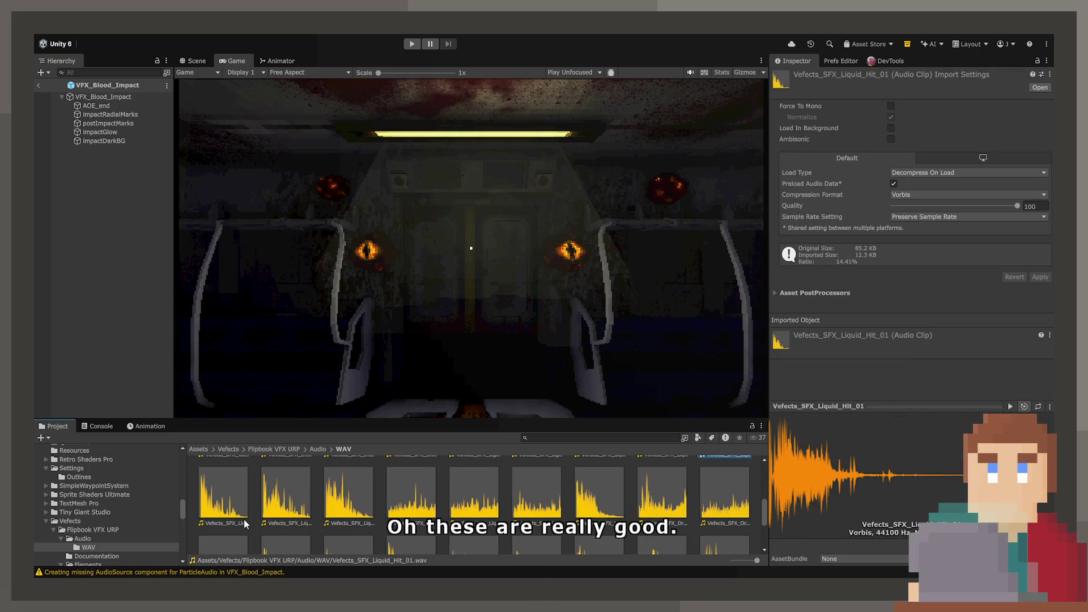
{"action": "left_click", "coordinate": [287, 493]}
{"action": "left_click", "coordinate": [349, 493]}
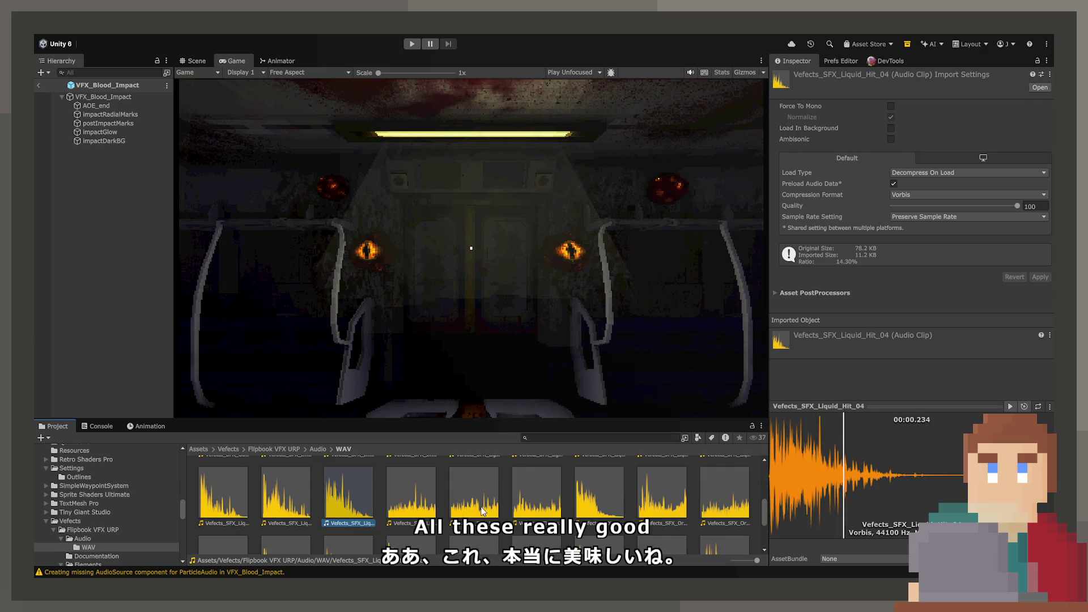
Select Liquid_Hit_01 through Liquid_Hit_04 together
{"action": "scroll", "coordinate": [488, 494], "scroll_direction": "up", "scroll_amount": 1}
{"action": "left_click", "coordinate": [711, 483], "text": "shift"}
{"action": "scroll", "coordinate": [713, 484], "scroll_direction": "up", "scroll_amount": 1}
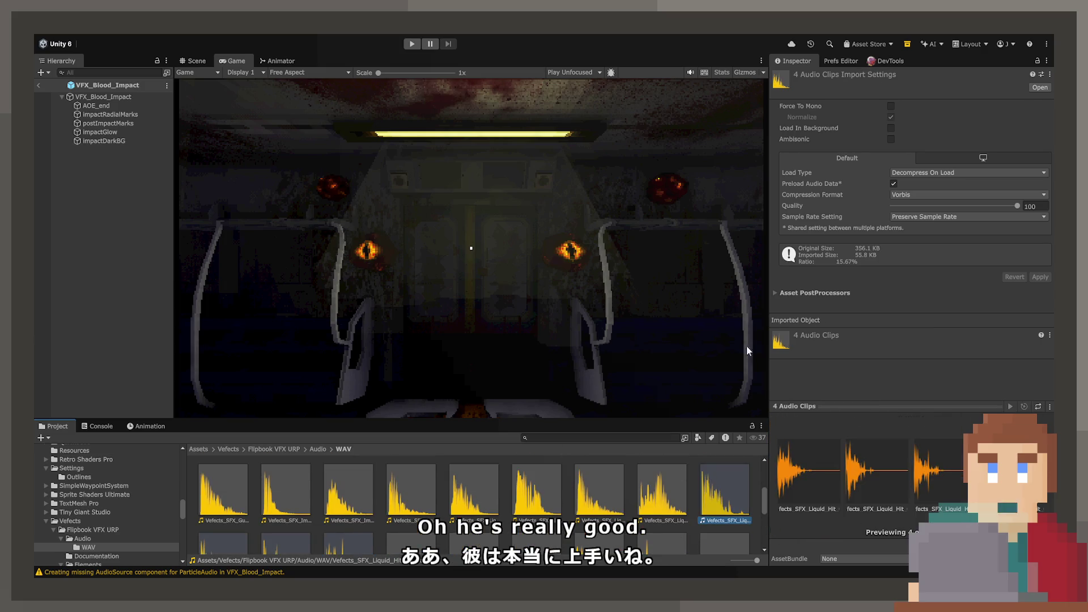
Select the VFX_Blood_Impact root and grow its Particle Audio clip list to four slots
{"action": "left_click", "coordinate": [95, 106]}
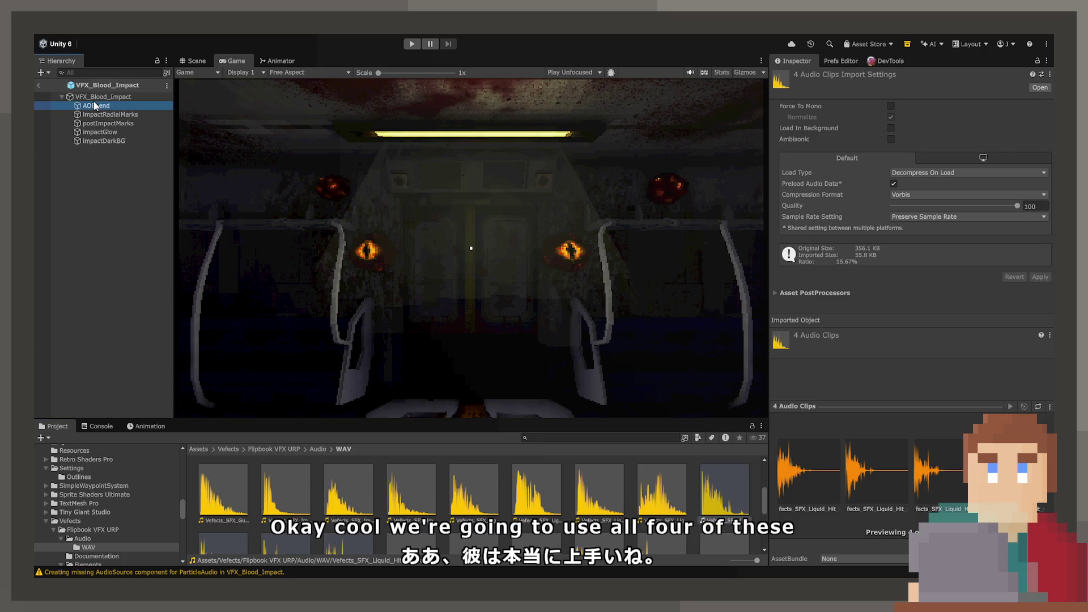
{"action": "left_click", "coordinate": [95, 96]}
{"action": "scroll", "coordinate": [918, 371], "scroll_direction": "down", "scroll_amount": 10}
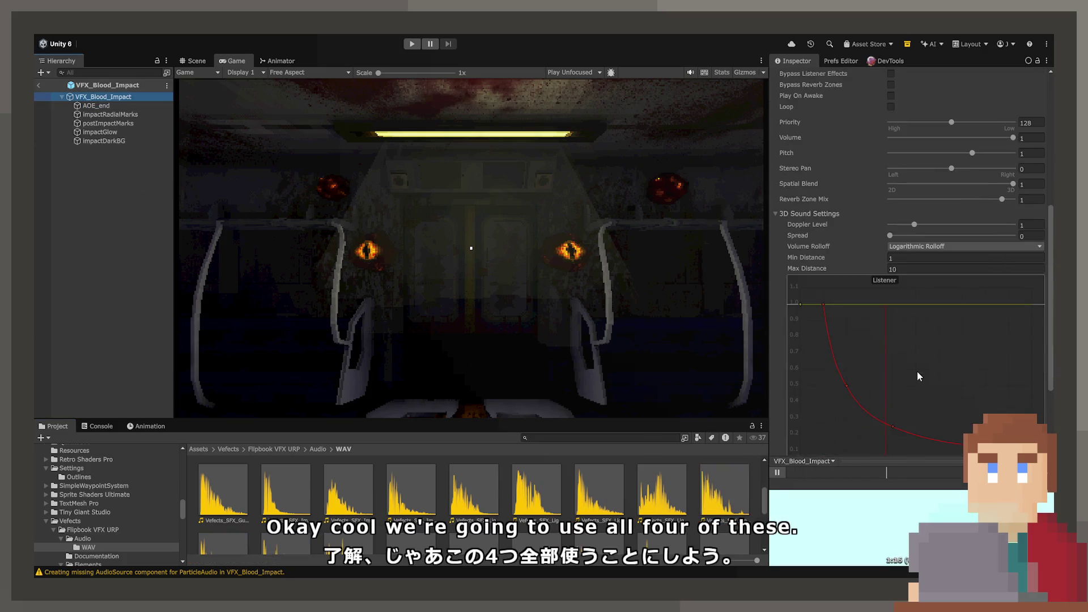
{"action": "scroll", "coordinate": [918, 372], "scroll_direction": "up", "scroll_amount": 10}
{"action": "left_click", "coordinate": [1016, 263]}
{"action": "left_click", "coordinate": [1016, 275]}
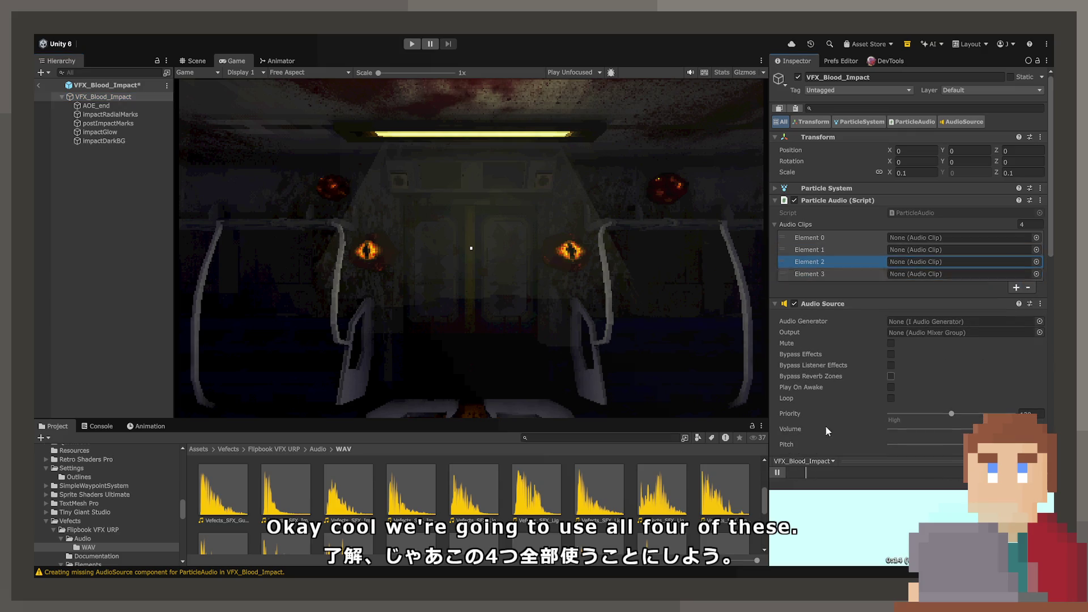
Assign Liquid_Hit_01, 02, 03 and 04 to audio clip Elements 0–3
{"action": "left_click_drag", "start_coordinate": [725, 489], "coordinate": [921, 242]}
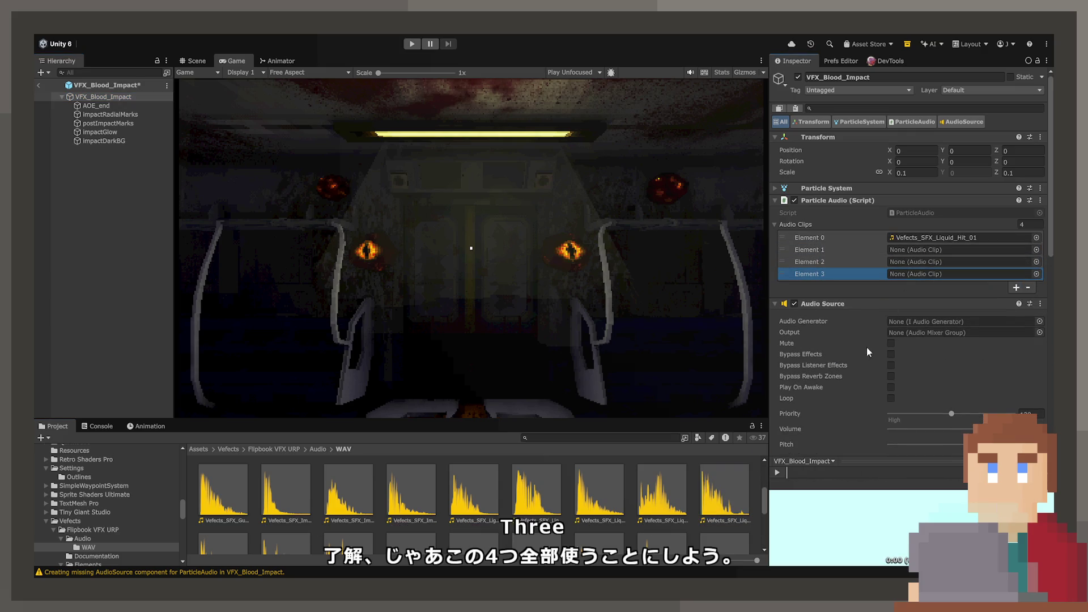
{"action": "scroll", "coordinate": [674, 460], "scroll_direction": "down", "scroll_amount": 2}
{"action": "left_click", "coordinate": [729, 485]}
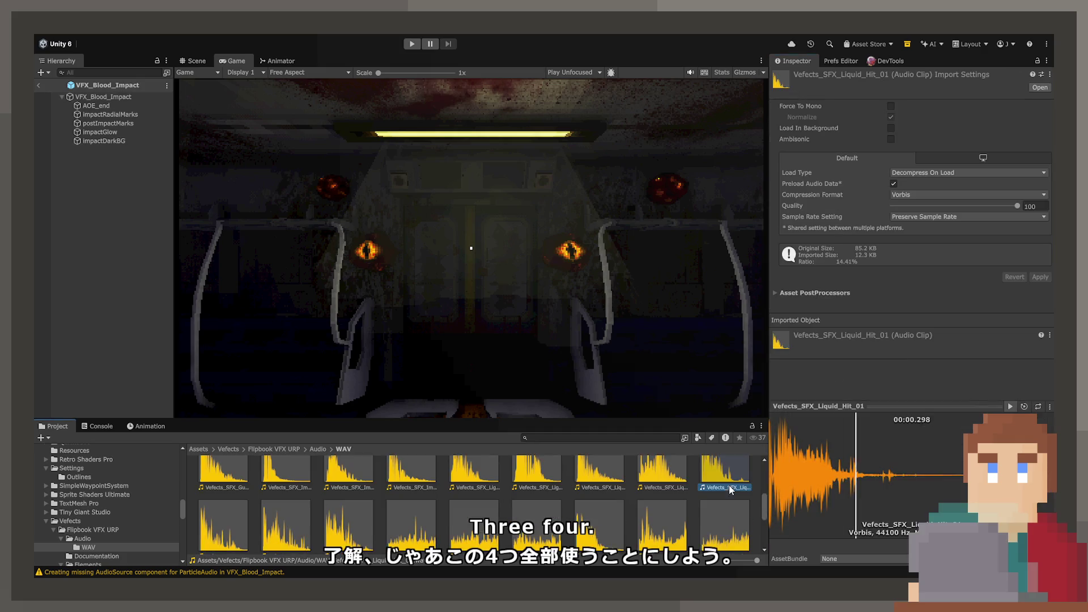
{"action": "left_click", "coordinate": [103, 97]}
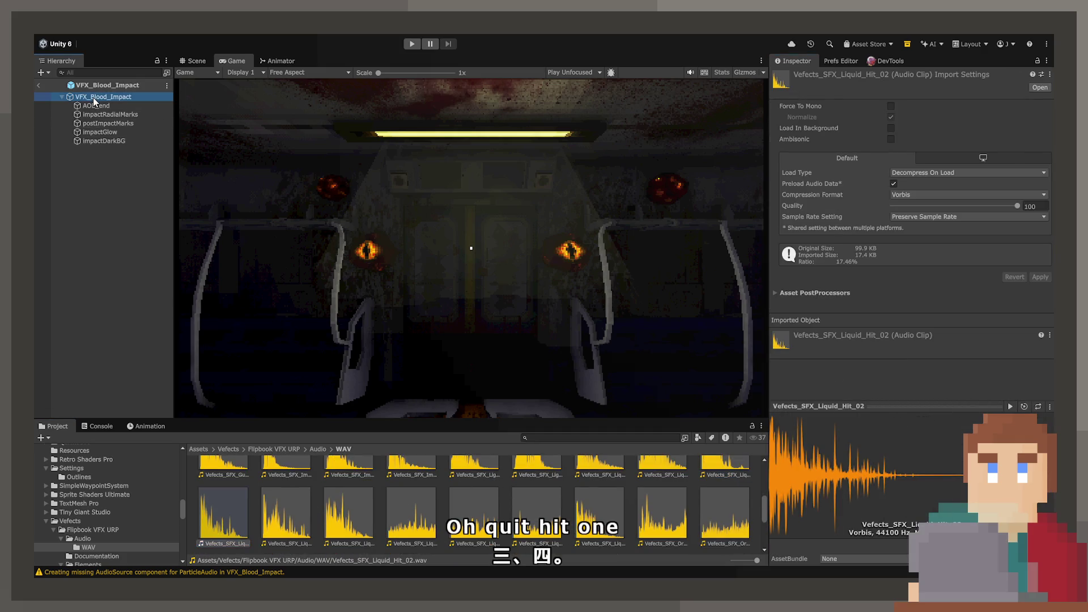
{"action": "mouse_move", "coordinate": [224, 516]}
{"action": "left_mouse_down"}
{"action": "mouse_move", "coordinate": [798, 253]}
{"action": "mouse_move", "coordinate": [918, 244]}
{"action": "left_mouse_up"}
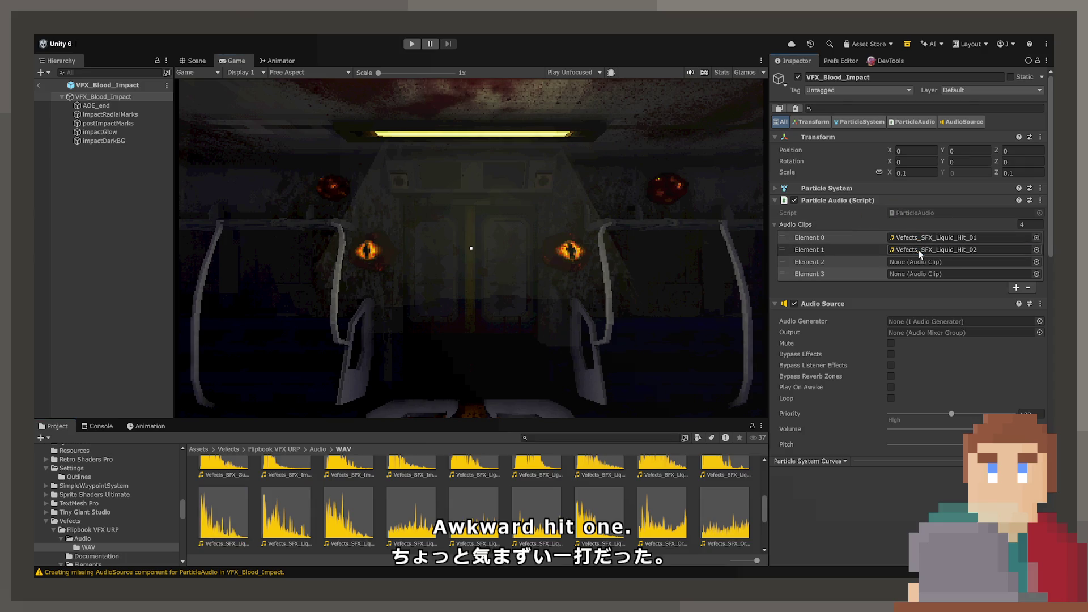
{"action": "left_click_drag", "start_coordinate": [287, 513], "coordinate": [963, 261]}
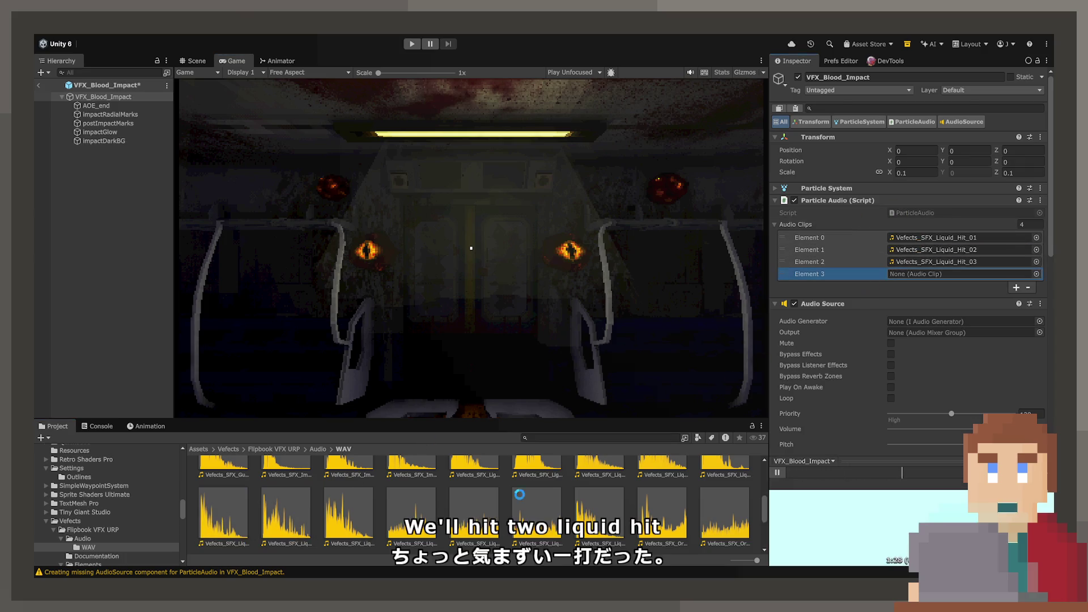
{"action": "left_click_drag", "start_coordinate": [519, 495], "coordinate": [948, 273]}
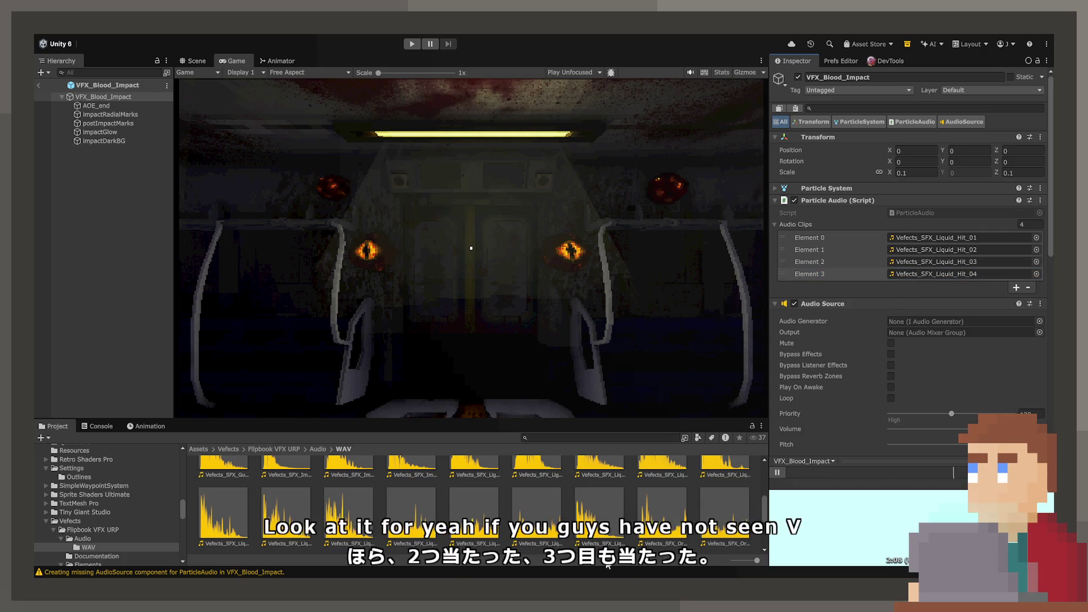
Replay Liquid_Hit_01 and 02, then exit prefab mode back to the scene
{"action": "left_click", "coordinate": [725, 464]}
{"action": "scroll", "coordinate": [716, 482], "scroll_direction": "down", "scroll_amount": 1}
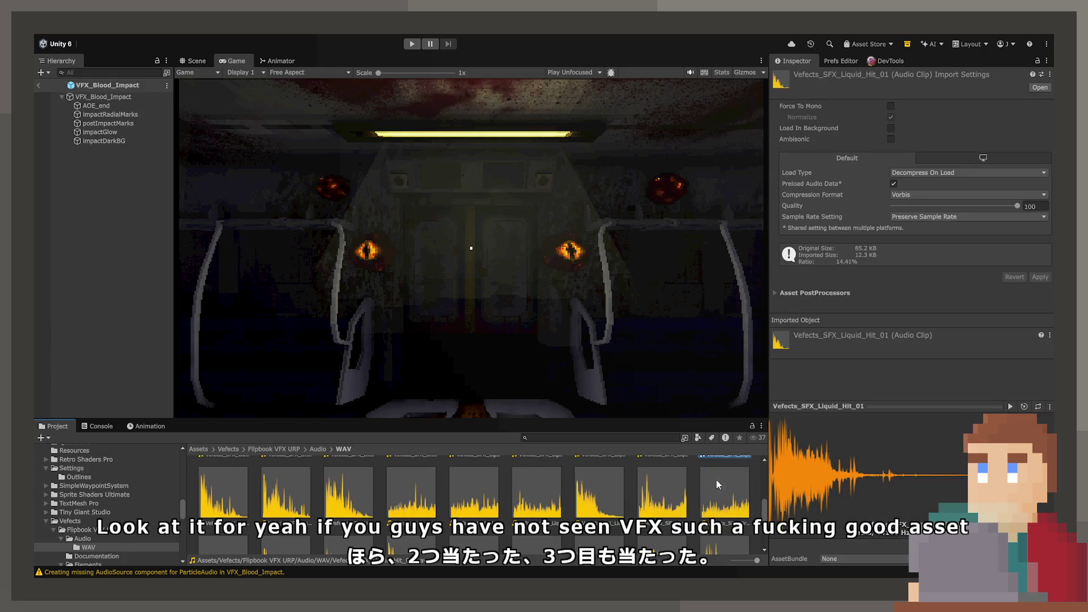
{"action": "left_click", "coordinate": [211, 502]}
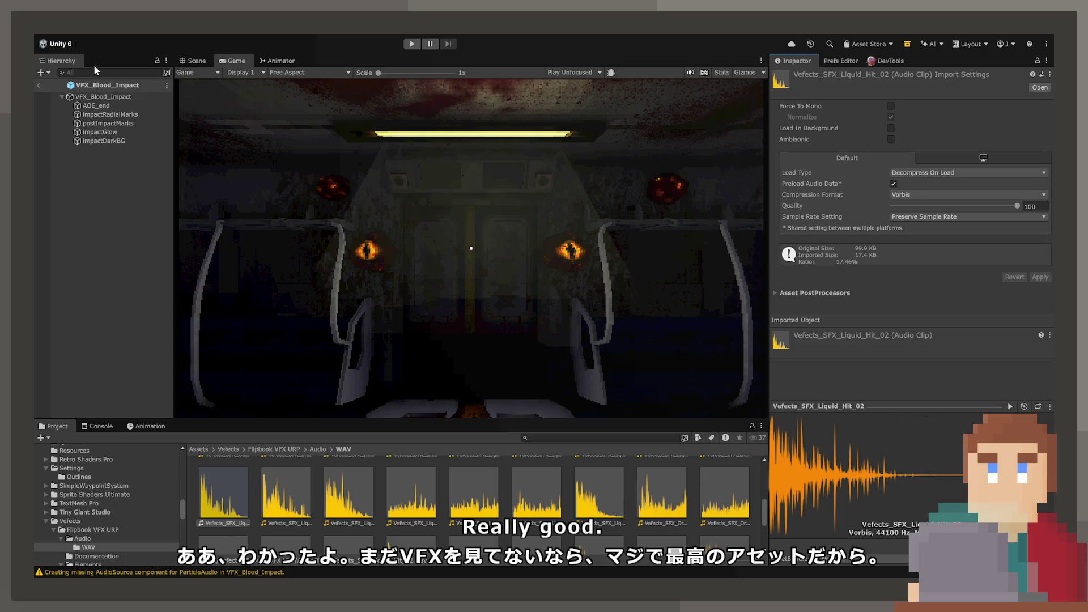
{"action": "left_click", "coordinate": [34, 85]}
{"action": "left_click", "coordinate": [35, 85]}
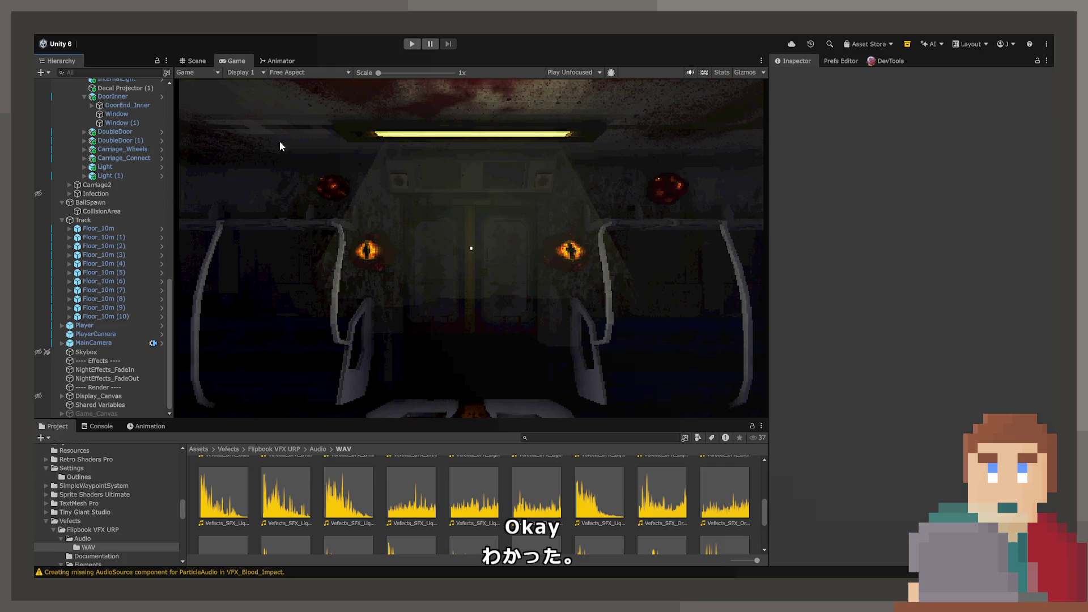
Start play mode, maximize the Game view and walk into the driver's cabin
{"action": "left_click", "coordinate": [414, 44]}
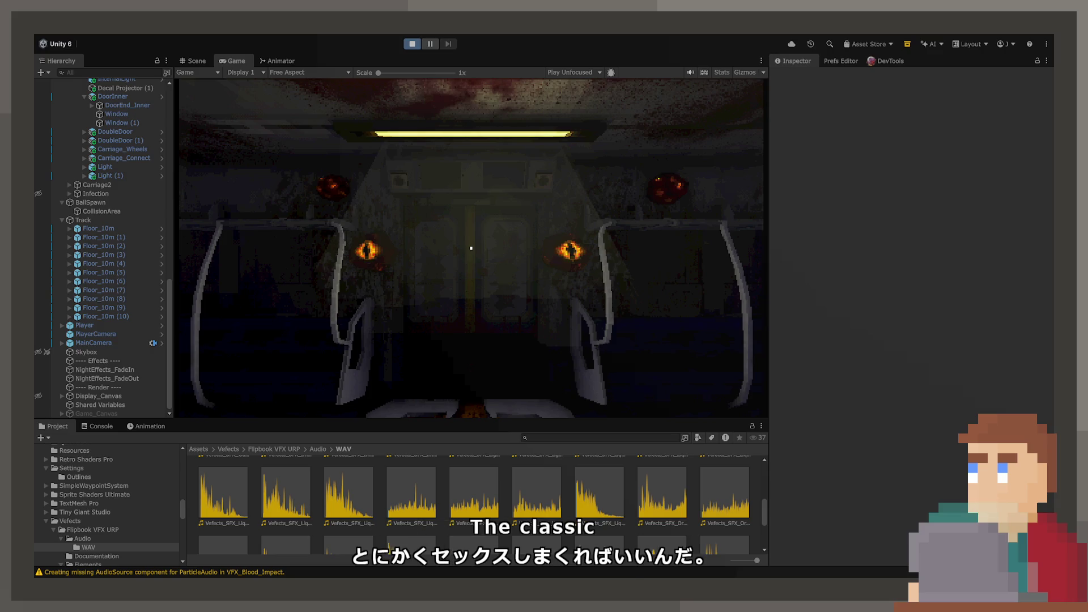
{"action": "double_click", "coordinate": [242, 61]}
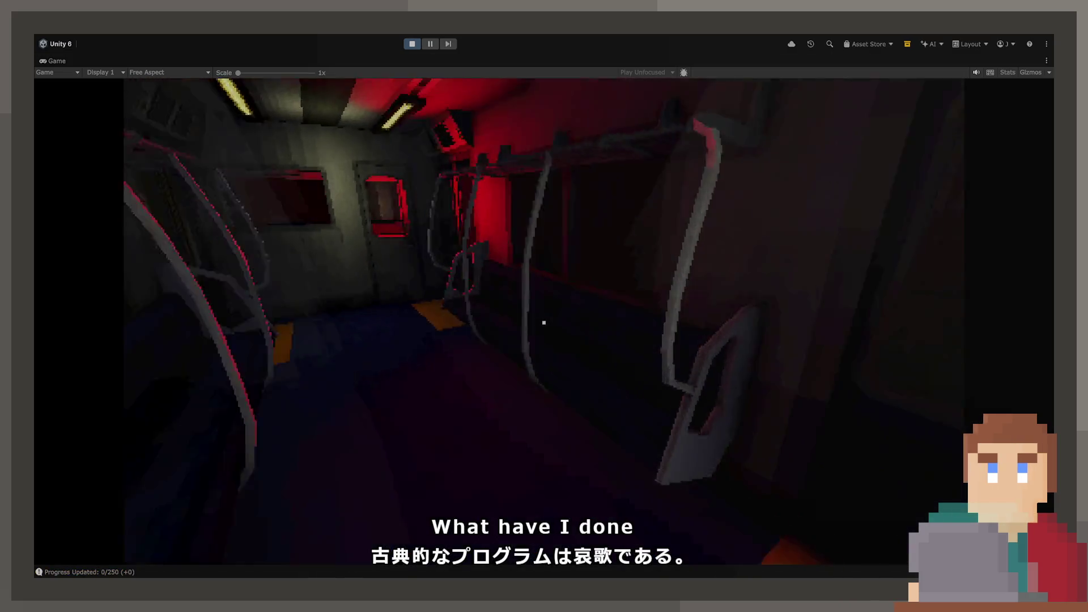
{"action": "key", "text": "w"}
{"action": "left_click", "coordinate": [544, 323]}
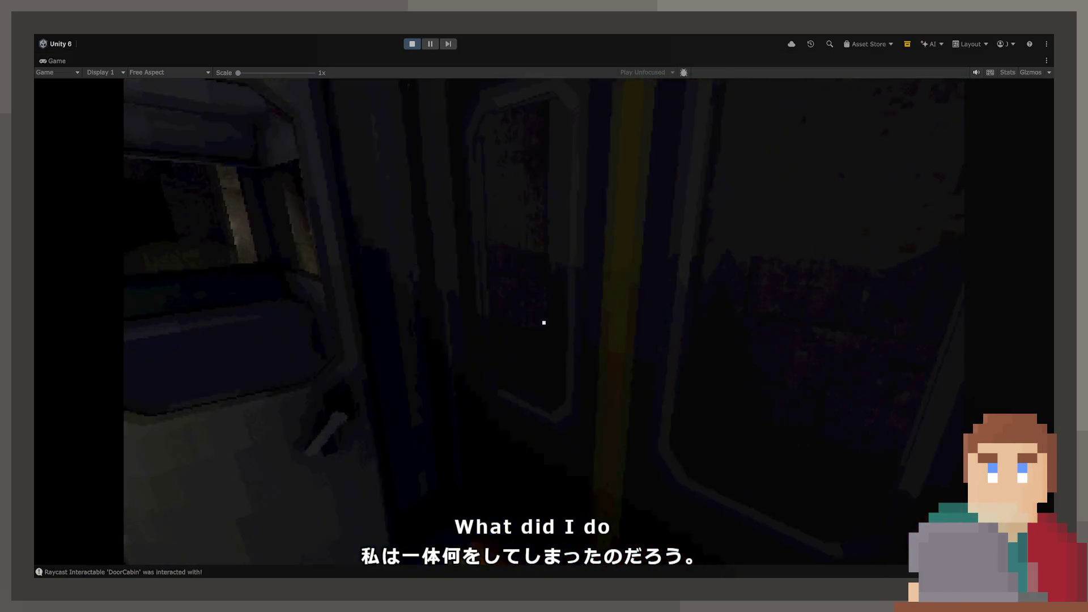
{"action": "key", "text": "w"}
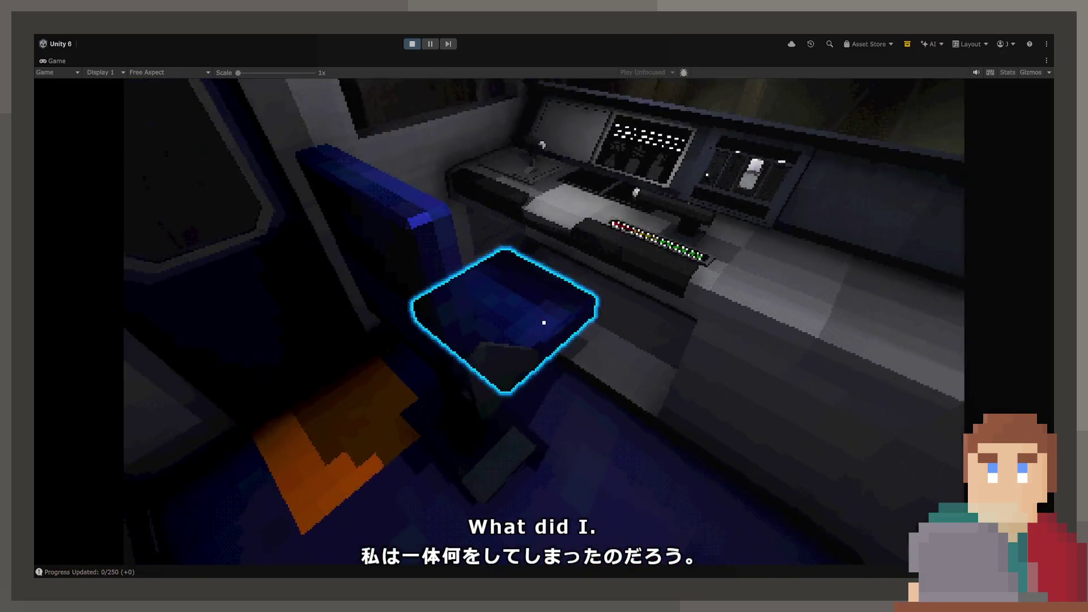
Sit at the console, push the throttle to start the train, then restore the editor layout
{"action": "left_click", "coordinate": [544, 323]}
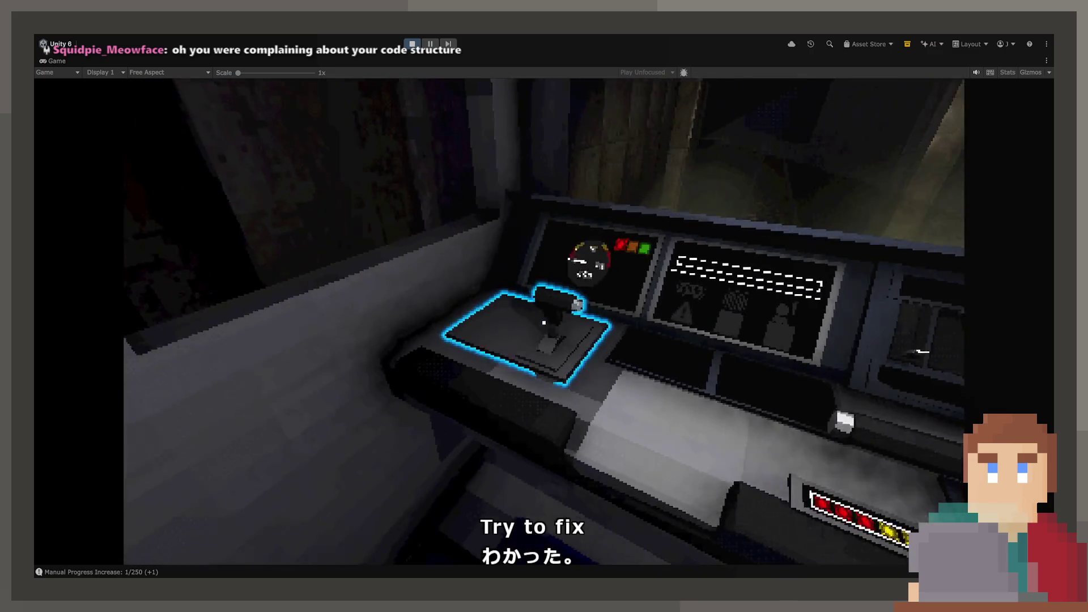
{"action": "left_click", "coordinate": [543, 321]}
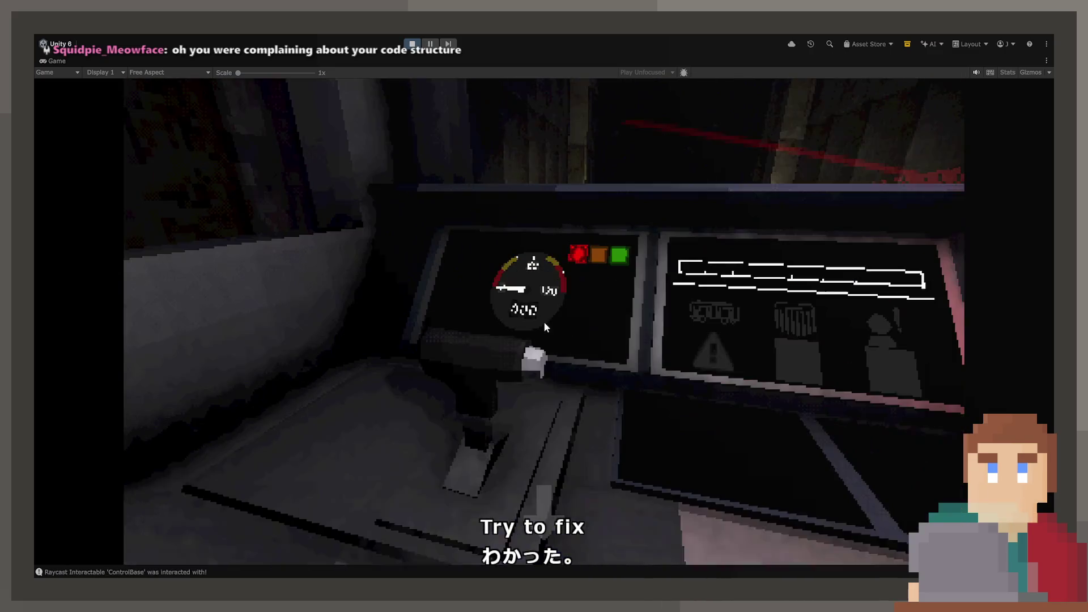
{"action": "left_click_drag", "start_coordinate": [543, 321], "coordinate": [601, 366]}
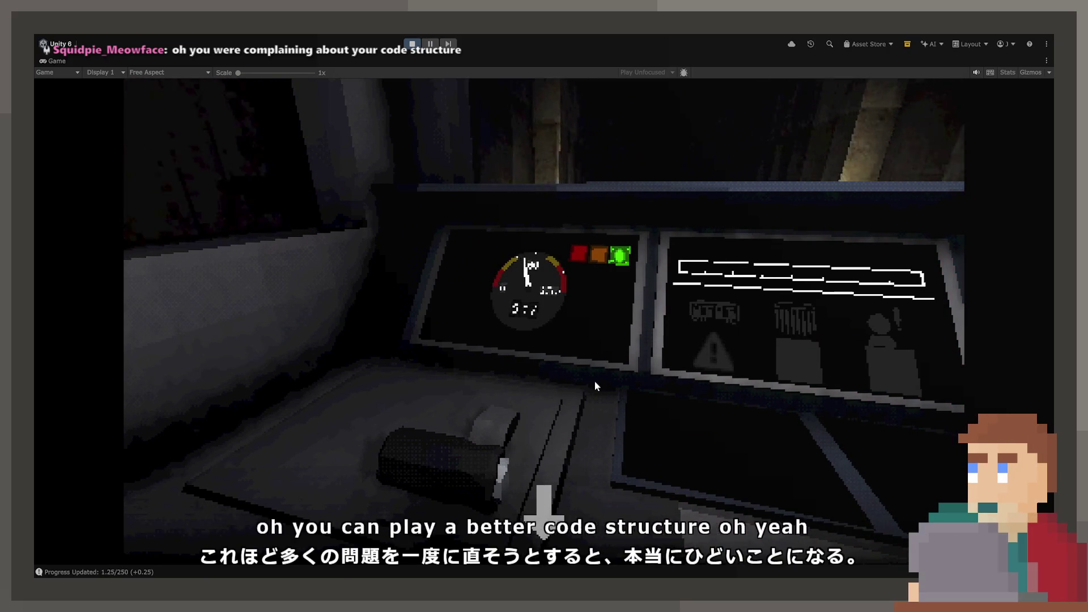
{"action": "mouse_move", "coordinate": [593, 384]}
{"action": "left_mouse_down"}
{"action": "mouse_move", "coordinate": [607, 418]}
{"action": "mouse_move", "coordinate": [557, 498]}
{"action": "left_mouse_up"}
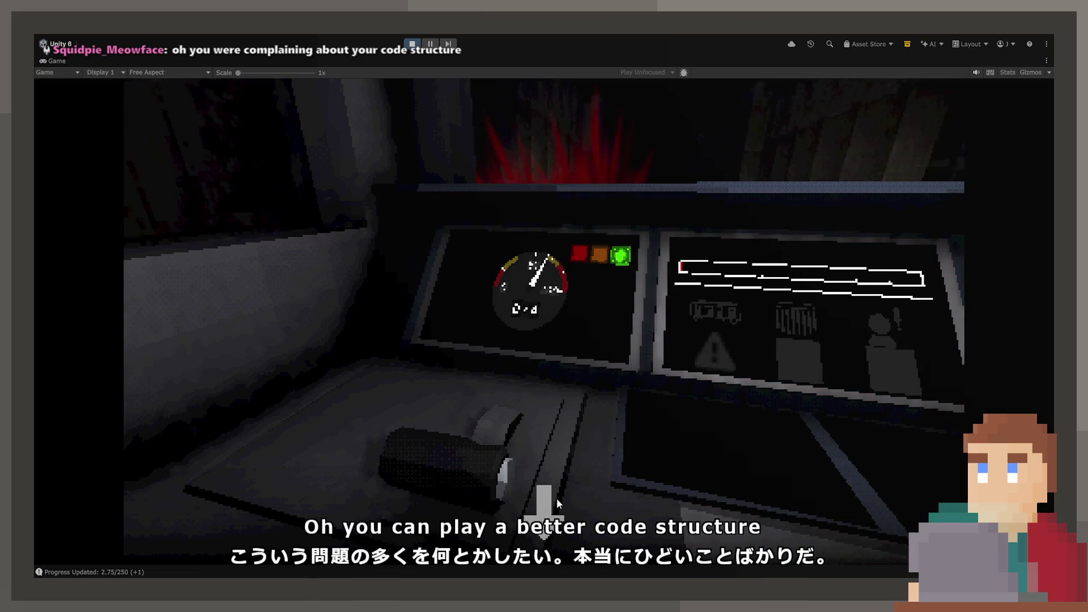
{"action": "right_click", "coordinate": [556, 498]}
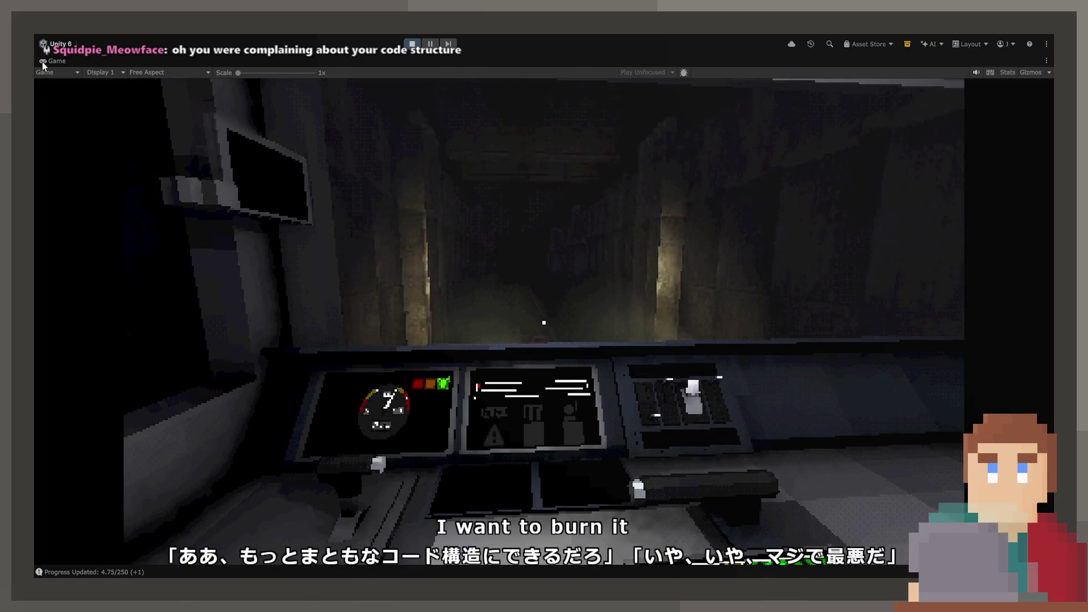
{"action": "key", "text": "shift+space"}
Set BallSpawn's Tunnel Ball Spawner Spawn Rate to 100 and return to the running game
{"action": "left_click", "coordinate": [404, 169]}
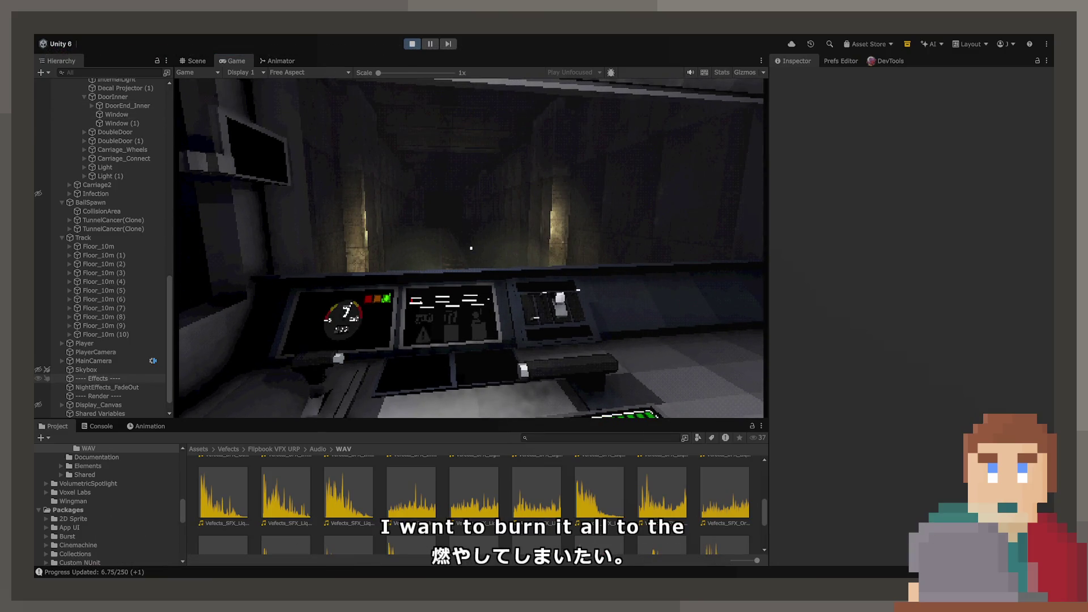
{"action": "left_click", "coordinate": [91, 202]}
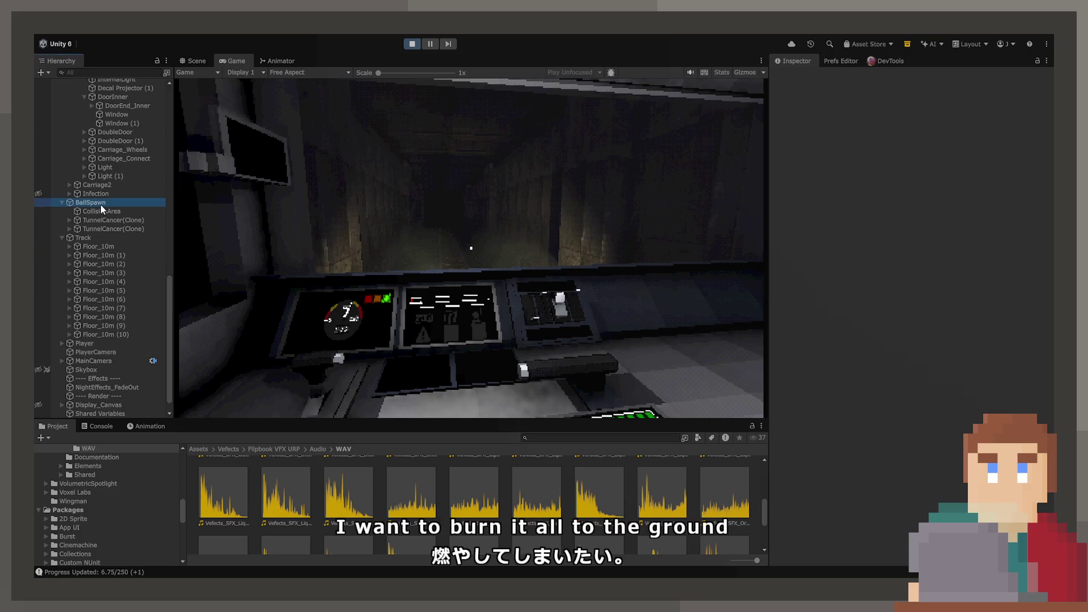
{"action": "left_click", "coordinate": [909, 234]}
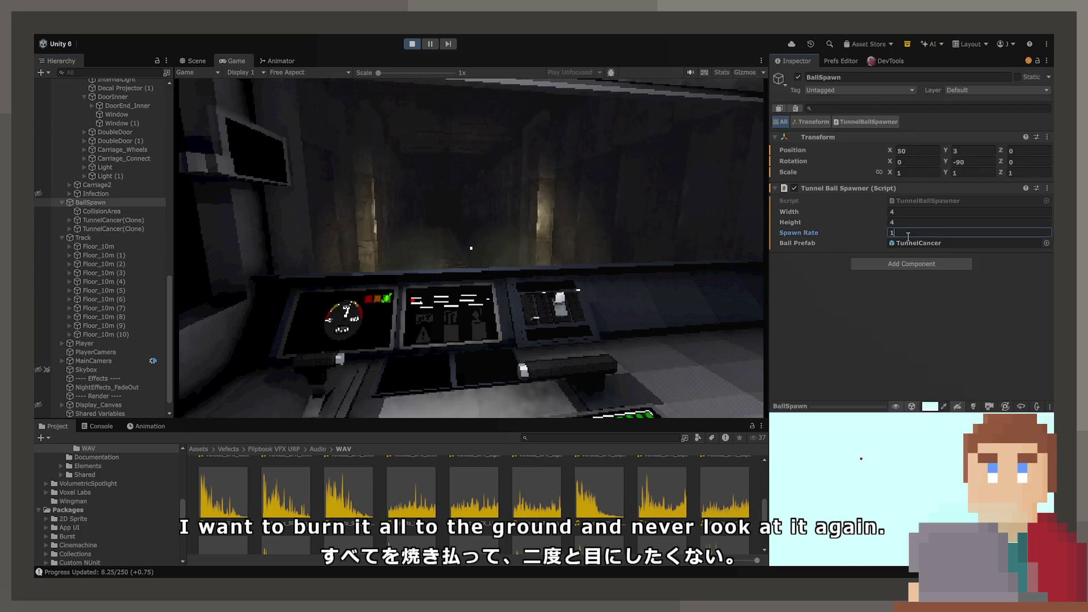
{"action": "type", "text": "100"}
{"action": "left_click", "coordinate": [634, 194]}
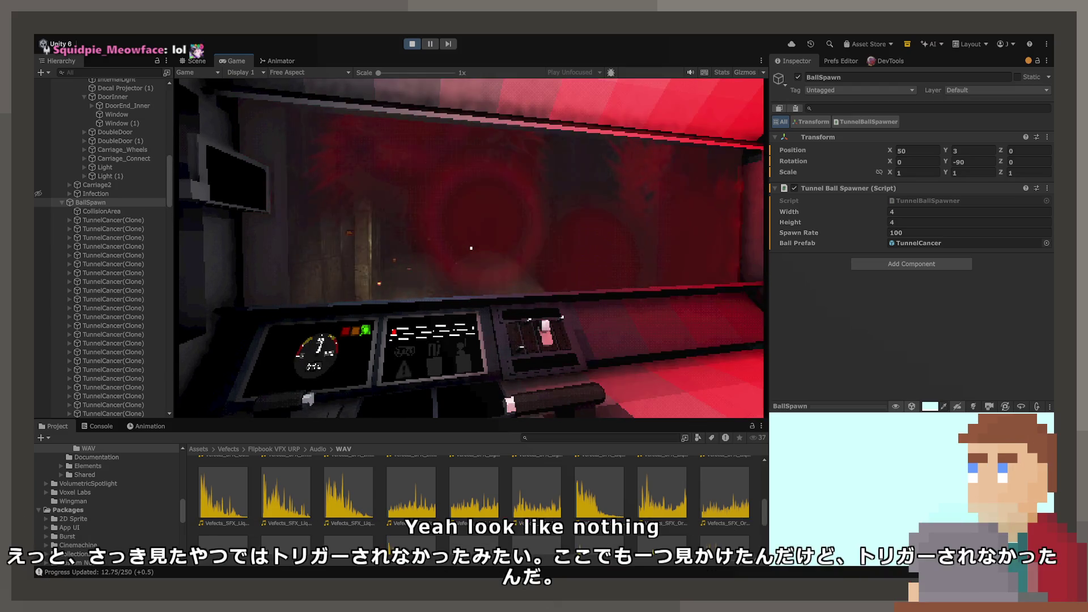
Open the TunnelCancer ball prefab, then its VFX_Blood_Impact collision effect prefab
{"action": "double_click", "coordinate": [959, 243]}
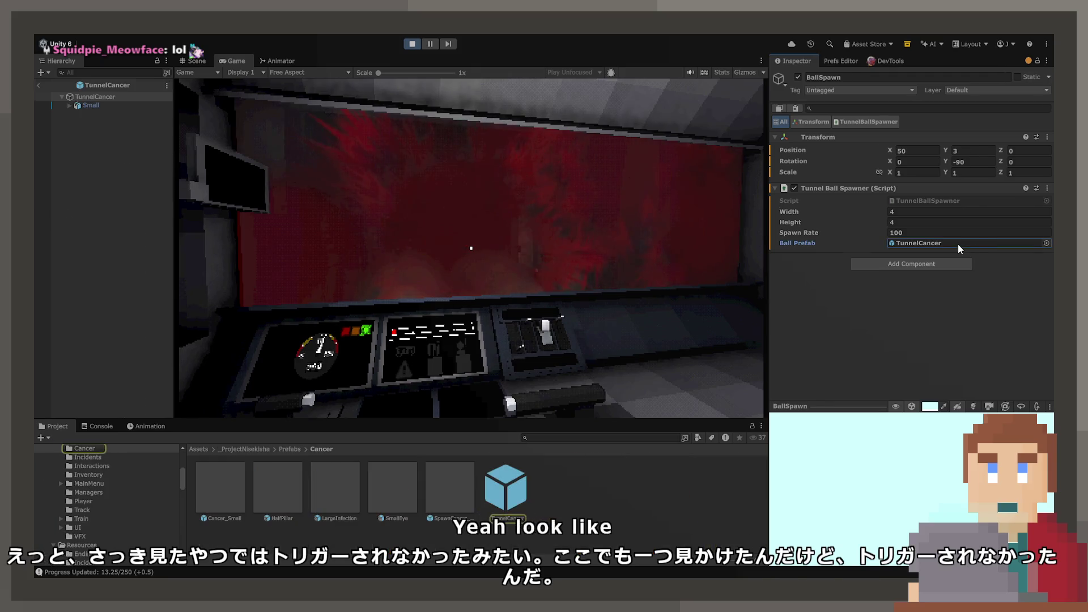
{"action": "scroll", "coordinate": [858, 275], "scroll_direction": "down", "scroll_amount": 5}
{"action": "scroll", "coordinate": [856, 274], "scroll_direction": "down", "scroll_amount": 15}
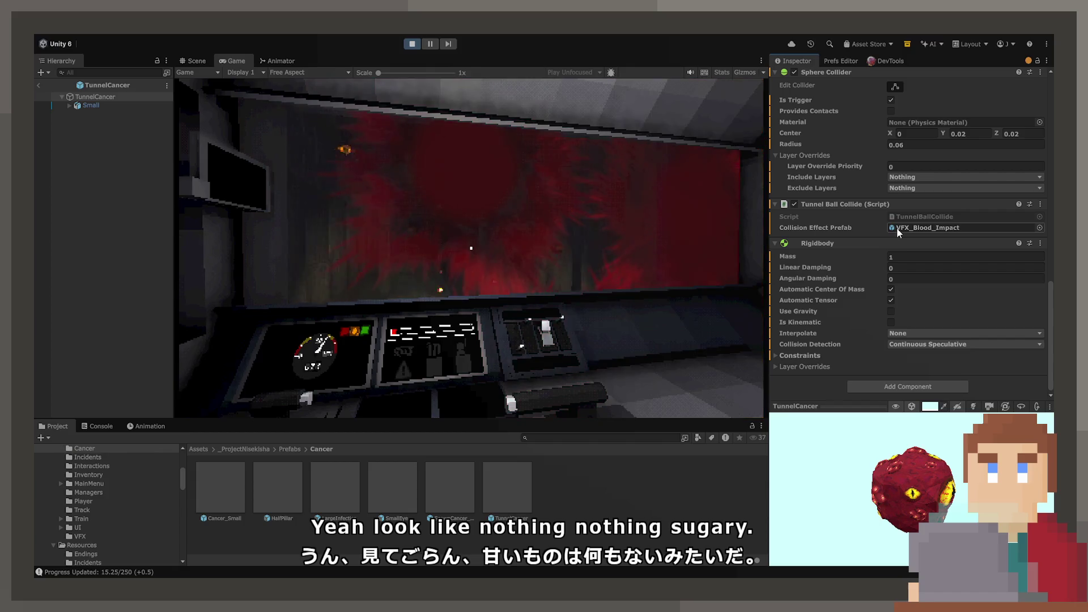
{"action": "double_click", "coordinate": [917, 227]}
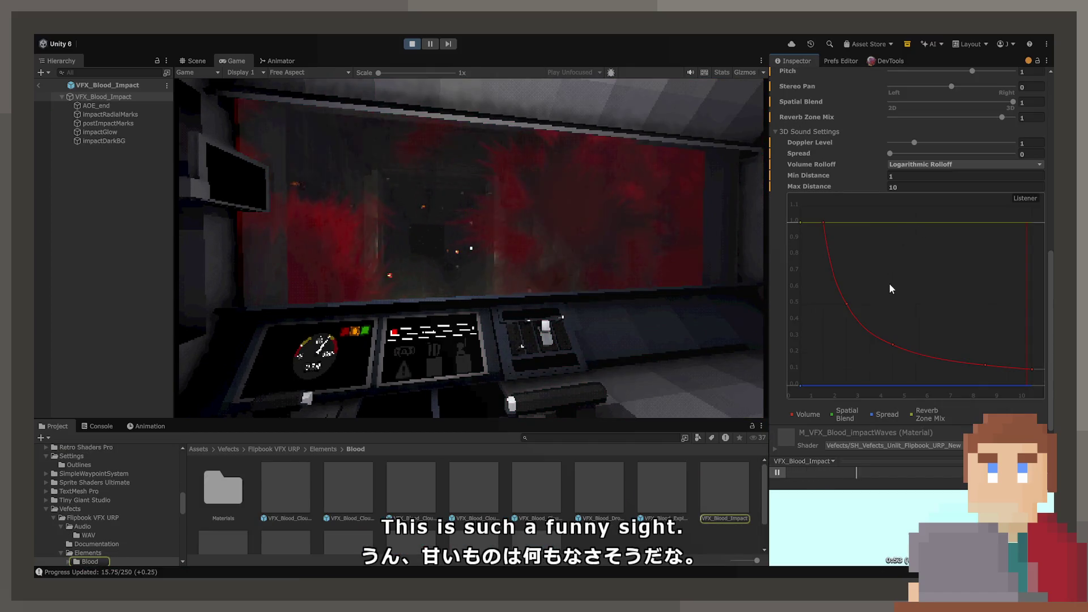
{"action": "scroll", "coordinate": [889, 284], "scroll_direction": "up", "scroll_amount": 10}
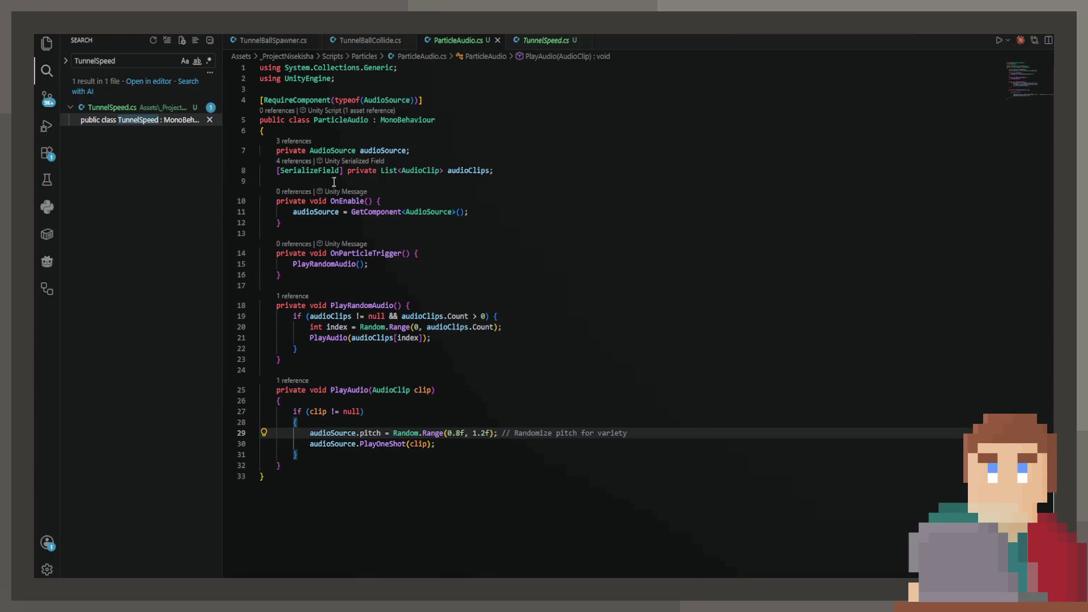
{"action": "left_click", "coordinate": [361, 261]}
{"action": "double_click", "coordinate": [363, 253]}
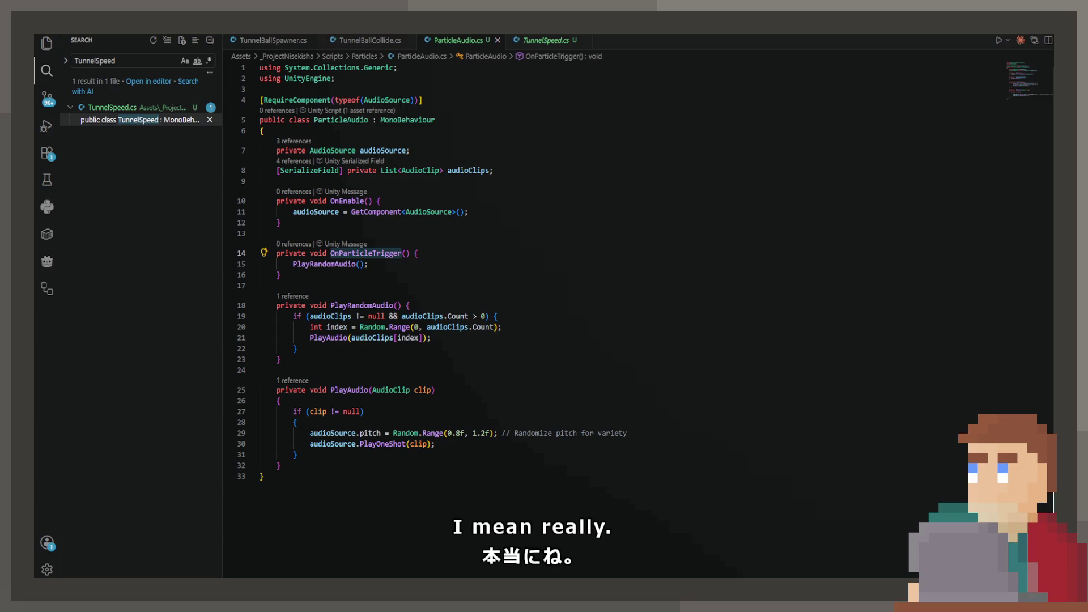
Review ParticleAudio.cs around line 24 and the OnParticleTrigger method
{"action": "left_click", "coordinate": [622, 371]}
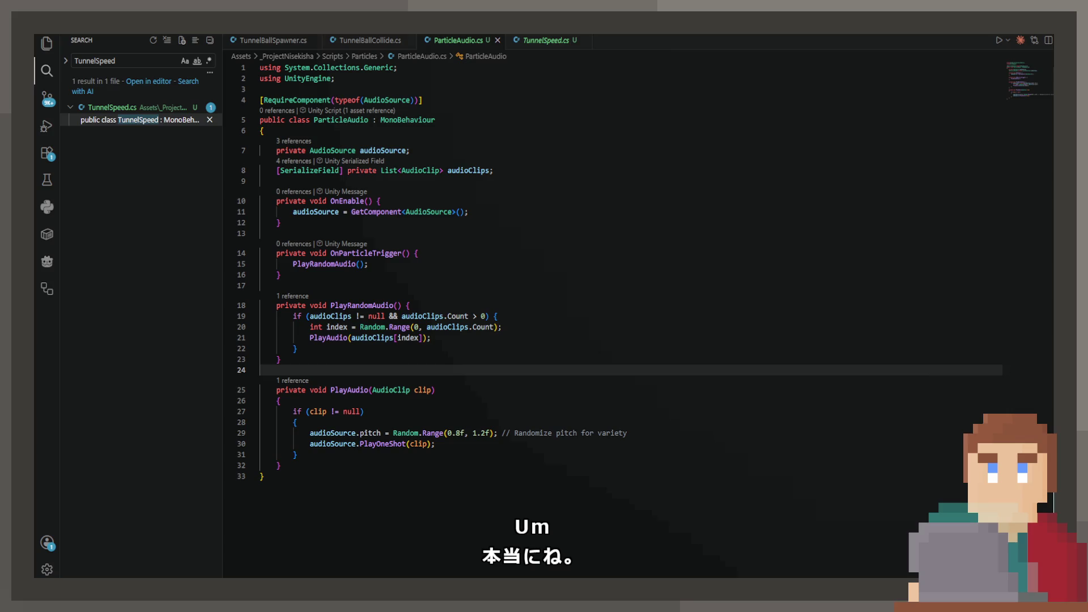
{"action": "double_click", "coordinate": [363, 253]}
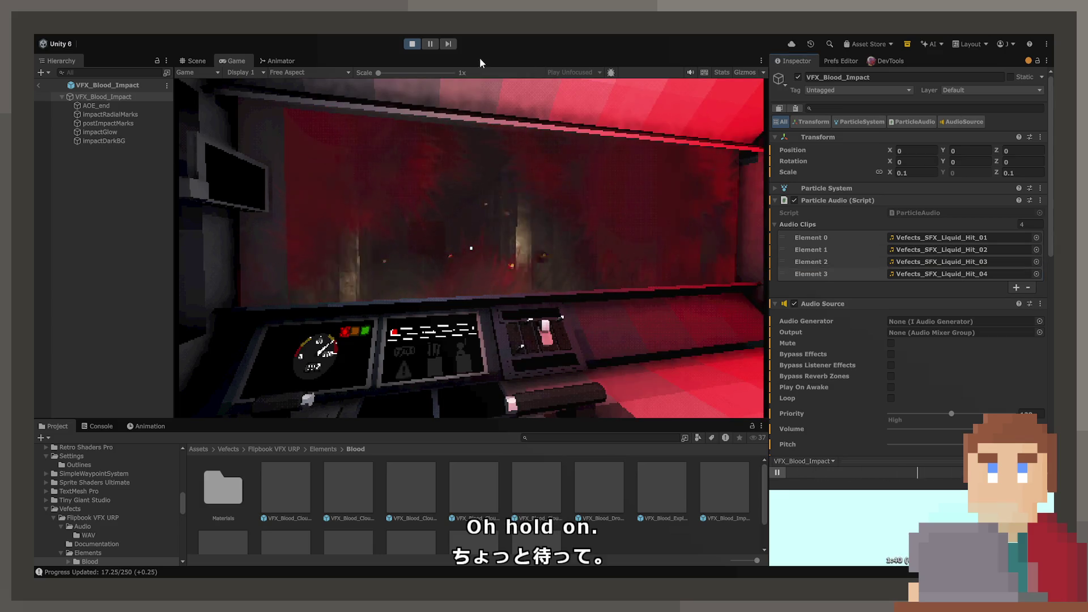
Stop the game and expand VFX_Blood_Impact's Particle System settings in the Inspector
{"action": "left_click", "coordinate": [412, 44]}
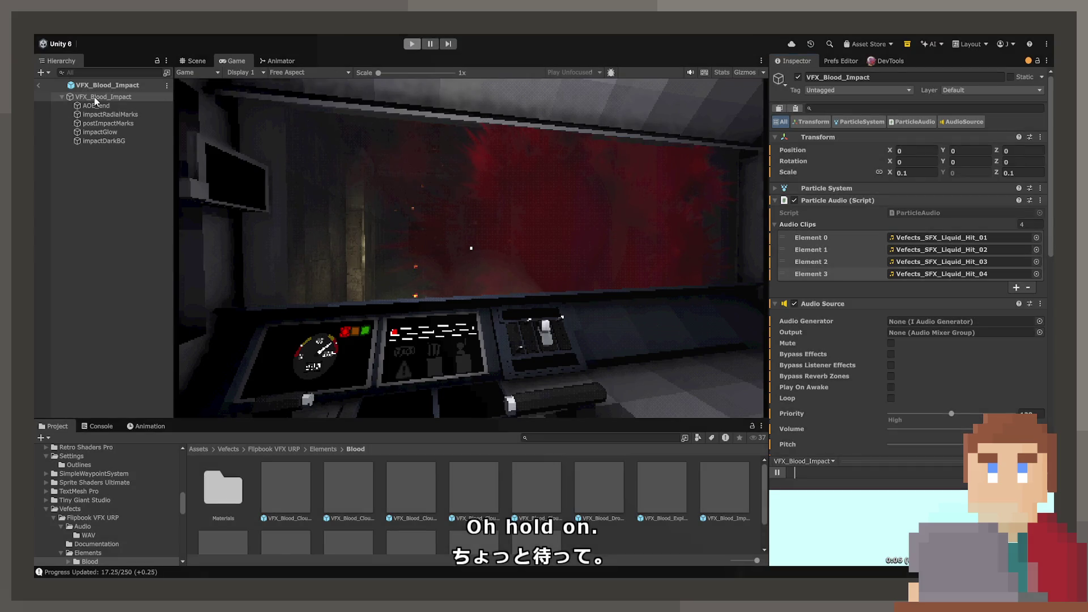
{"action": "left_click", "coordinate": [96, 99]}
{"action": "scroll", "coordinate": [849, 339], "scroll_direction": "down", "scroll_amount": 3}
{"action": "scroll", "coordinate": [844, 335], "scroll_direction": "up", "scroll_amount": 3}
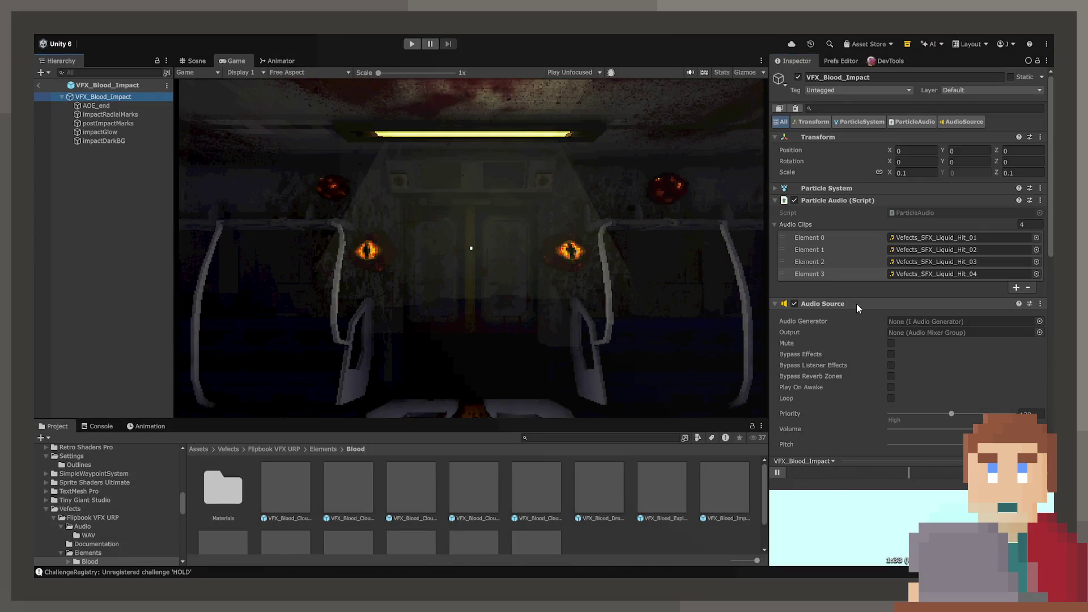
{"action": "left_click", "coordinate": [827, 189]}
Enable and expand the Triggers module, adding one empty collider slot
{"action": "scroll", "coordinate": [807, 318], "scroll_direction": "down", "scroll_amount": 5}
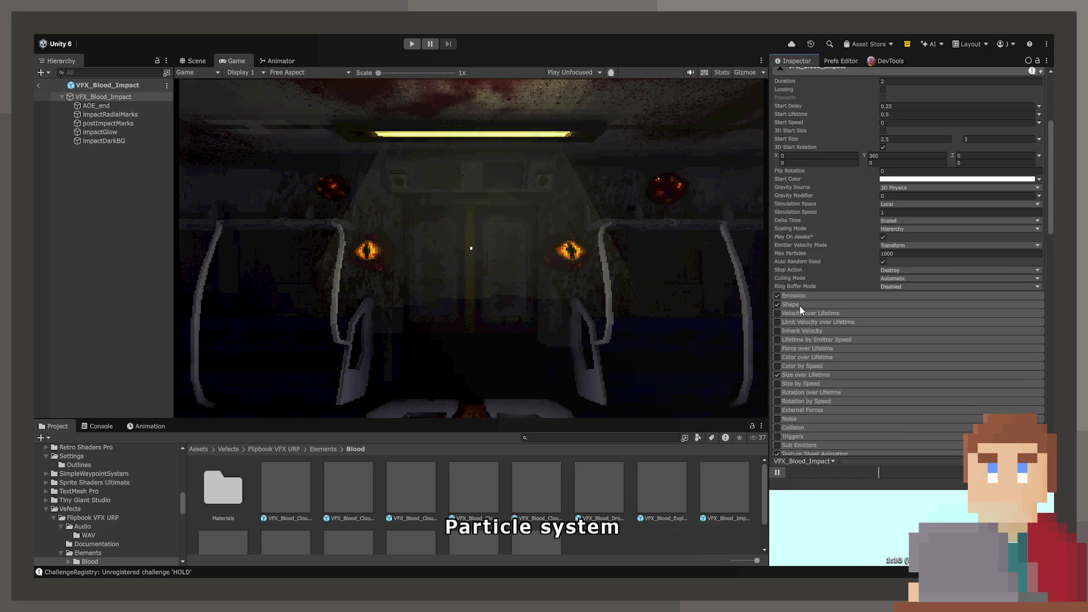
{"action": "scroll", "coordinate": [801, 309], "scroll_direction": "down", "scroll_amount": 3}
{"action": "left_click", "coordinate": [778, 347]}
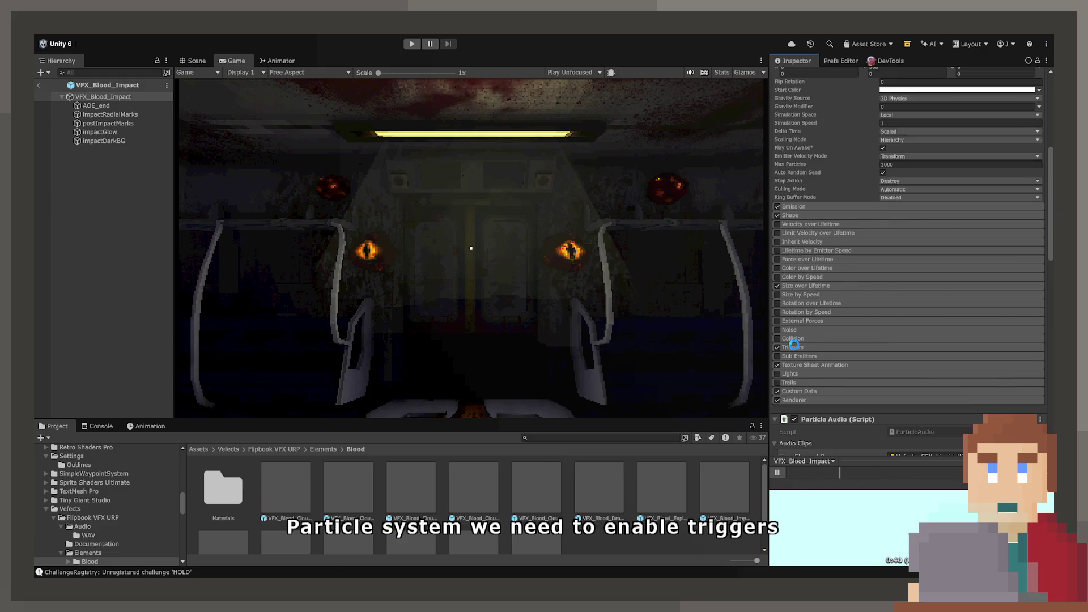
{"action": "left_click", "coordinate": [794, 346]}
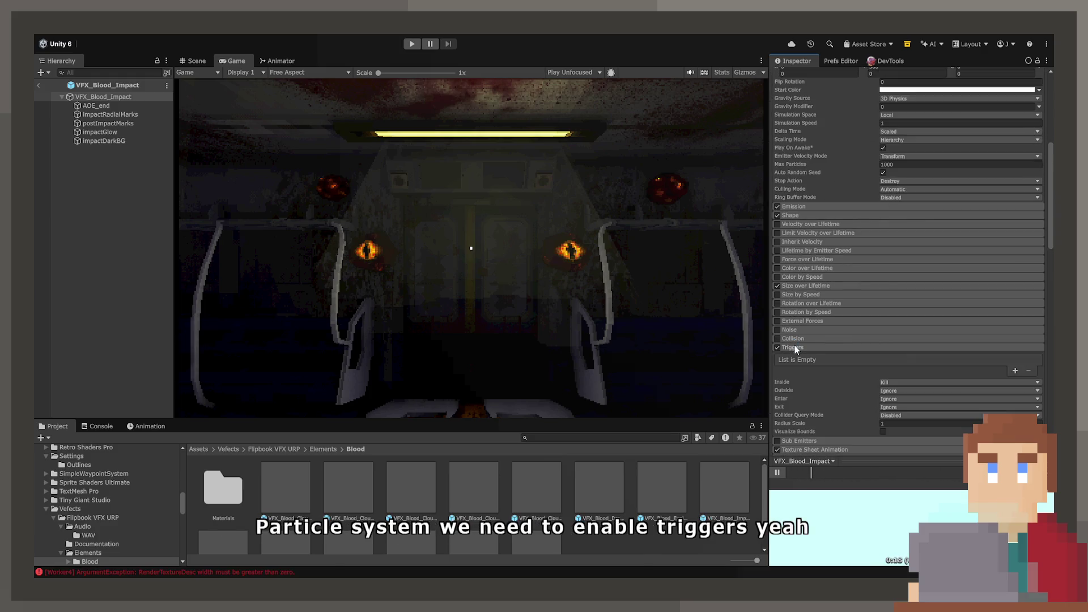
{"action": "left_click", "coordinate": [884, 382]}
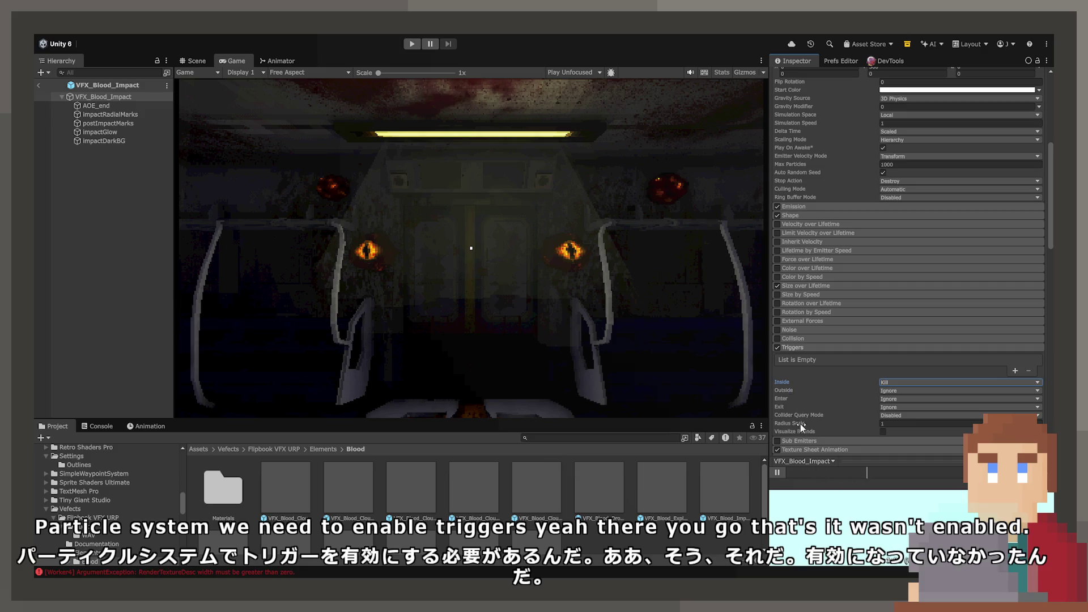
{"action": "left_click", "coordinate": [1014, 370]}
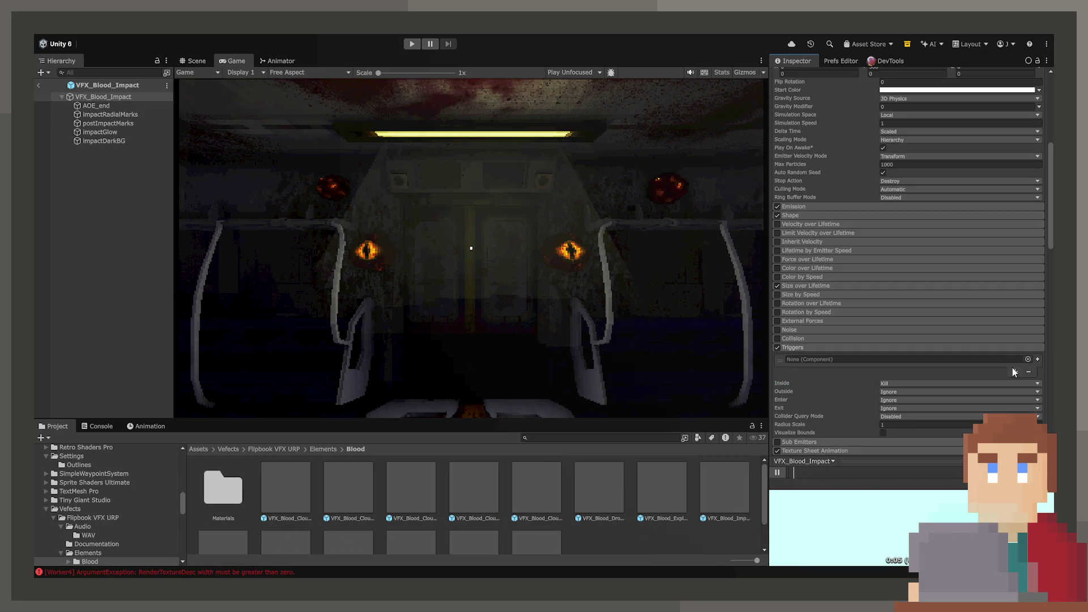
Check the Inside and Exit trigger behaviours and add an empty slot to the trigger list
{"action": "left_click", "coordinate": [1029, 371]}
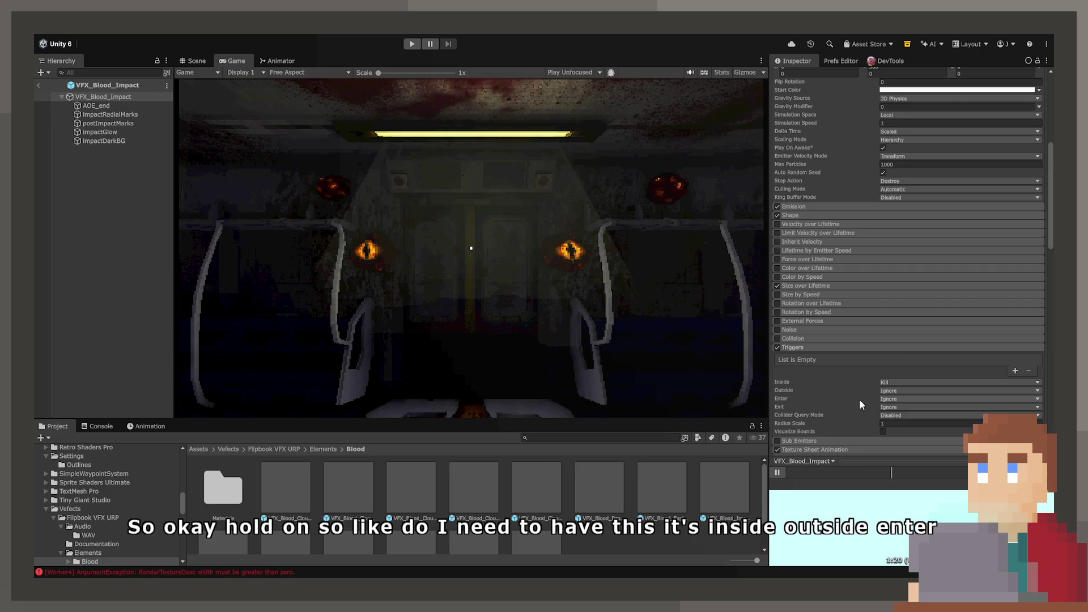
{"action": "left_click", "coordinate": [798, 408]}
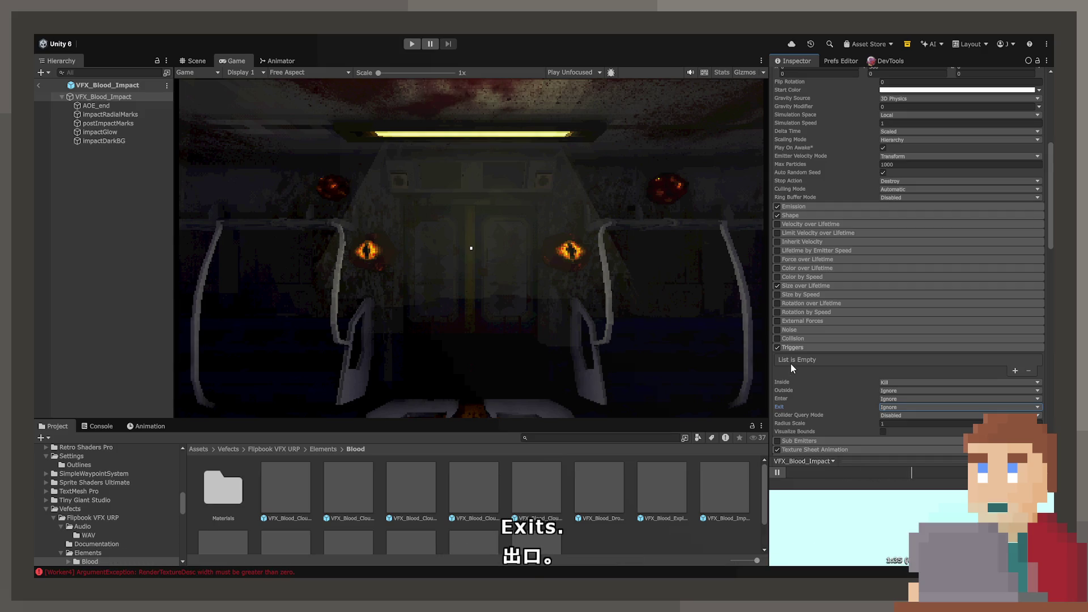
{"action": "left_click", "coordinate": [1015, 371]}
{"action": "scroll", "coordinate": [882, 365], "scroll_direction": "down", "scroll_amount": 5}
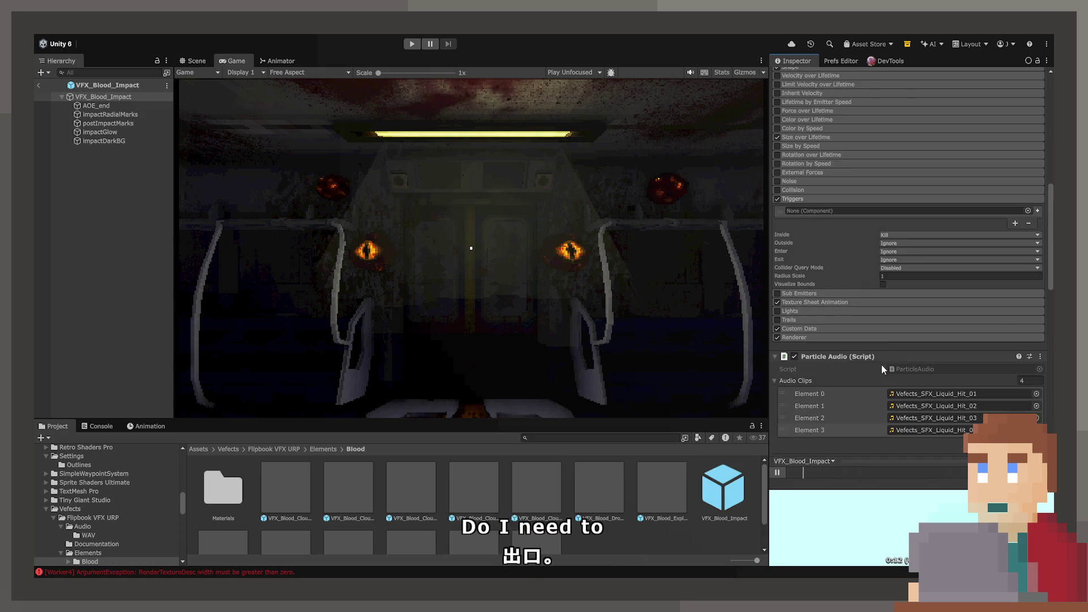
Put the Particle Audio component into the Triggers slot and start play mode
{"action": "mouse_move", "coordinate": [848, 326]}
{"action": "left_mouse_down"}
{"action": "mouse_move", "coordinate": [816, 163]}
{"action": "mouse_move", "coordinate": [818, 180]}
{"action": "left_mouse_up"}
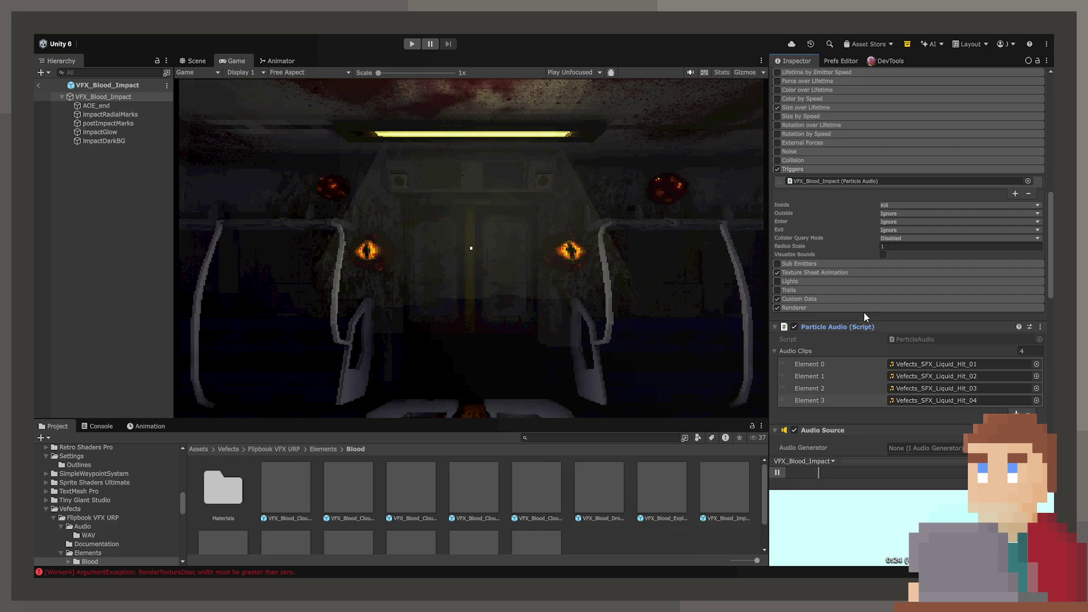
{"action": "left_click", "coordinate": [413, 44]}
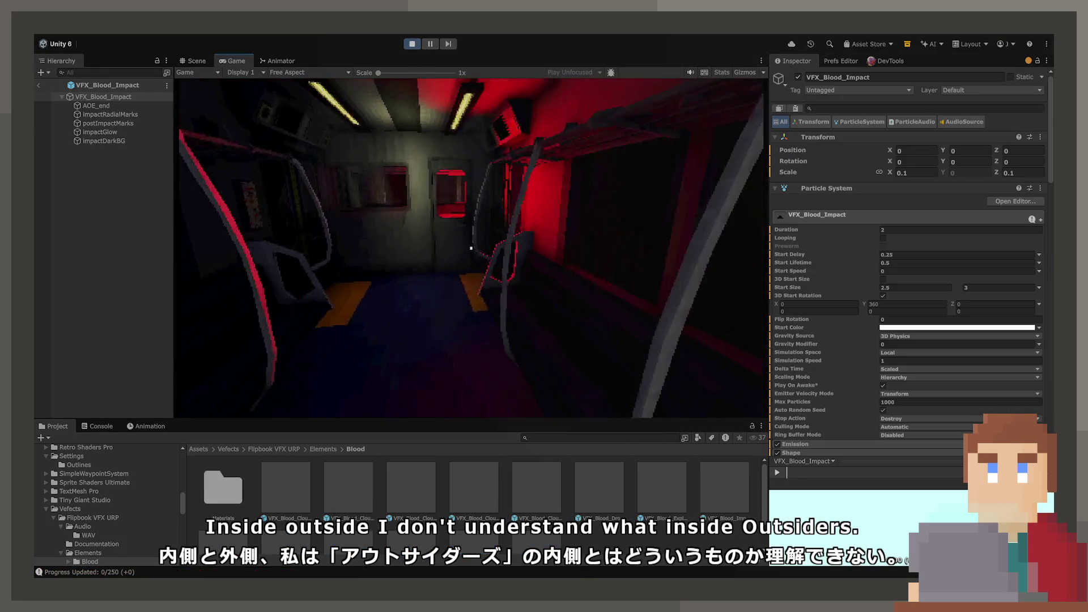
Walk toward the cab and operate the train's control console
{"action": "key", "text": "w"}
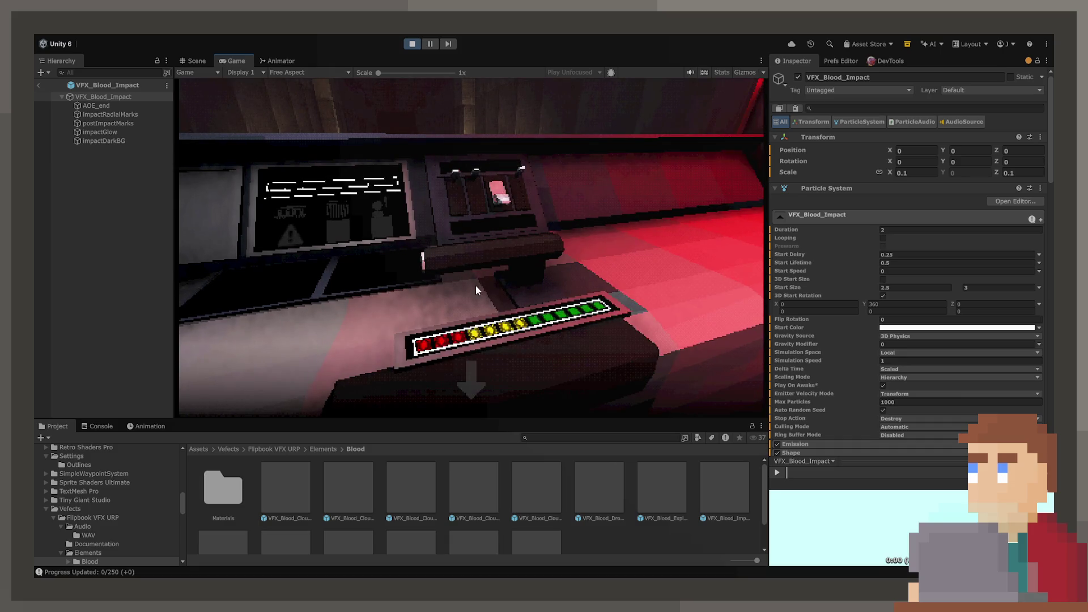
{"action": "left_click", "coordinate": [483, 378]}
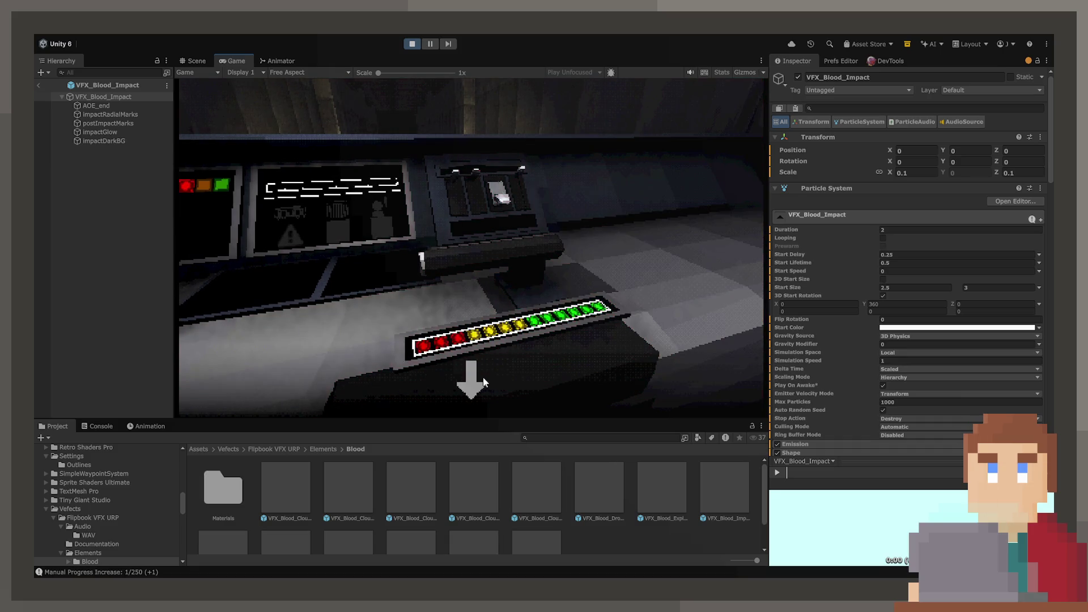
{"action": "left_click", "coordinate": [483, 377]}
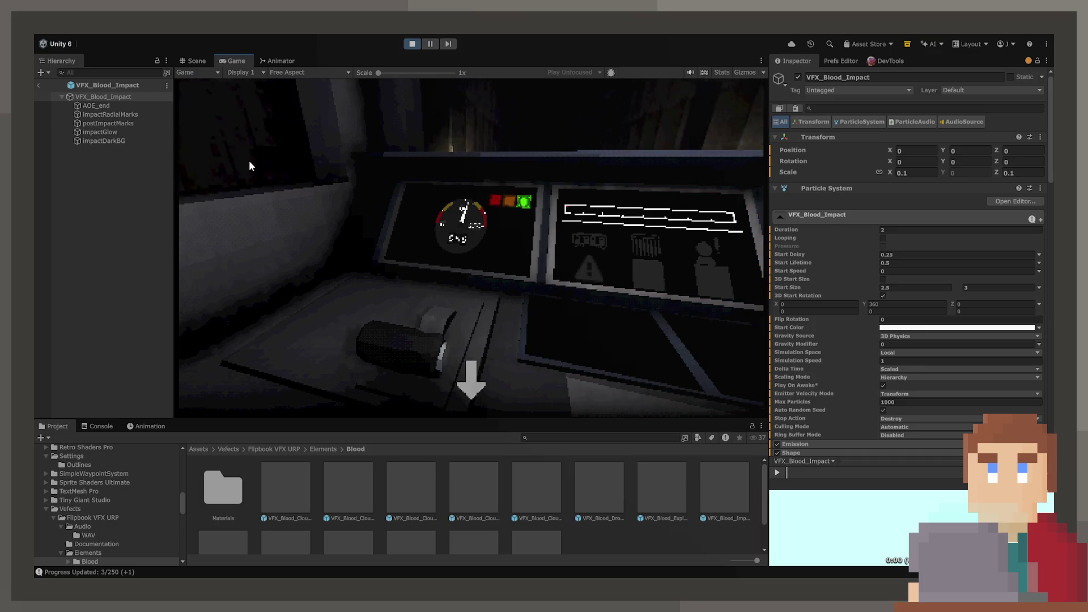
Exit prefab mode, set BallSpawn's Spawn Rate to 100 and resume the game
{"action": "left_click", "coordinate": [39, 85]}
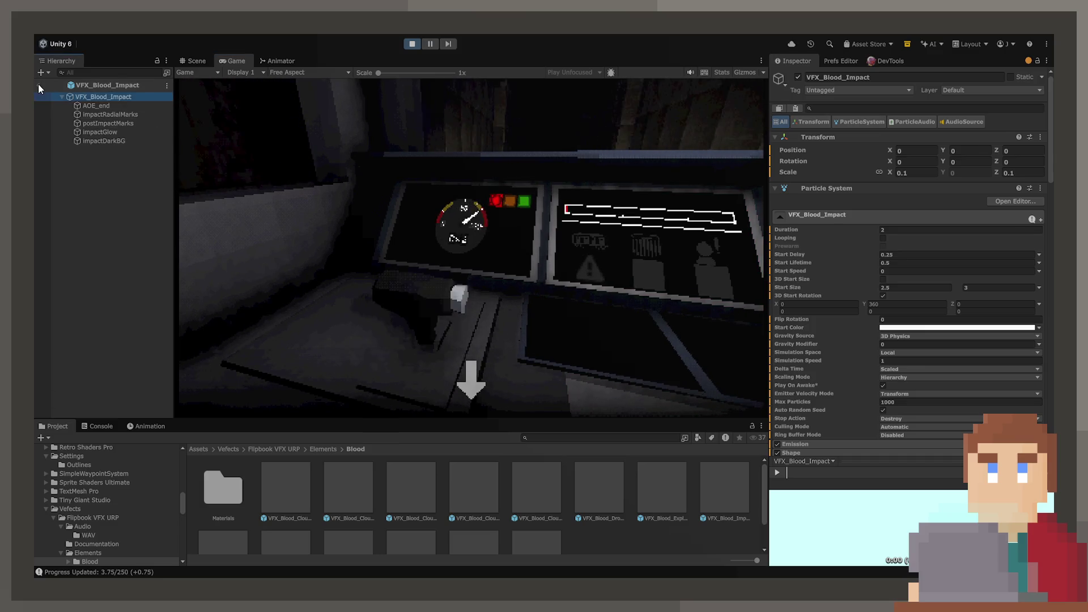
{"action": "left_click", "coordinate": [39, 86]}
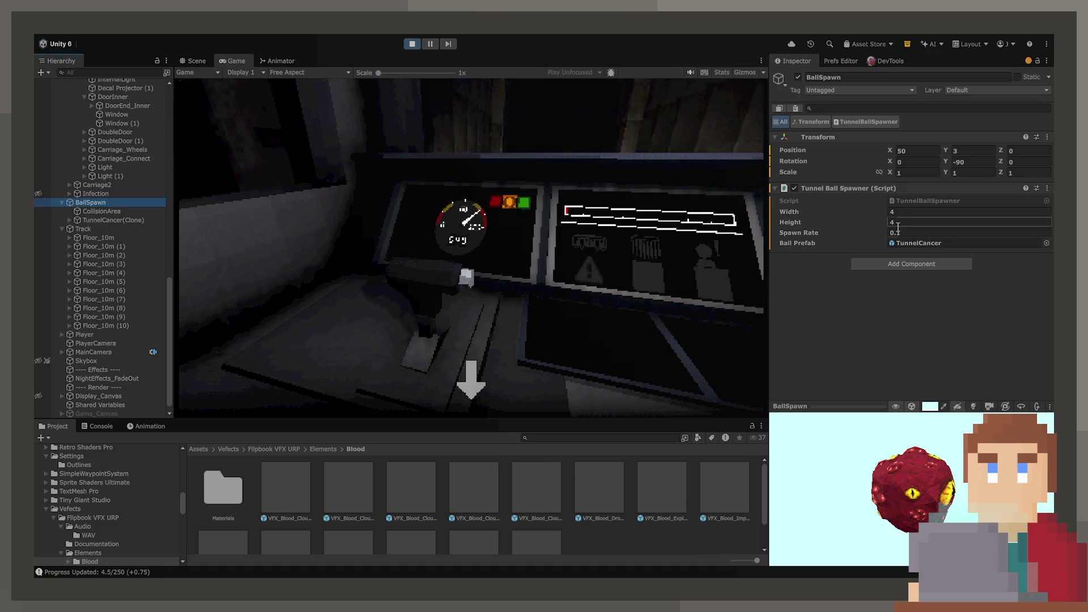
{"action": "left_click", "coordinate": [904, 233]}
{"action": "type", "text": "1"}
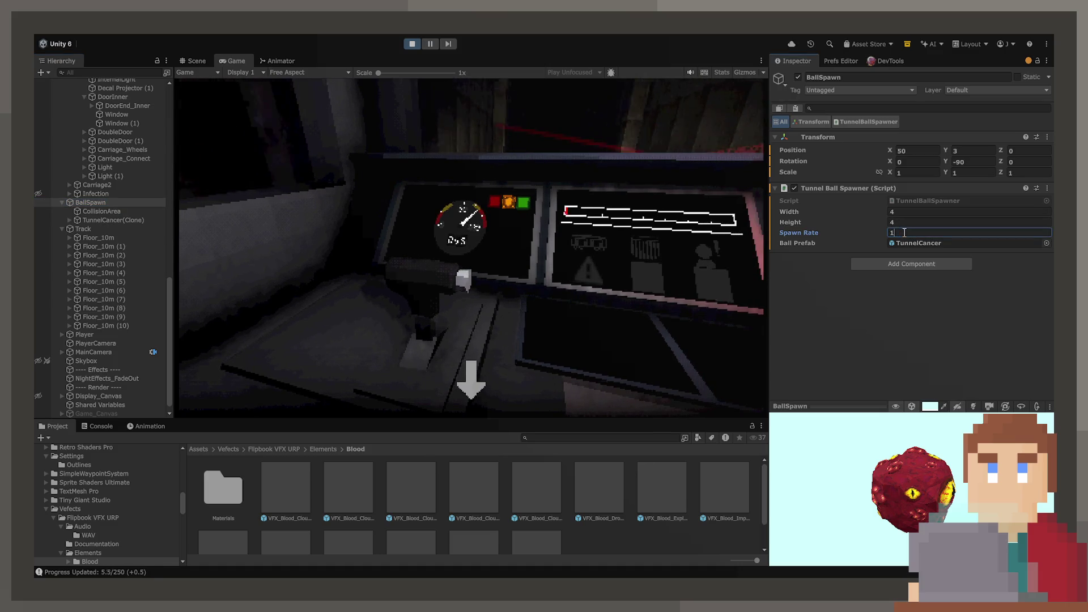
{"action": "type", "text": "00"}
{"action": "key", "text": "Return"}
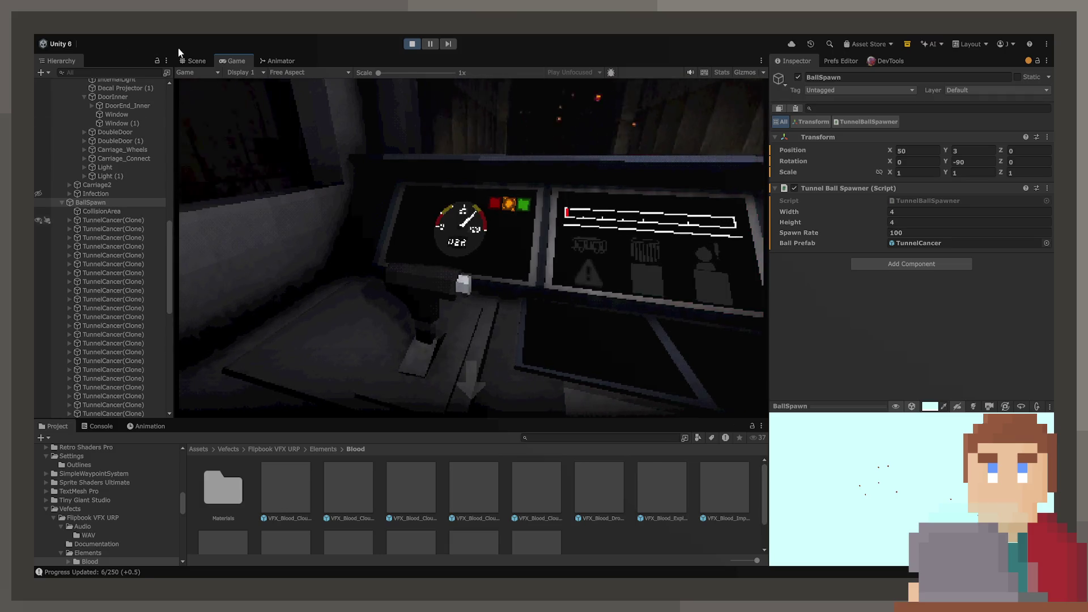
{"action": "left_click", "coordinate": [465, 344]}
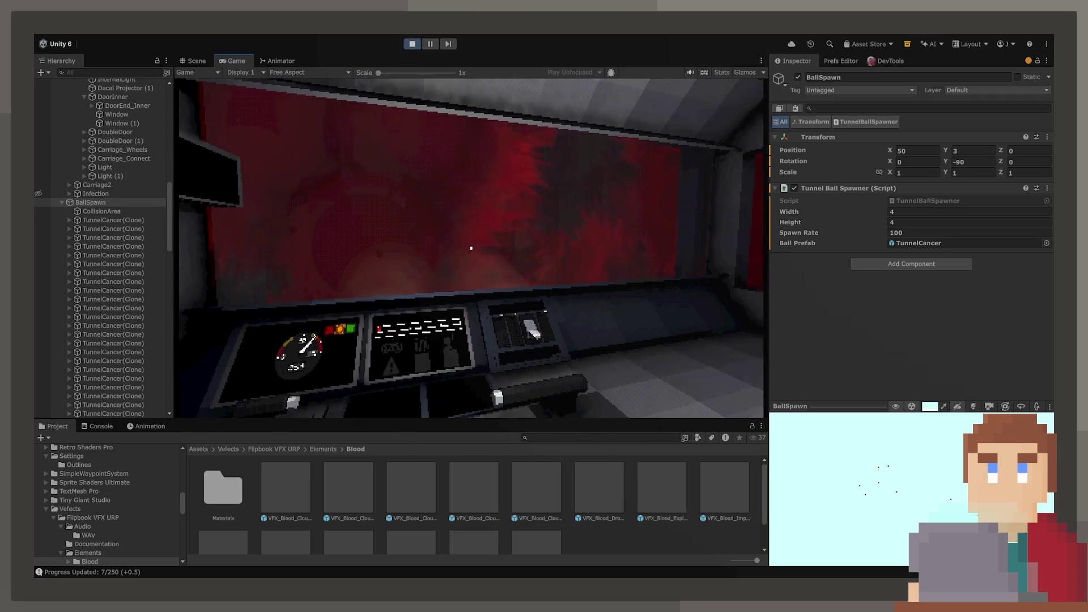
Select the VFX_Blood_Impact asset and expand its particle Triggers module
{"action": "left_click", "coordinate": [238, 518]}
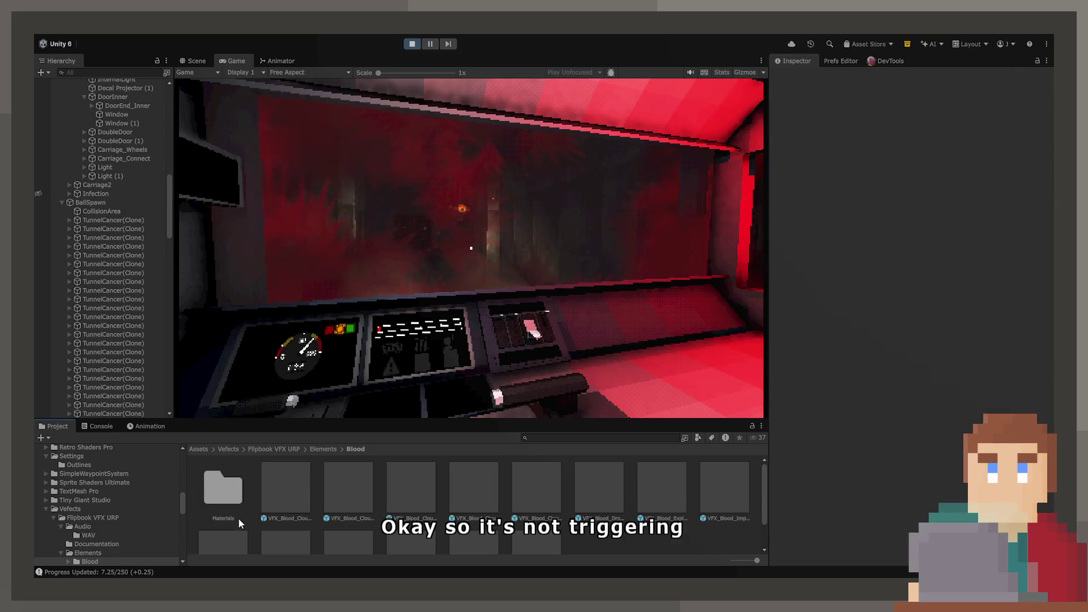
{"action": "left_click", "coordinate": [711, 499]}
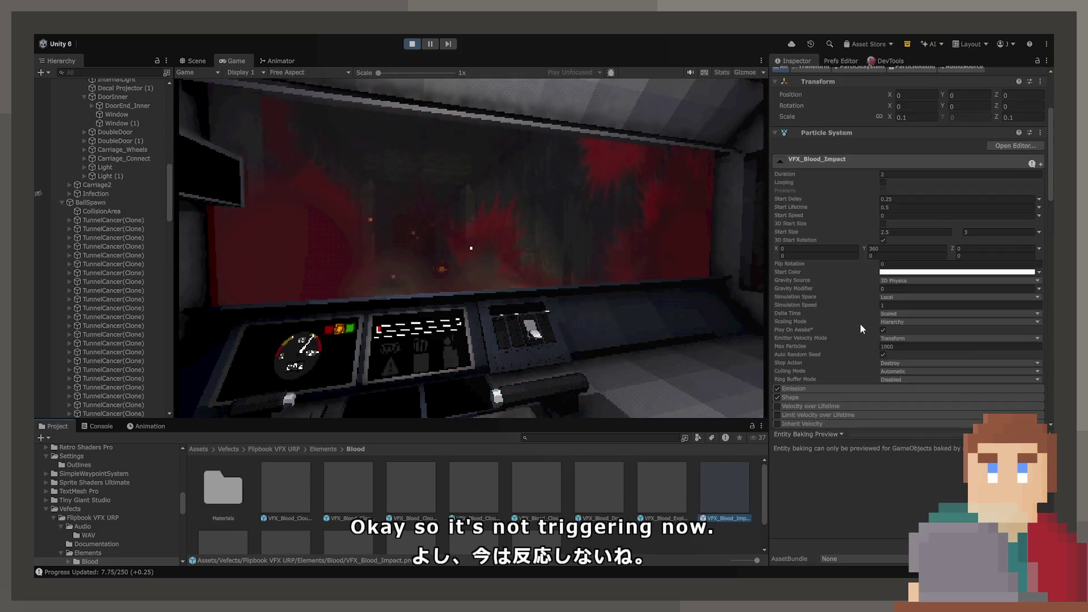
{"action": "scroll", "coordinate": [861, 329], "scroll_direction": "down", "scroll_amount": 5}
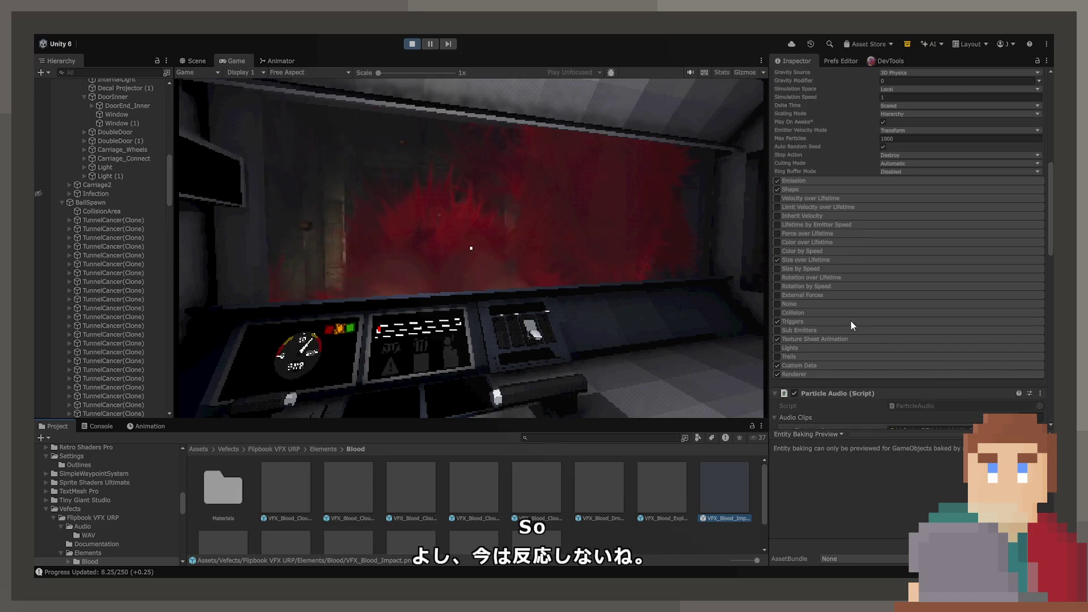
{"action": "left_click", "coordinate": [804, 321]}
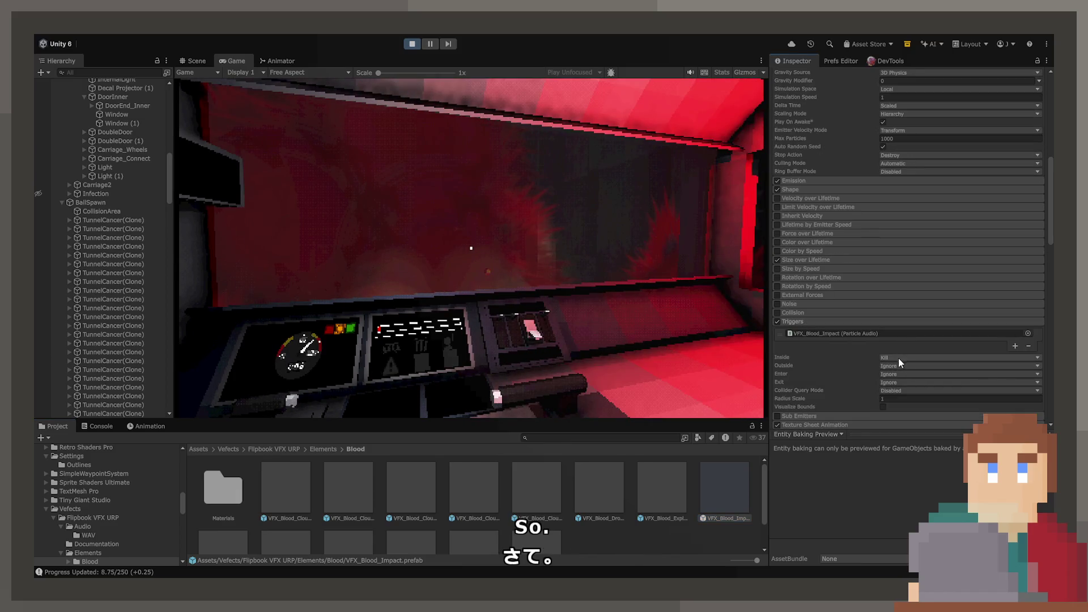
Try Inside as Ignore then back to Kill, and Enter as Callback then back to Ignore
{"action": "left_click", "coordinate": [900, 358]}
{"action": "left_click", "coordinate": [900, 365]}
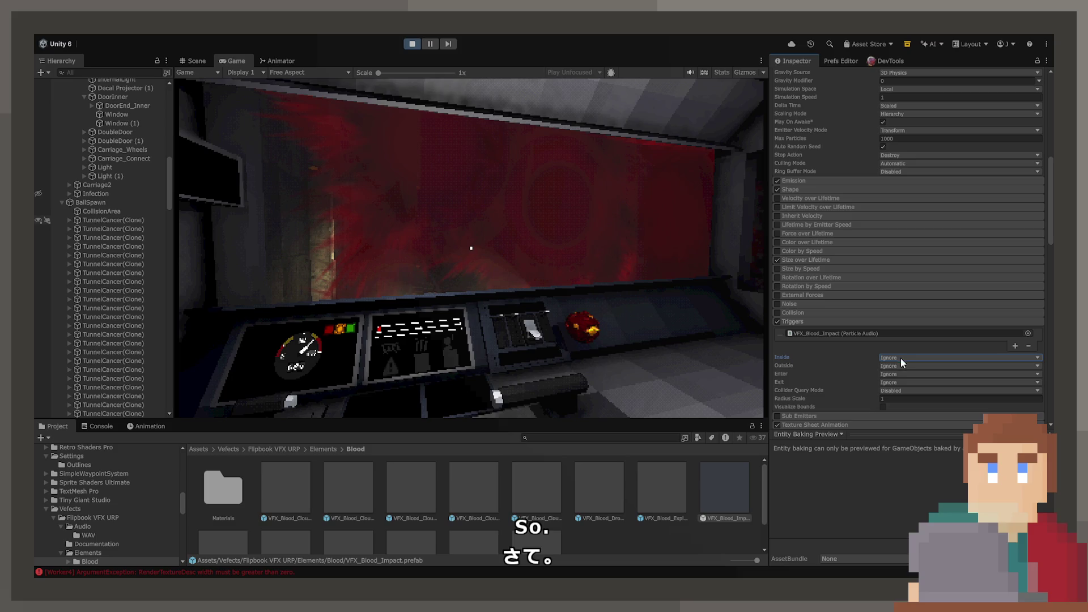
{"action": "left_click", "coordinate": [900, 358]}
{"action": "left_click", "coordinate": [901, 379]}
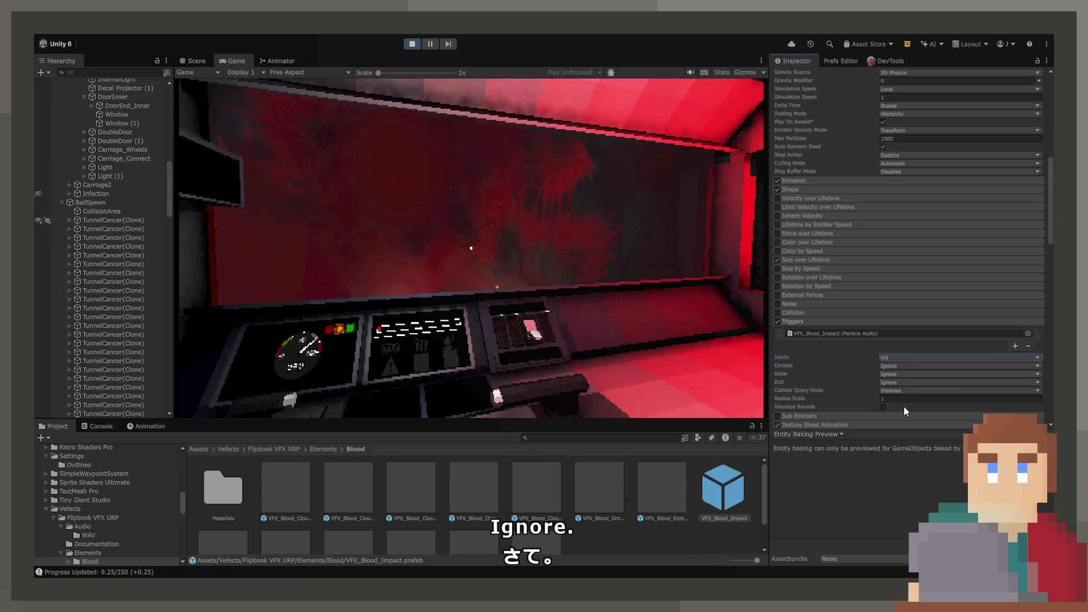
{"action": "left_click", "coordinate": [900, 374]}
{"action": "left_click", "coordinate": [900, 391]}
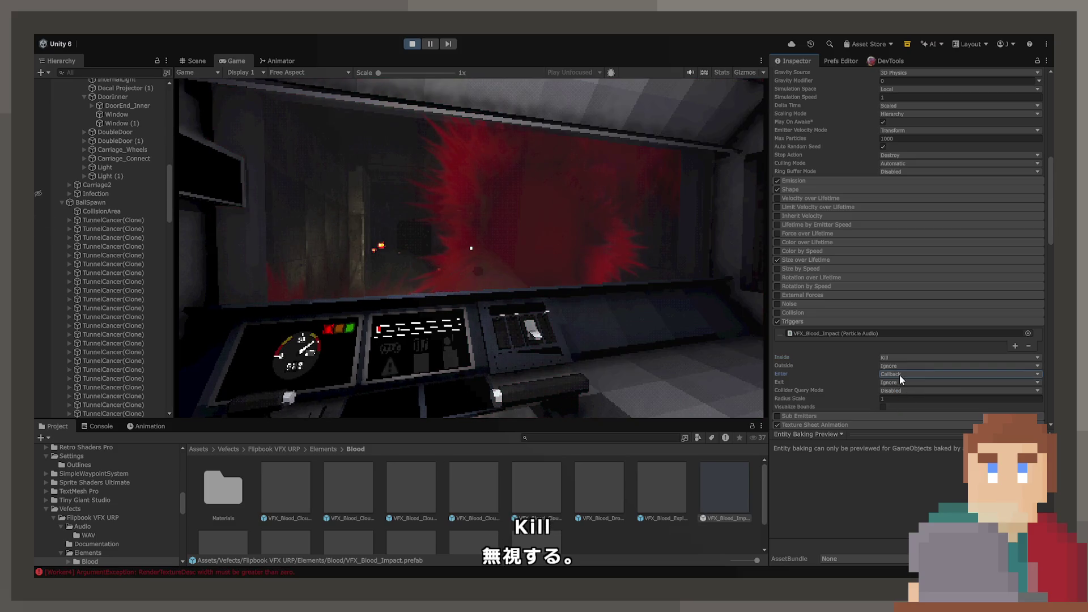
{"action": "left_click", "coordinate": [900, 375]}
{"action": "left_click", "coordinate": [900, 387]}
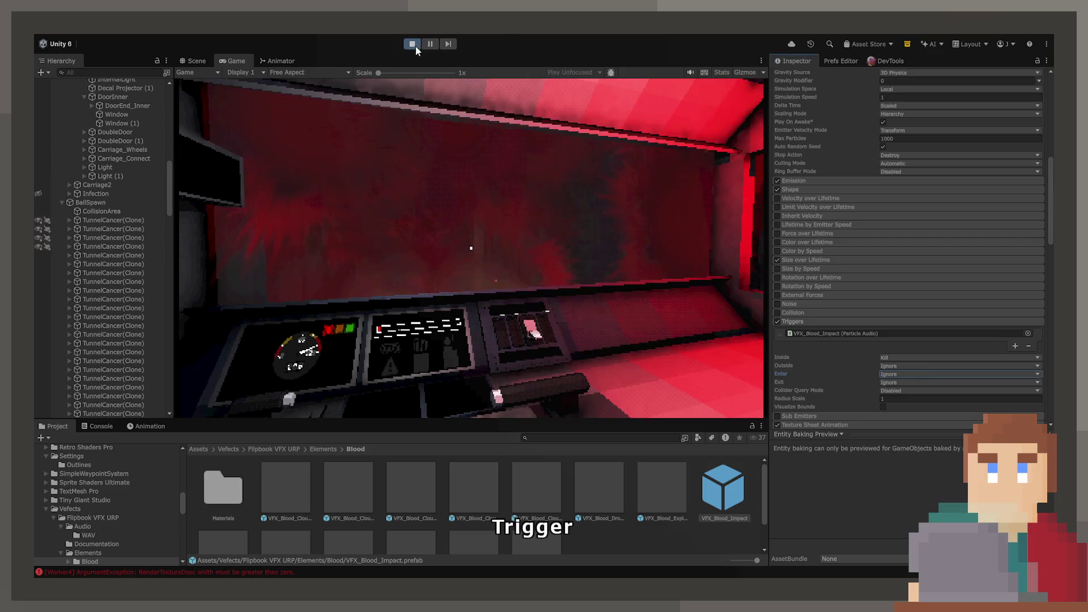
Stop Play mode, rename OnParticleTrigger to TriggerEffect in ParticleAudio.cs, and save
{"action": "key", "text": "ctrl+p"}
{"action": "key", "text": "alt+Tab"}
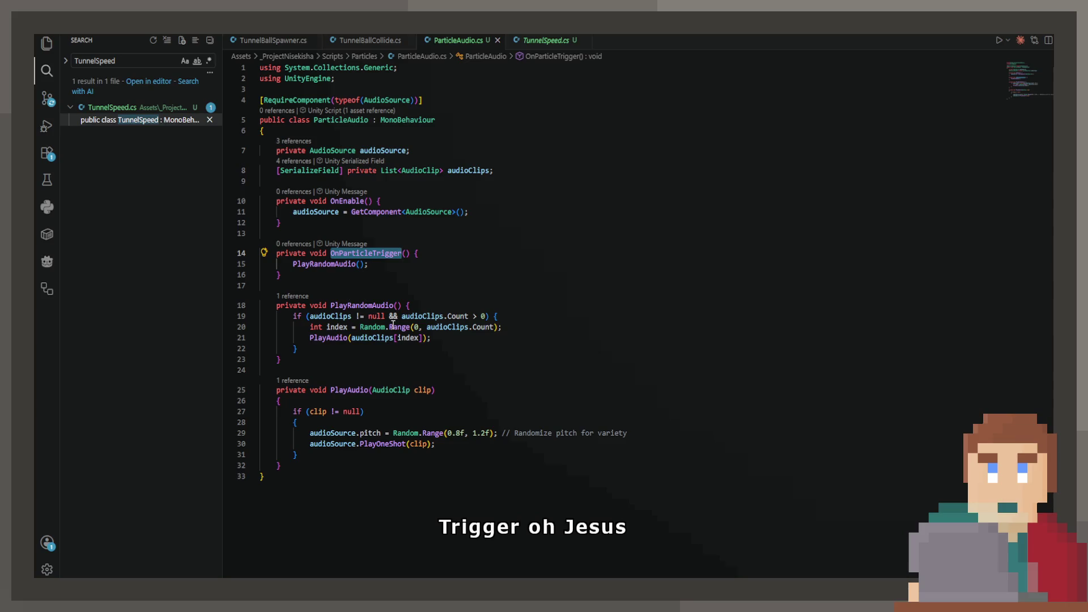
{"action": "left_click", "coordinate": [384, 253]}
{"action": "double_click", "coordinate": [385, 253]}
{"action": "type", "text": "TriggerE"}
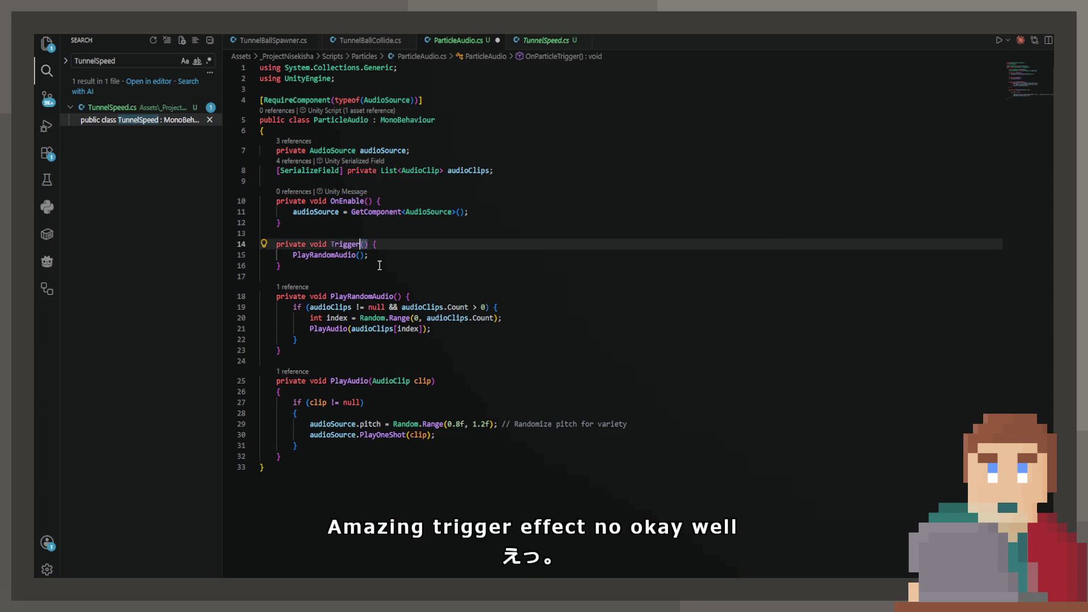
{"action": "type", "text": "ffect"}
{"action": "key", "text": "ctrl+s"}
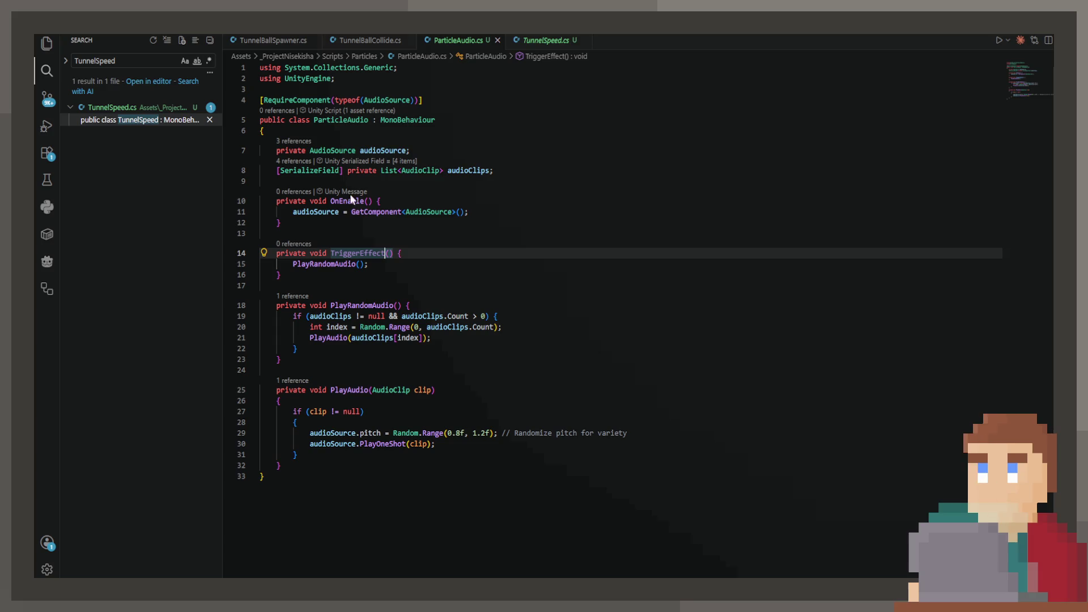
Delete the TriggerEffect method, add a PlayRandomAudio() call inside OnEnable, and save the script
{"action": "mouse_move", "coordinate": [339, 256]}
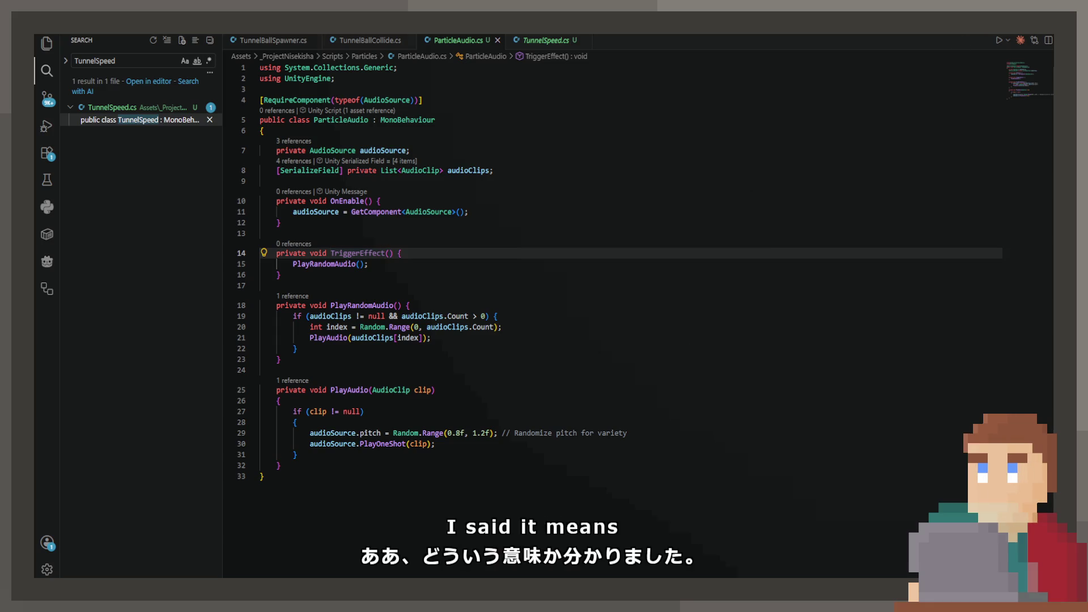
{"action": "double_click", "coordinate": [366, 253]}
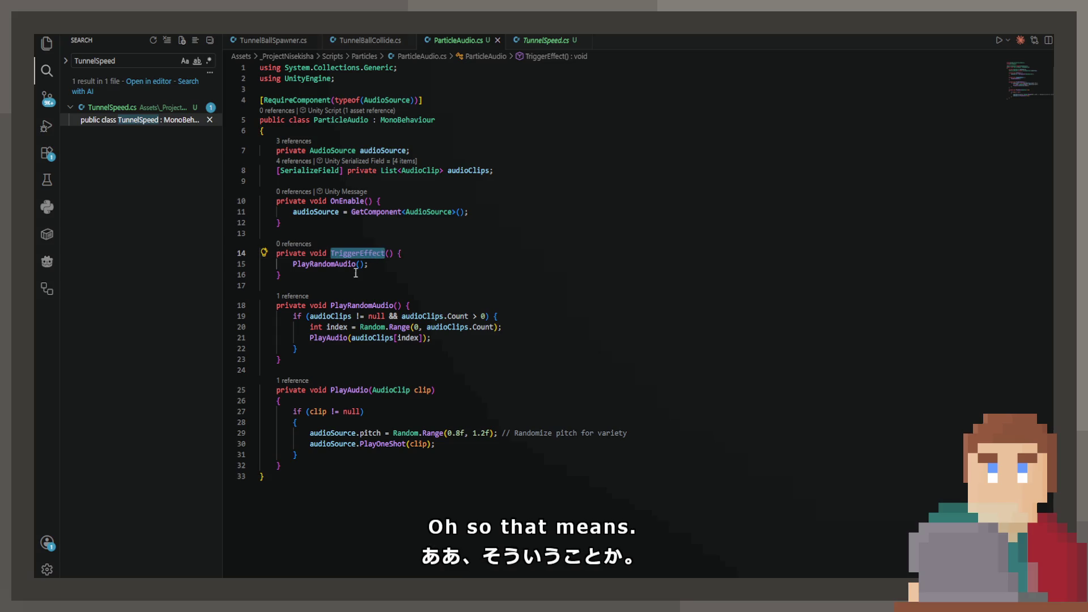
{"action": "left_click_drag", "start_coordinate": [324, 280], "coordinate": [481, 238]}
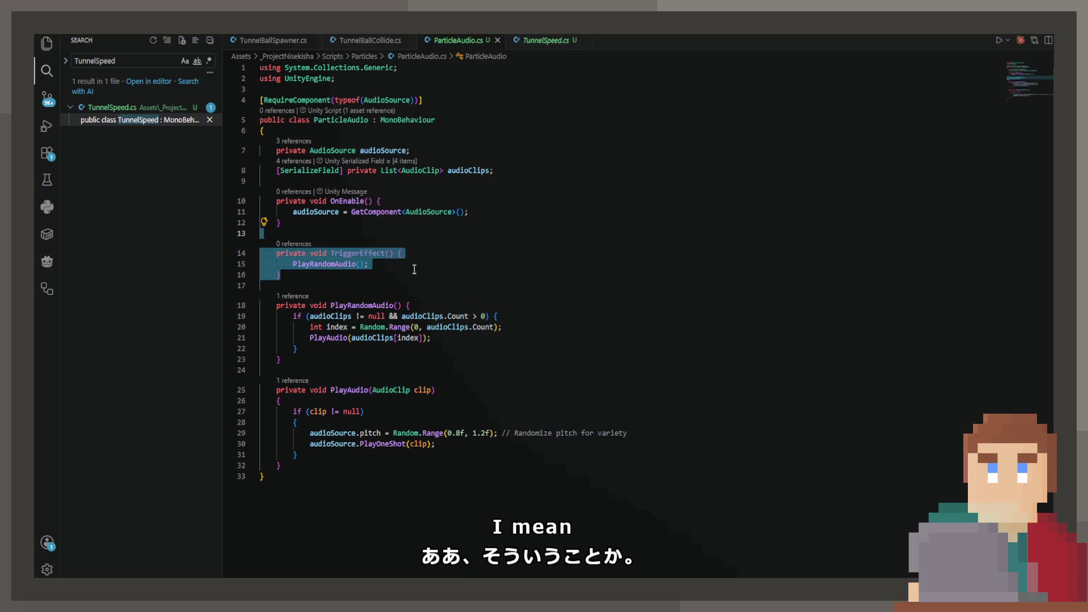
{"action": "key", "text": "BackSpace"}
{"action": "key", "text": "BackSpace"}
{"action": "left_click", "coordinate": [461, 214]}
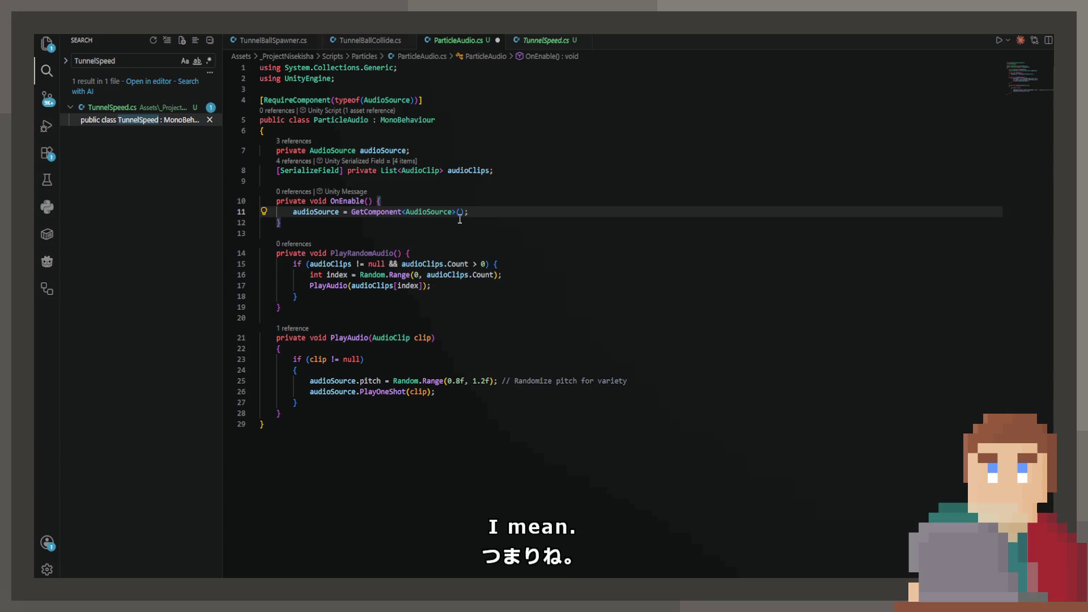
{"action": "key", "text": "Return"}
{"action": "key", "text": "Tab"}
{"action": "key", "text": "ctrl+s"}
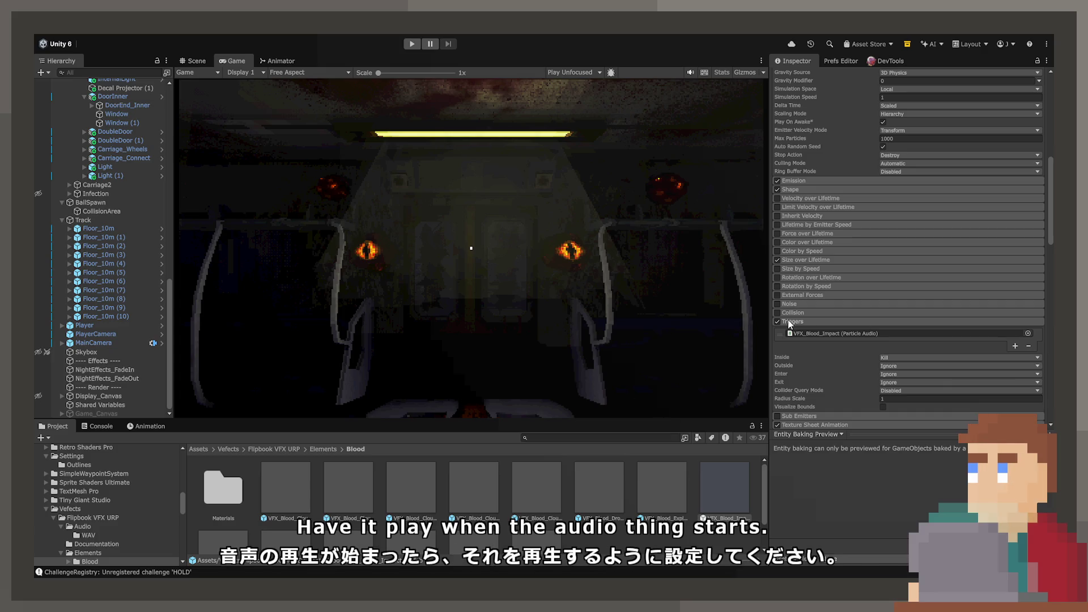
Uncheck the Triggers module in VFX_Blood_Impact's Particle System
{"action": "scroll", "coordinate": [781, 328], "scroll_direction": "down", "scroll_amount": 8}
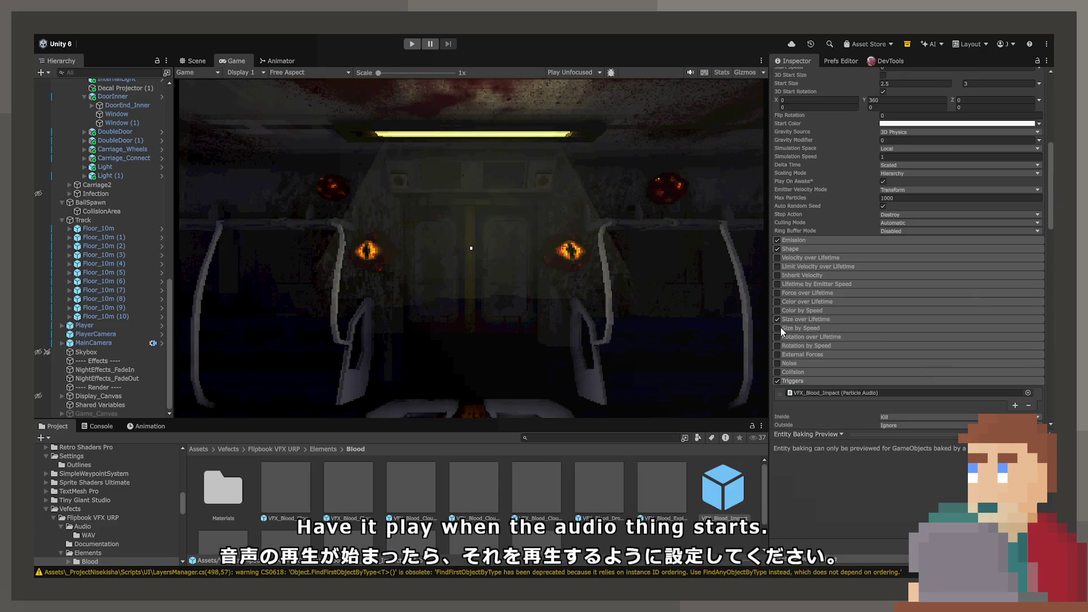
{"action": "left_click", "coordinate": [777, 380]}
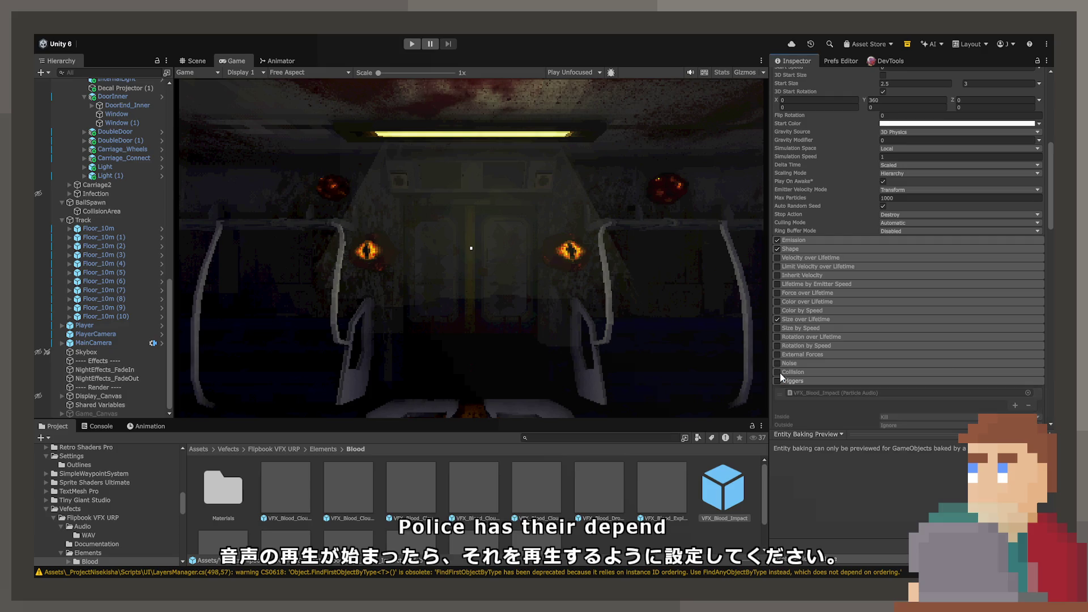
Collapse Triggers, enter Play mode, push the cab lever to move the train, and select BallSpawn's Spawn Rate
{"action": "left_click", "coordinate": [790, 380]}
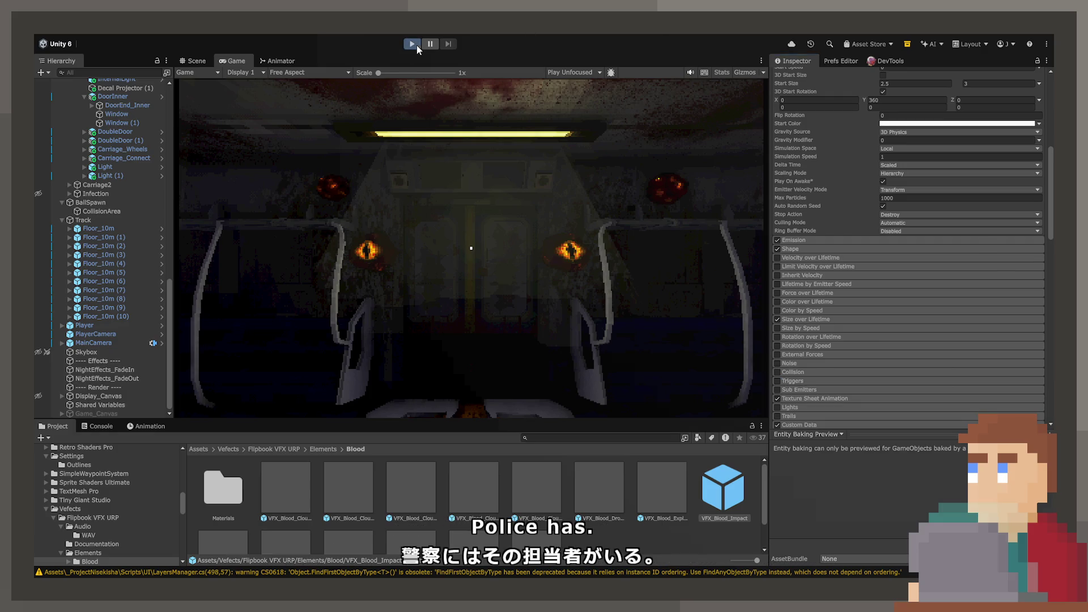
{"action": "left_click", "coordinate": [417, 48]}
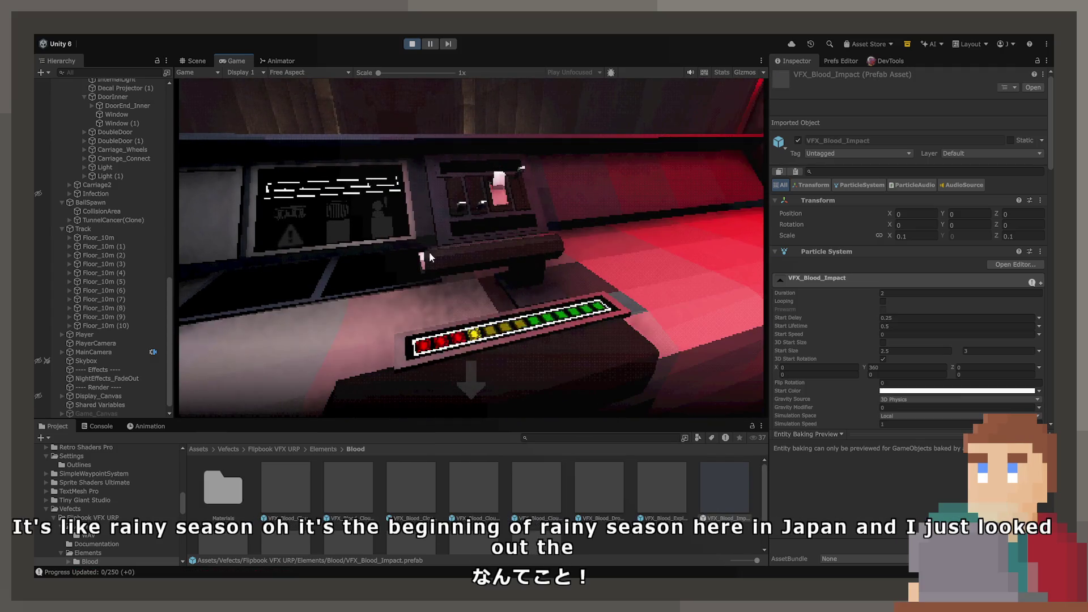
{"action": "left_click", "coordinate": [477, 383]}
{"action": "left_click", "coordinate": [475, 336]}
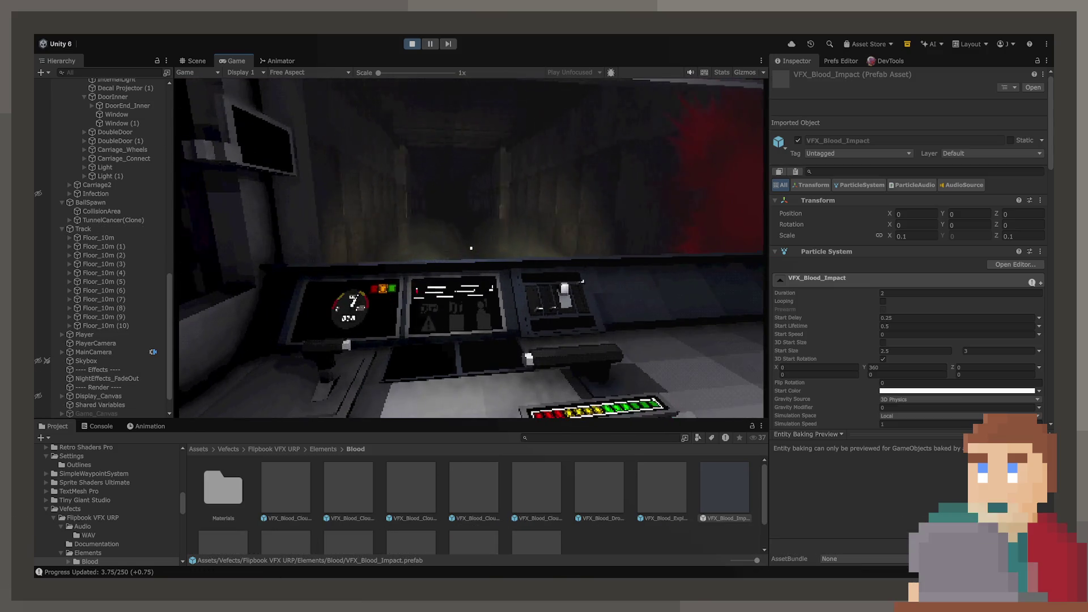
{"action": "left_click", "coordinate": [98, 202]}
{"action": "left_click", "coordinate": [925, 233]}
Set BallSpawn's Spawn Rate to 100, then select the VFX_Blood_Impact prefab
{"action": "type", "text": "100"}
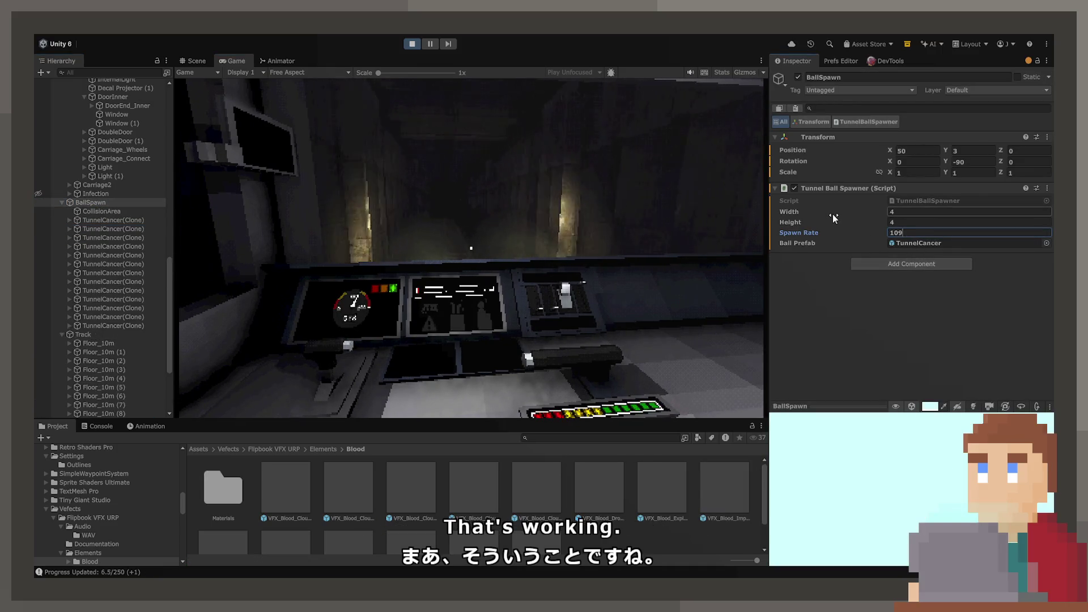
{"action": "left_click", "coordinate": [748, 221]}
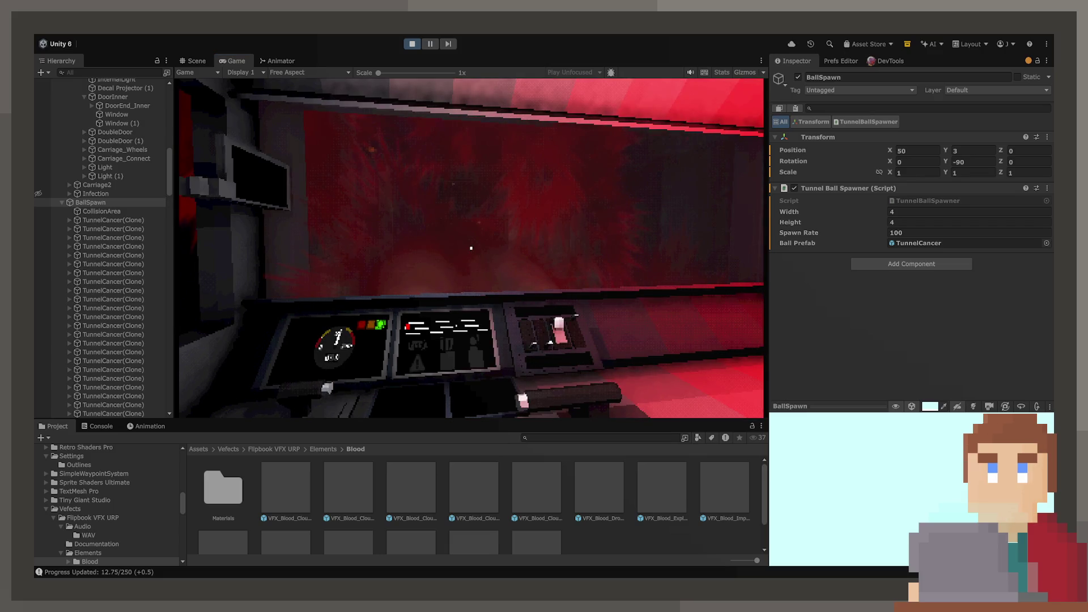
{"action": "left_click", "coordinate": [727, 508]}
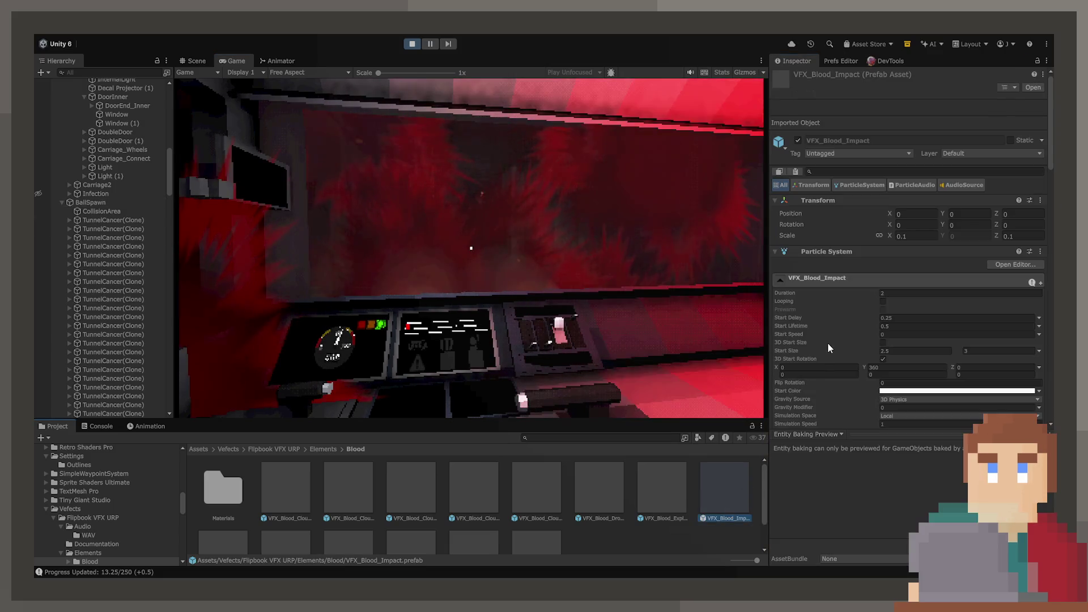
Set the VFX_Blood_Impact Audio Source Volume to 0.1
{"action": "scroll", "coordinate": [827, 342], "scroll_direction": "down", "scroll_amount": 10}
{"action": "scroll", "coordinate": [830, 355], "scroll_direction": "down", "scroll_amount": 10}
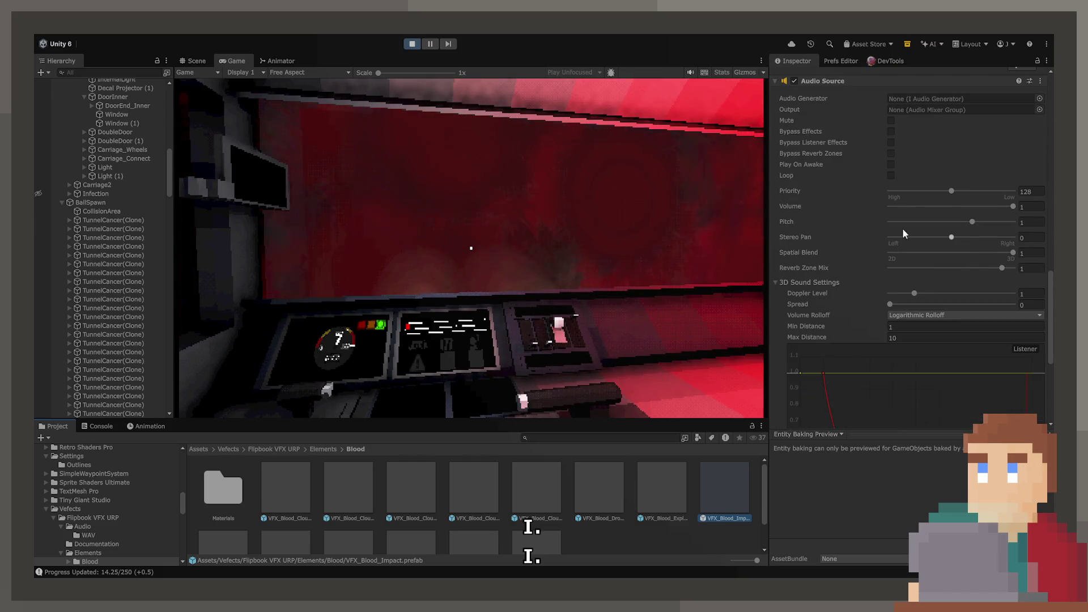
{"action": "type", "text": "0.1"}
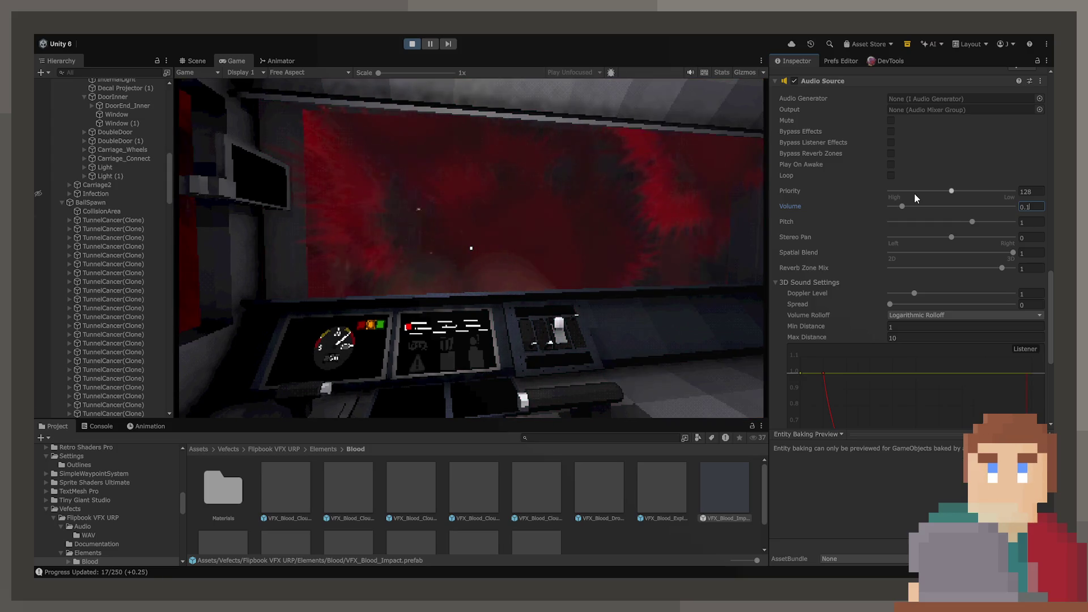
{"action": "left_click", "coordinate": [567, 227]}
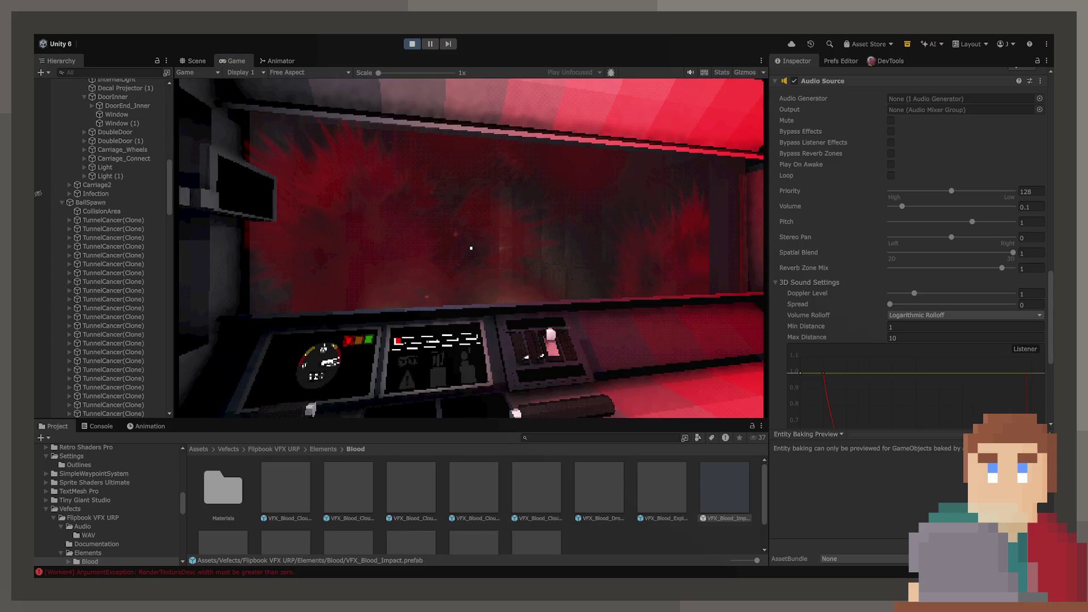
Lower Doppler Level to 0 and adjust Reverb Zone Mix, ending at 1
{"action": "scroll", "coordinate": [971, 289], "scroll_direction": "up", "scroll_amount": 2}
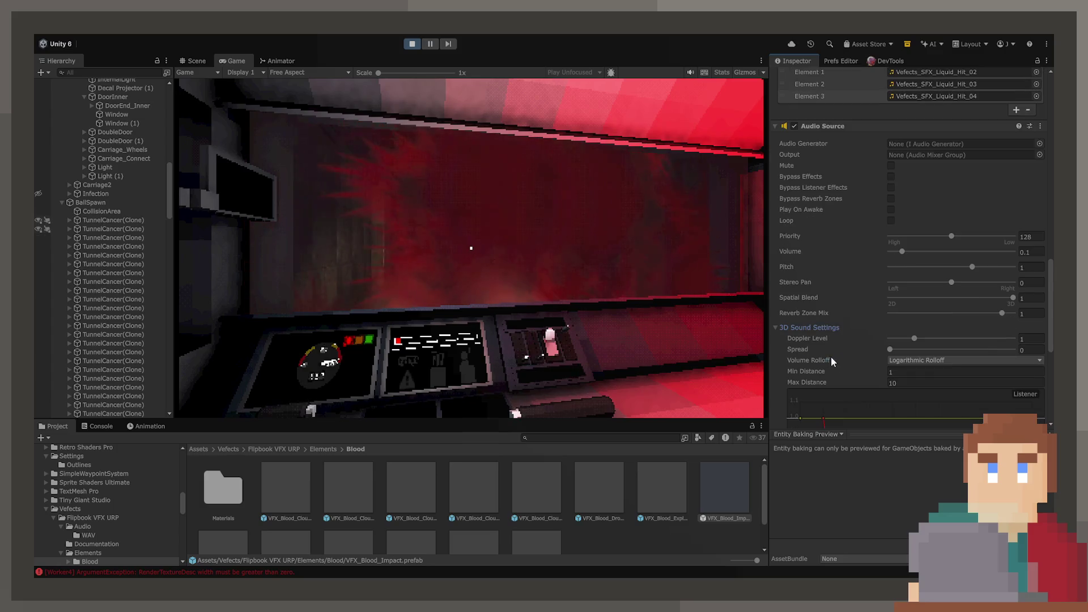
{"action": "left_click_drag", "start_coordinate": [923, 338], "coordinate": [888, 339]}
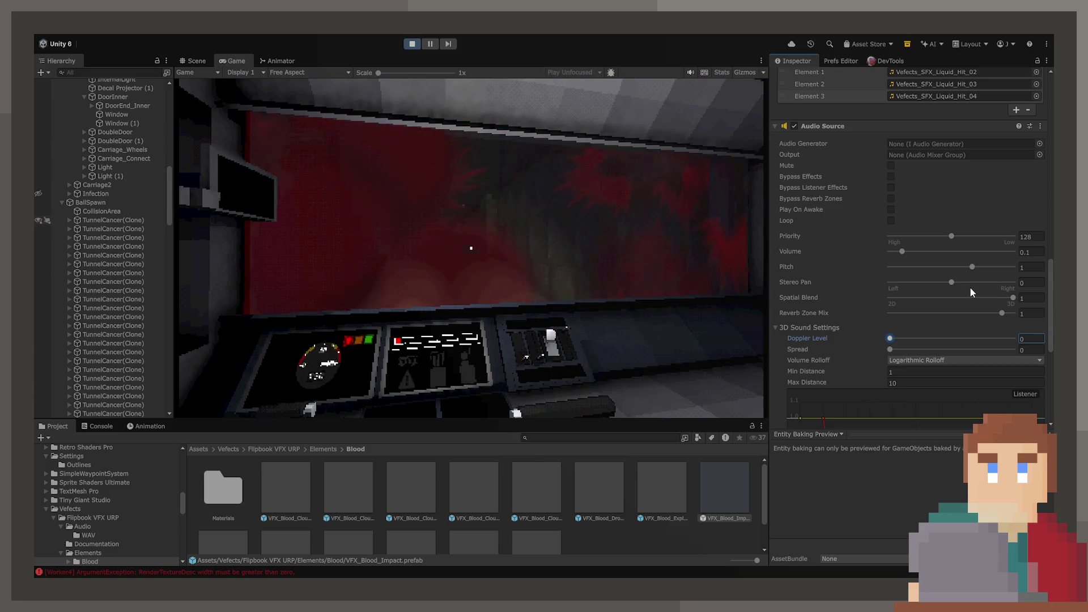
{"action": "scroll", "coordinate": [815, 269], "scroll_direction": "down", "scroll_amount": 1}
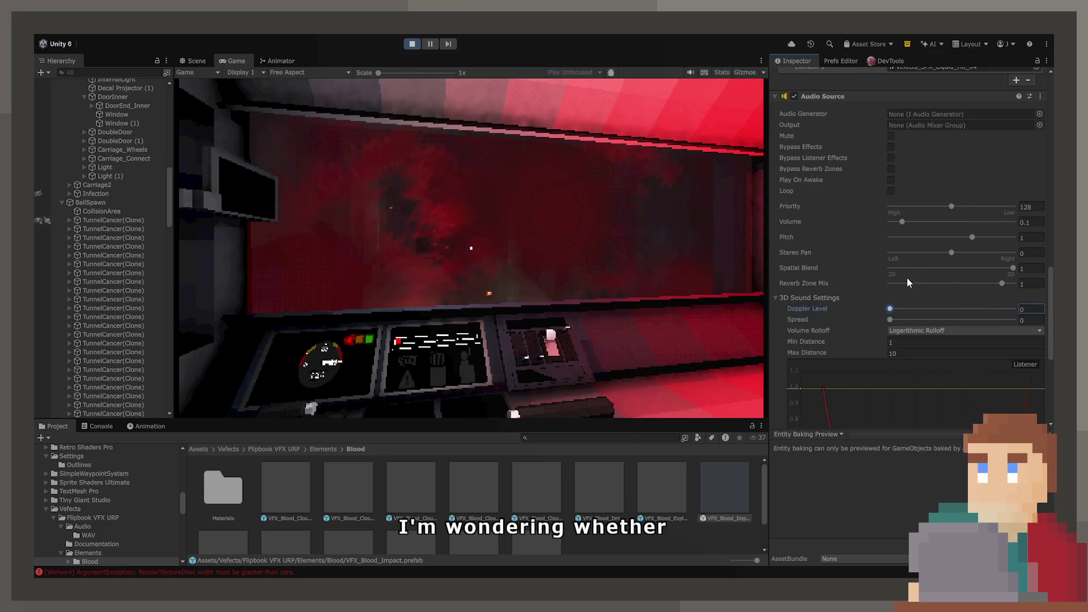
{"action": "left_click_drag", "start_coordinate": [1002, 284], "coordinate": [845, 280]}
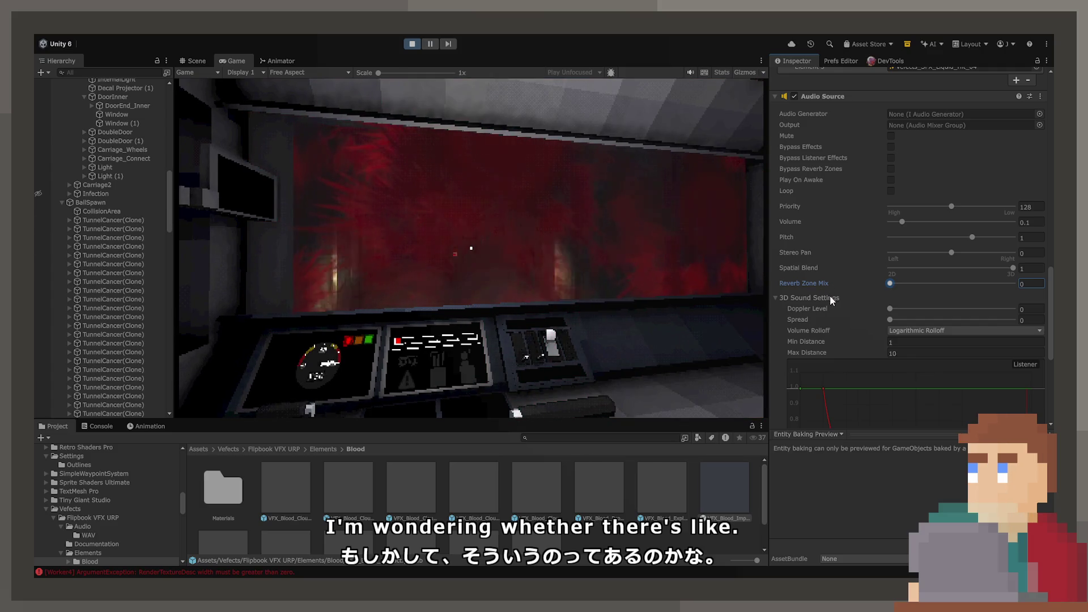
{"action": "scroll", "coordinate": [831, 292], "scroll_direction": "down", "scroll_amount": 4}
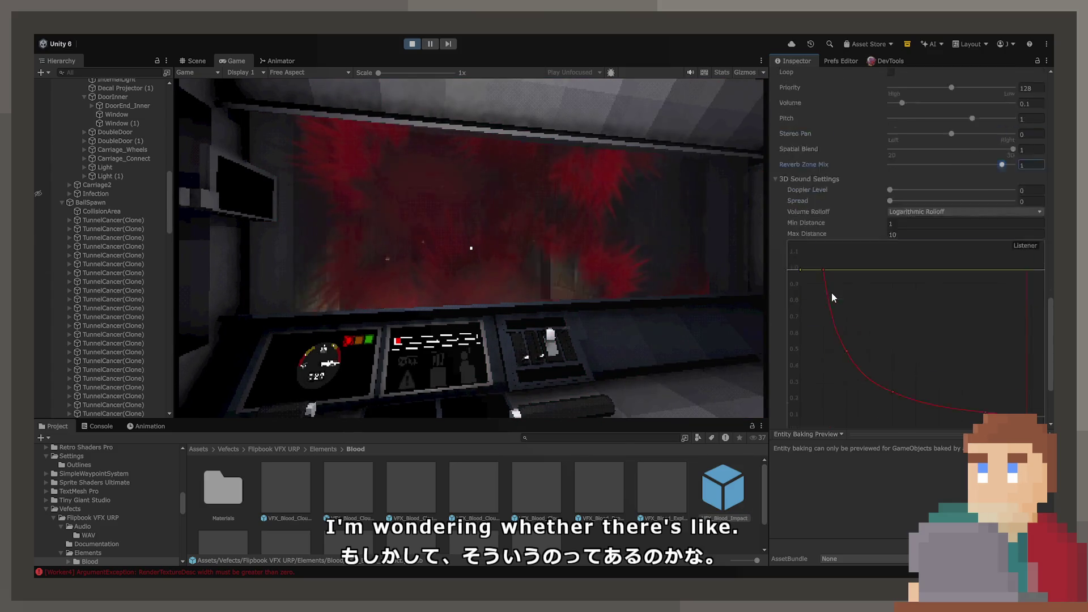
{"action": "scroll", "coordinate": [831, 292], "scroll_direction": "up", "scroll_amount": 5}
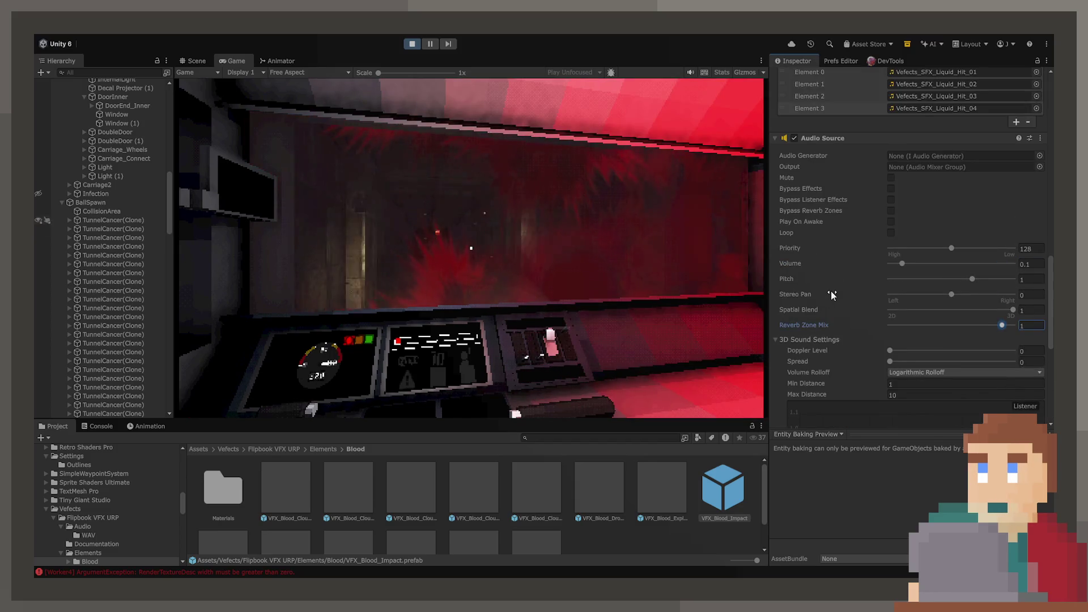
{"action": "scroll", "coordinate": [825, 283], "scroll_direction": "up", "scroll_amount": 2}
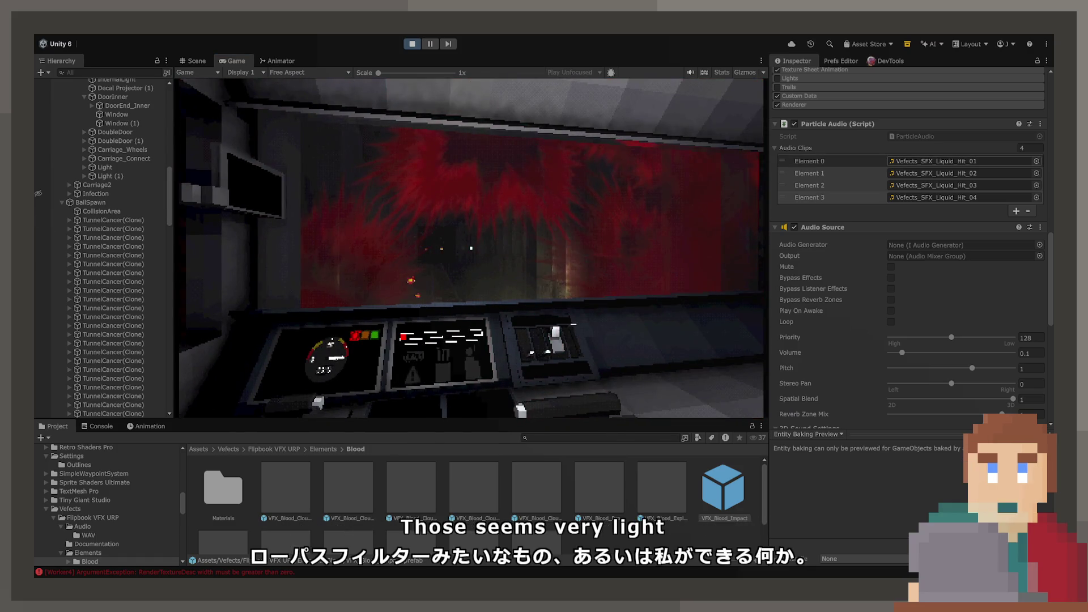
Ping Element 3's Liquid_Hit clip, stop Play mode, and preview the Liquid_Projectile and Orb loop clips
{"action": "left_click", "coordinate": [930, 198]}
{"action": "key", "text": "ctrl+p"}
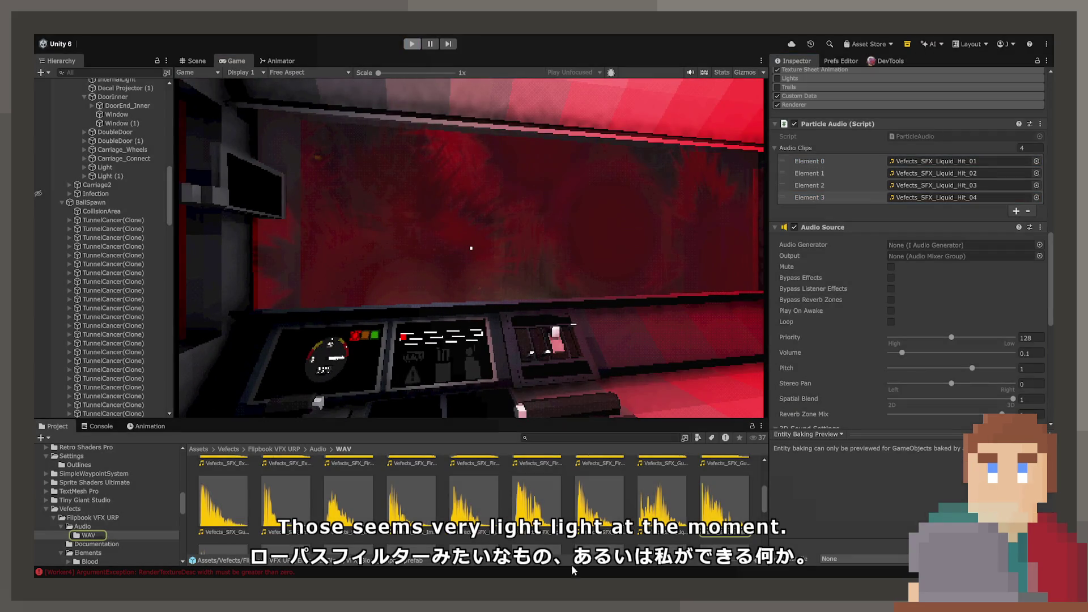
{"action": "scroll", "coordinate": [426, 510], "scroll_direction": "down", "scroll_amount": 3}
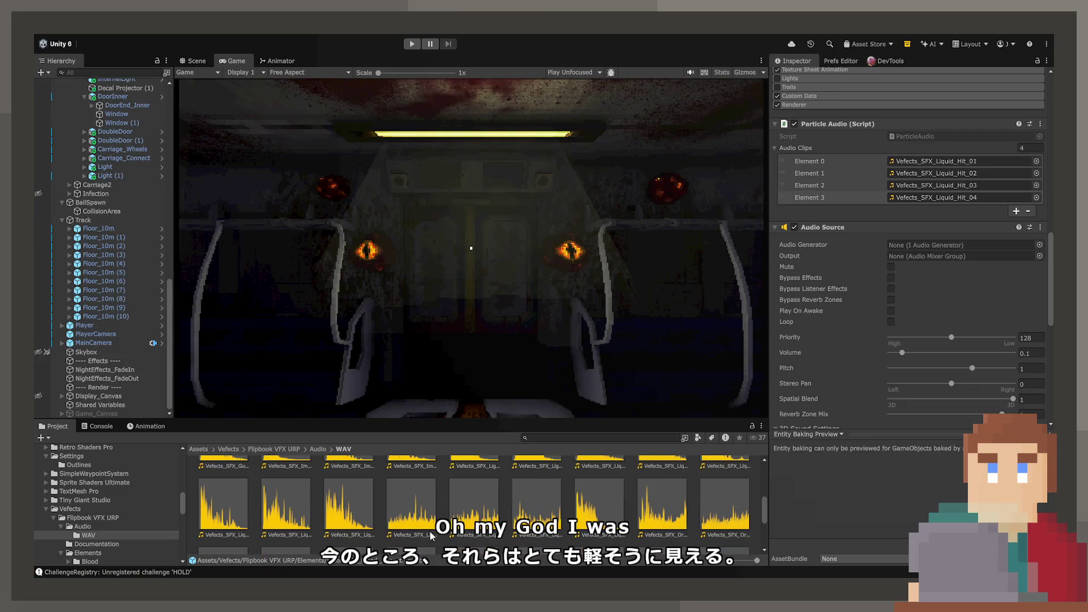
{"action": "left_click", "coordinate": [426, 530]}
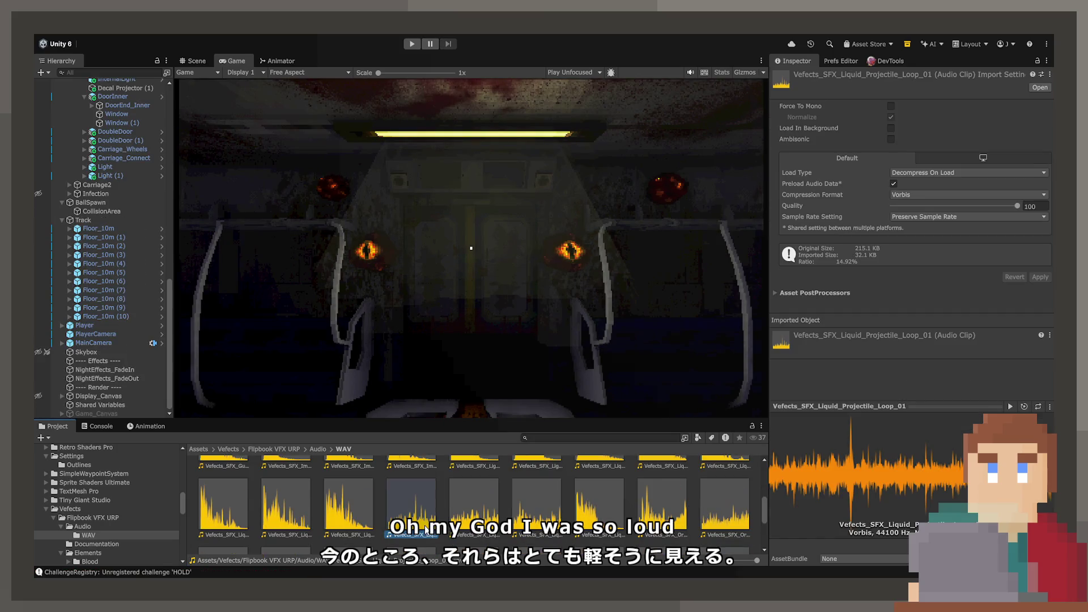
{"action": "left_click", "coordinate": [479, 509]}
{"action": "left_click", "coordinate": [601, 517]}
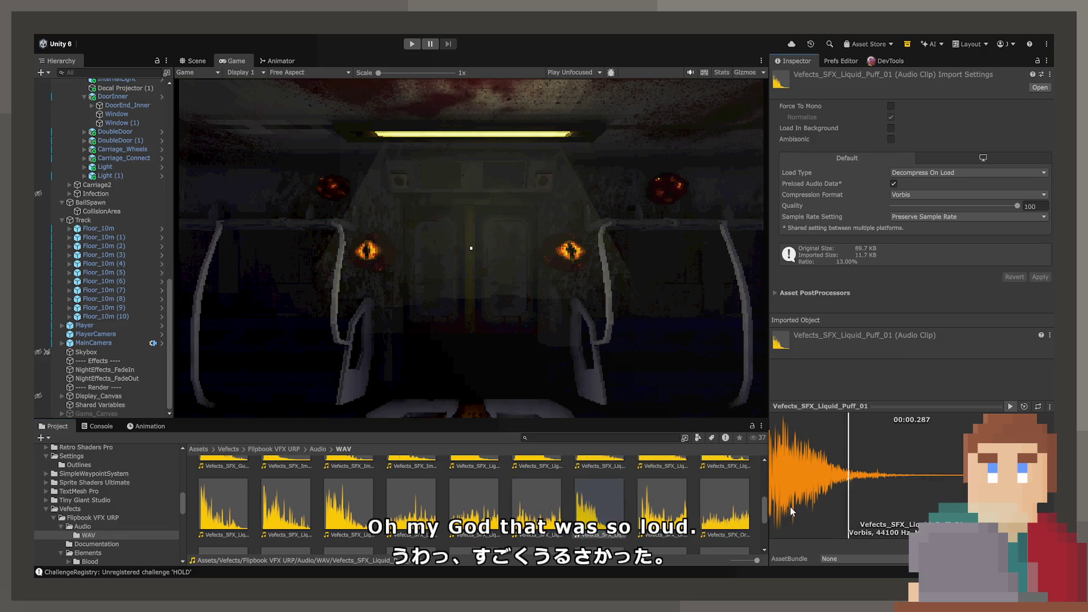
{"action": "left_click", "coordinate": [647, 531]}
{"action": "key", "text": "Right"}
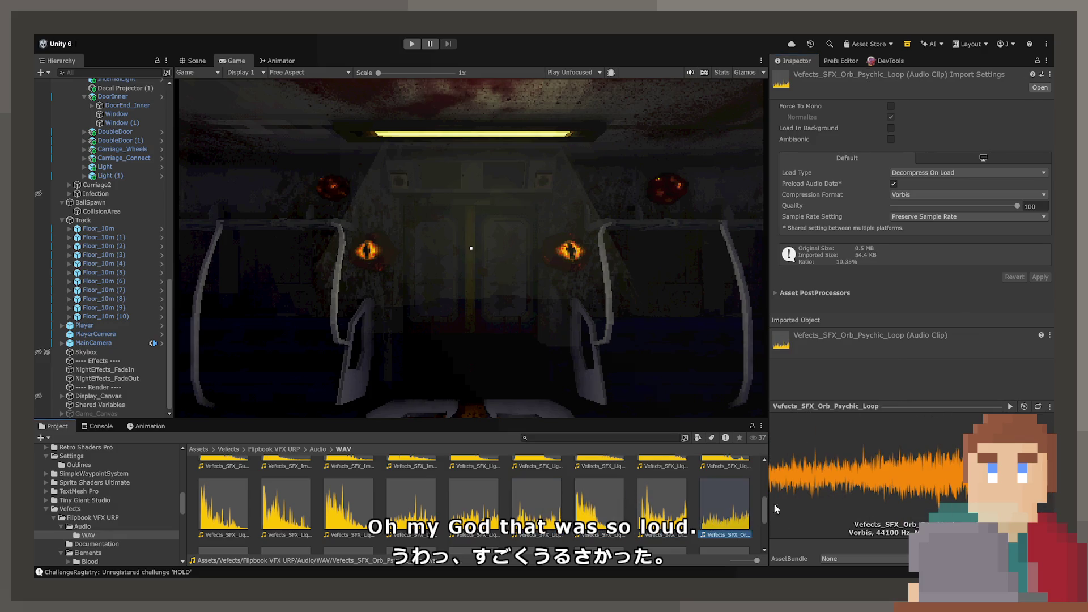
Preview the Orb_Water, Poison_Puff, Shrapnel, Slash and Smoke_Poison_Loop clips
{"action": "scroll", "coordinate": [558, 533], "scroll_direction": "down", "scroll_amount": 2}
{"action": "left_click", "coordinate": [220, 507]}
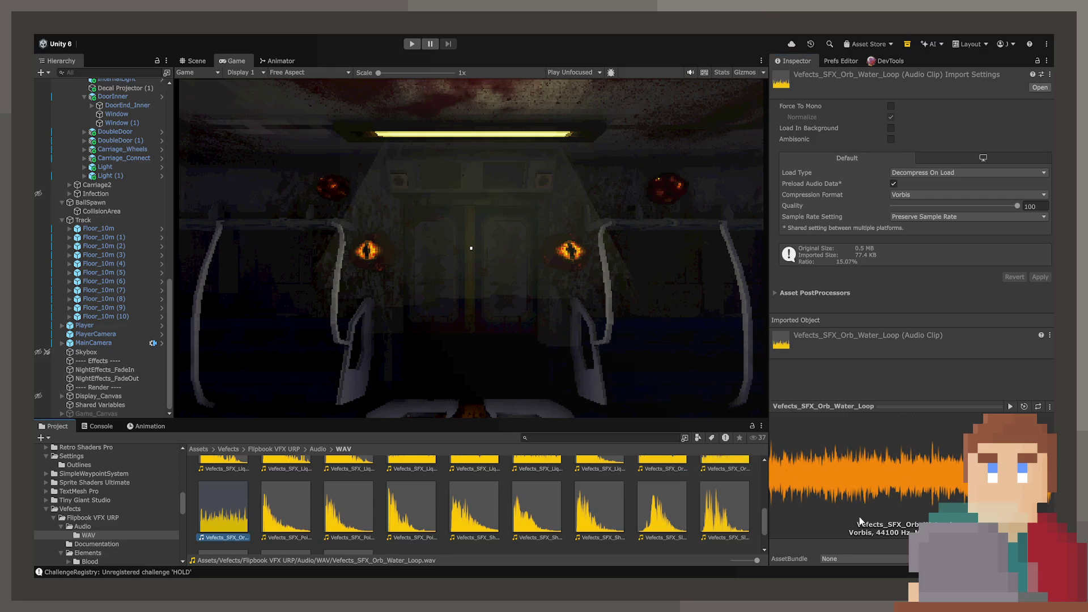
{"action": "left_click", "coordinate": [304, 536]}
{"action": "left_click", "coordinate": [349, 524]}
{"action": "left_click", "coordinate": [385, 522]}
{"action": "left_click", "coordinate": [474, 527]}
{"action": "left_click", "coordinate": [537, 532]}
{"action": "left_click", "coordinate": [593, 538]}
{"action": "left_click", "coordinate": [662, 510]}
{"action": "left_click", "coordinate": [725, 510]}
{"action": "scroll", "coordinate": [454, 511], "scroll_direction": "down", "scroll_amount": 2}
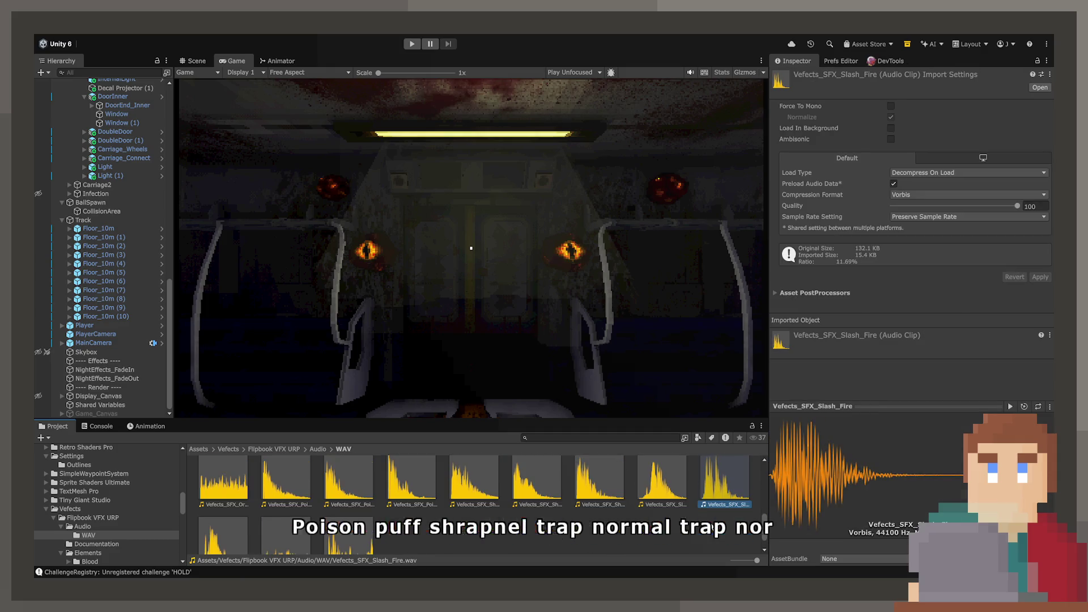
{"action": "left_click", "coordinate": [216, 545]}
{"action": "left_click", "coordinate": [287, 522]}
{"action": "left_click", "coordinate": [344, 525]}
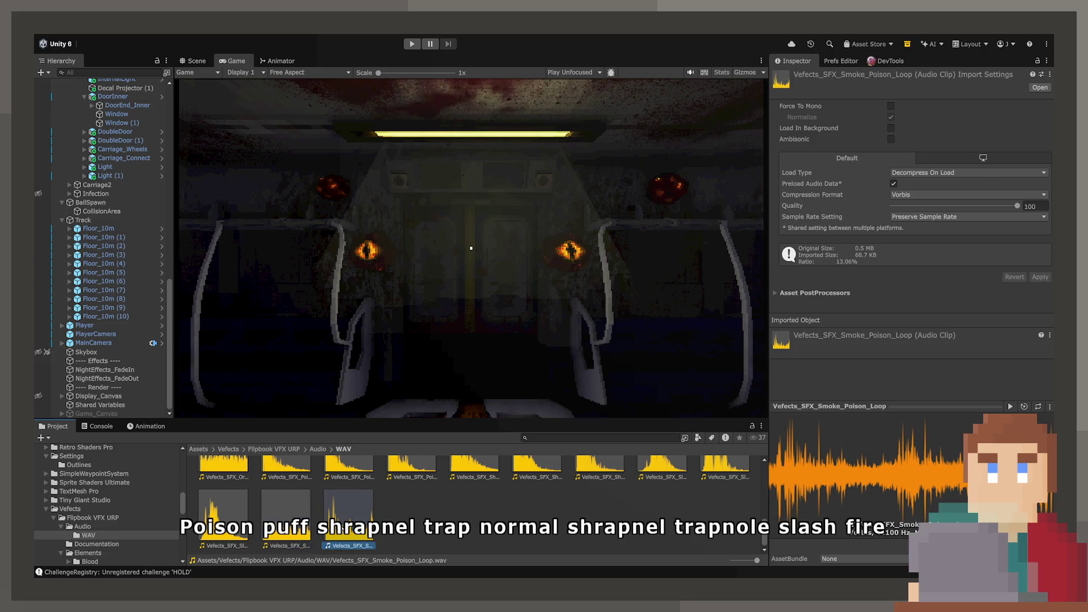
Preview the Charge, Dust_Puff, Explosion and Fire_Charge_01 clips, then return to Flipbook VFX URP
{"action": "scroll", "coordinate": [344, 524], "scroll_direction": "up", "scroll_amount": 5}
{"action": "scroll", "coordinate": [254, 503], "scroll_direction": "up", "scroll_amount": 1}
{"action": "left_click", "coordinate": [241, 499]}
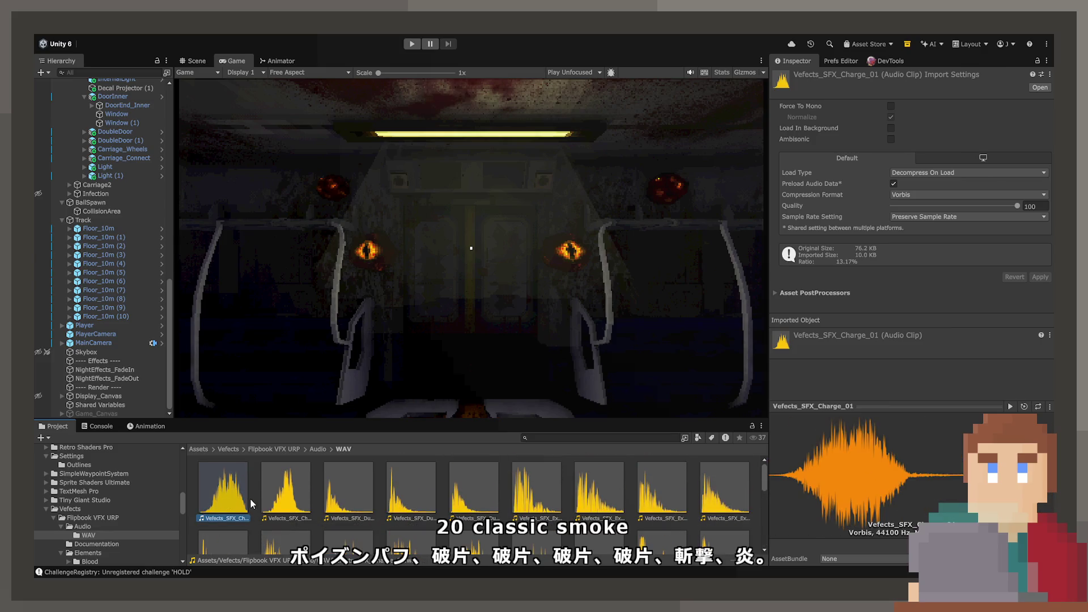
{"action": "left_click", "coordinate": [356, 498]}
{"action": "left_click", "coordinate": [416, 498]}
{"action": "left_click", "coordinate": [451, 504]}
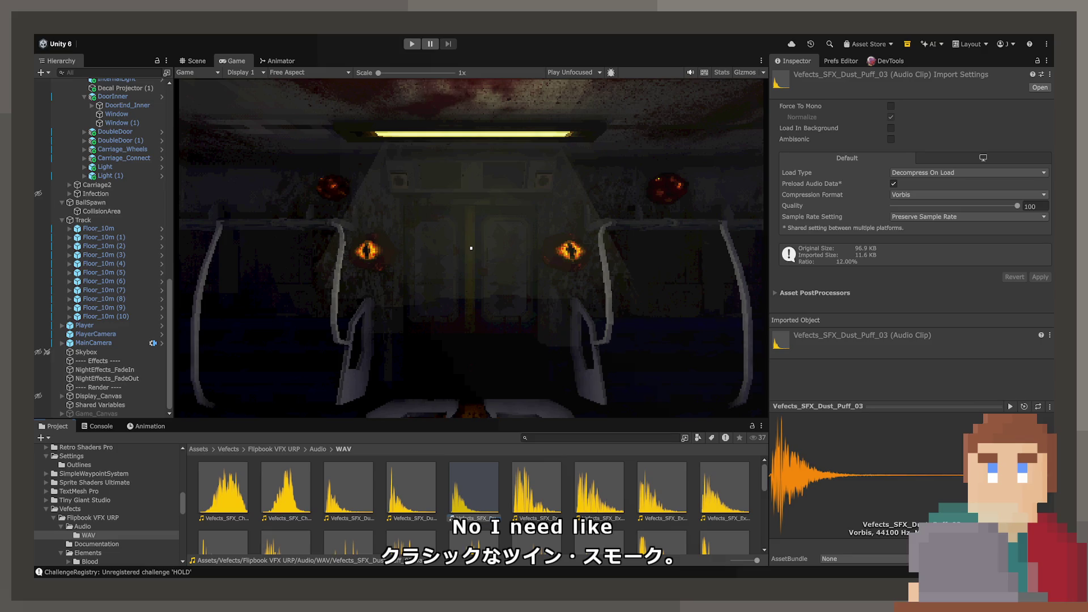
{"action": "left_click", "coordinate": [549, 506]}
{"action": "left_click", "coordinate": [594, 501]}
{"action": "left_click", "coordinate": [553, 498]}
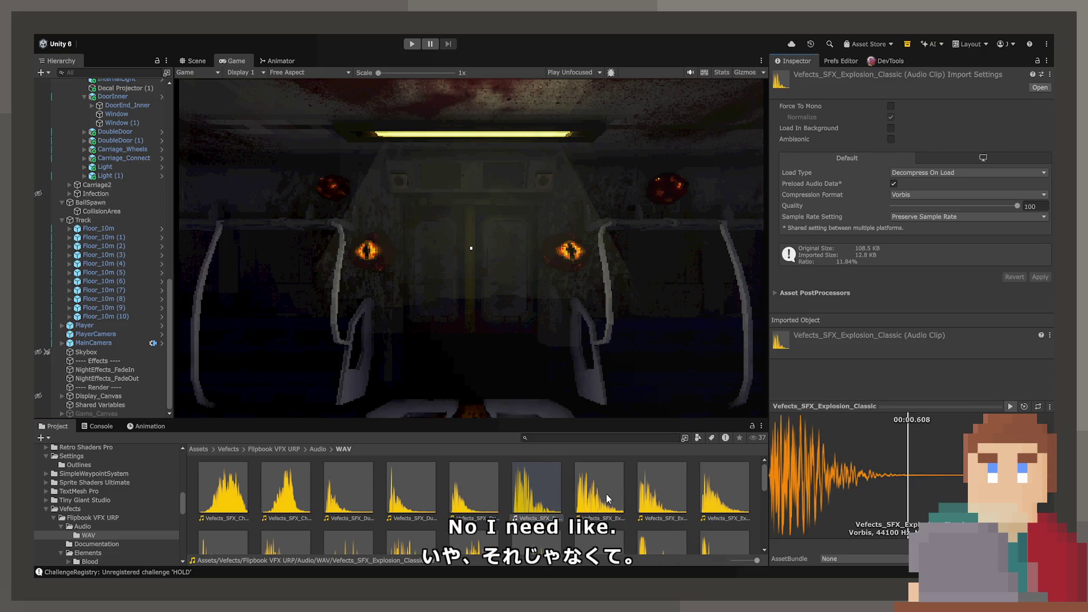
{"action": "left_click", "coordinate": [649, 498]}
{"action": "left_click", "coordinate": [701, 499]}
{"action": "left_click", "coordinate": [702, 499]}
{"action": "scroll", "coordinate": [701, 498], "scroll_direction": "down", "scroll_amount": 2}
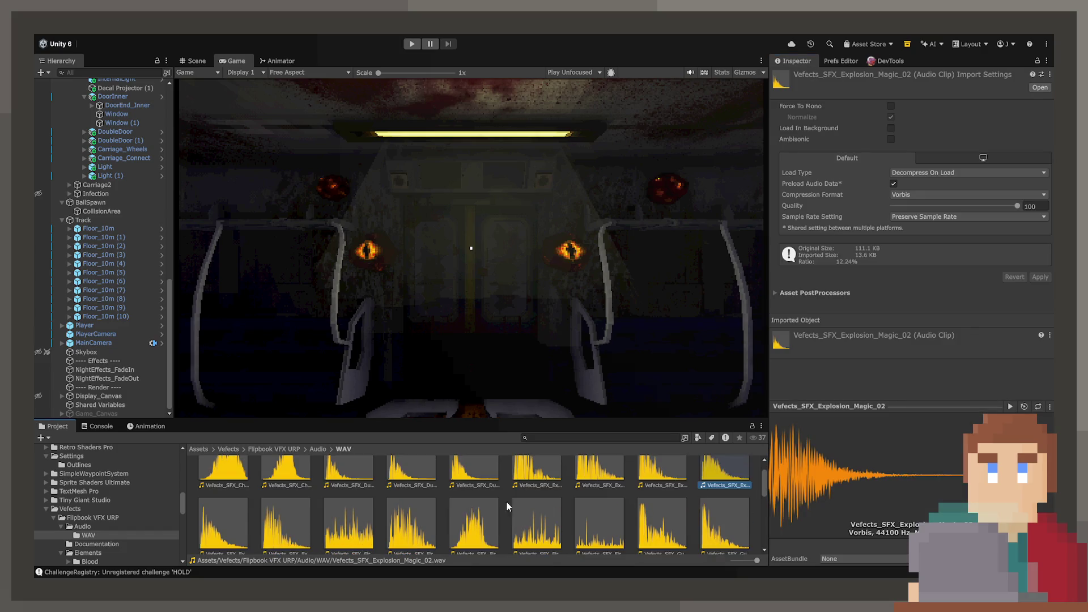
{"action": "left_click", "coordinate": [294, 530]}
{"action": "left_click", "coordinate": [452, 533]}
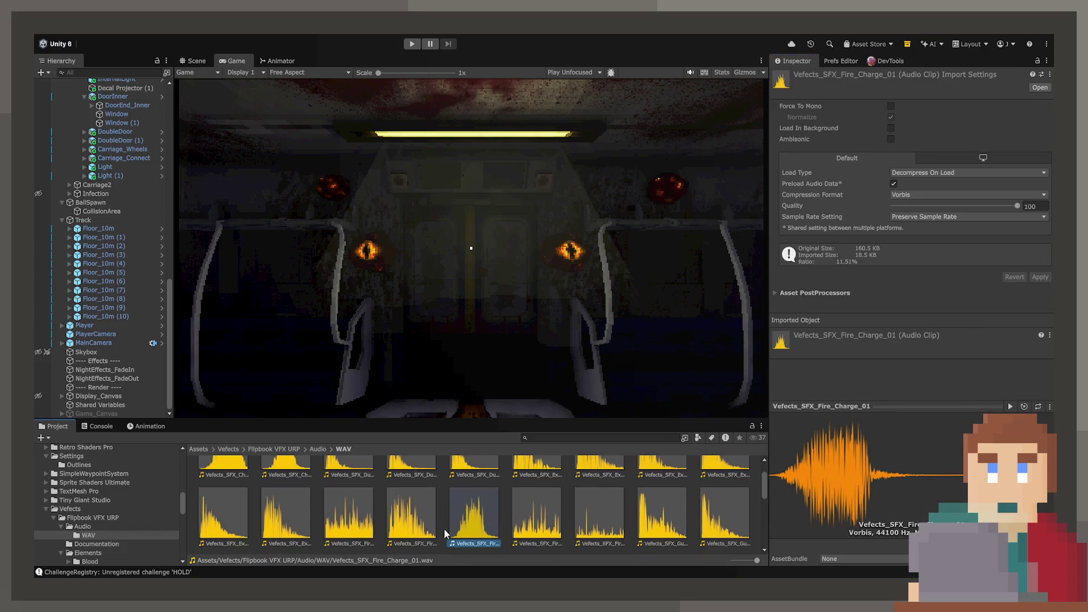
{"action": "left_click", "coordinate": [322, 449]}
{"action": "left_click", "coordinate": [286, 449]}
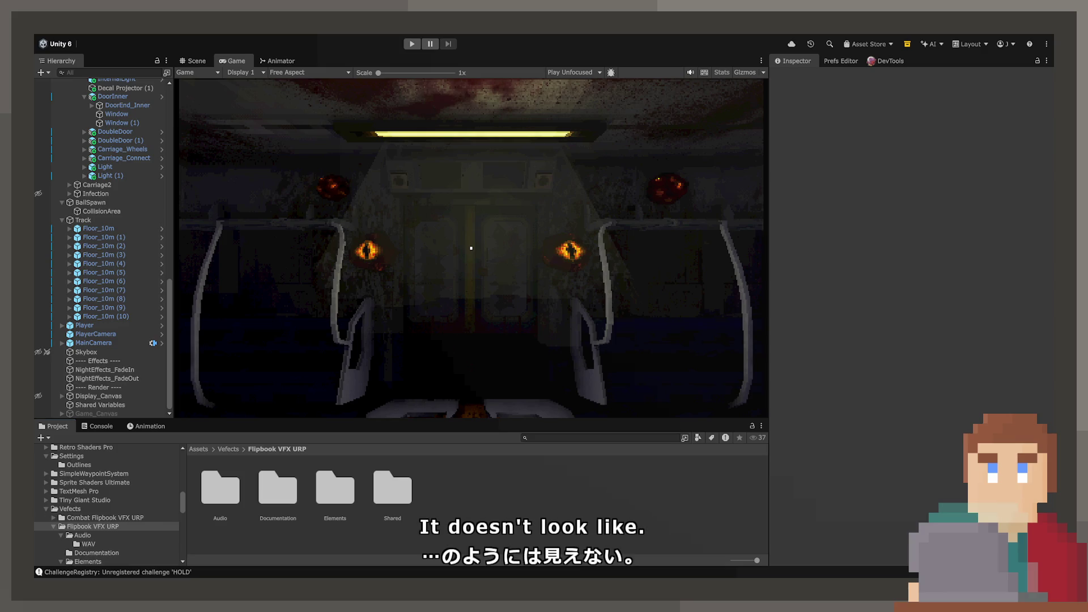
Navigate to Combat Flipbook VFX URP's Audio/WAV/Fer/One_Shot folder
{"action": "left_click", "coordinate": [105, 517]}
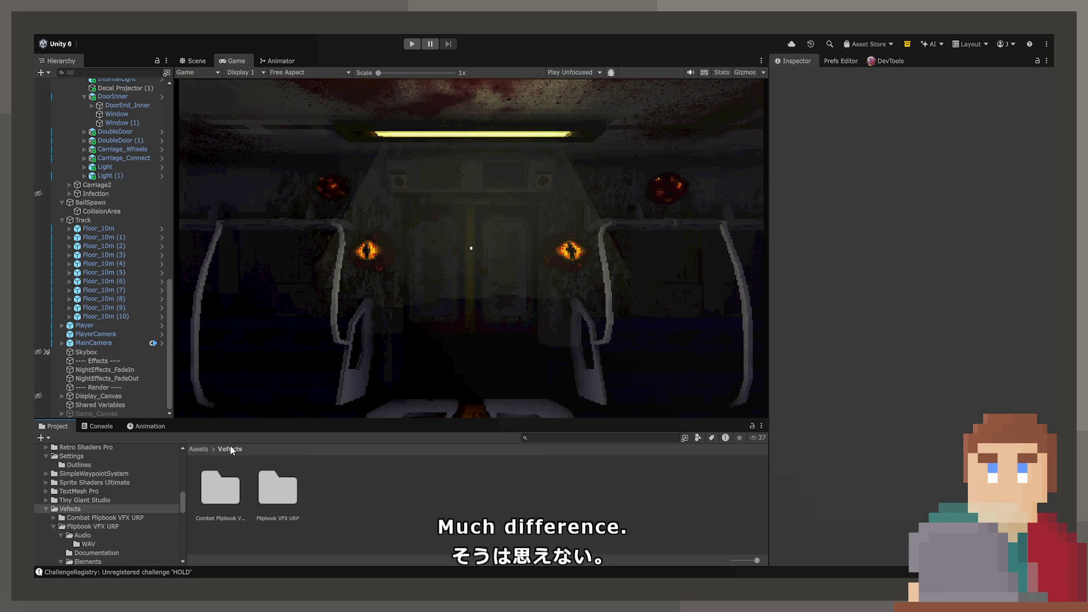
{"action": "double_click", "coordinate": [229, 478]}
{"action": "double_click", "coordinate": [229, 478]}
{"action": "double_click", "coordinate": [229, 478]}
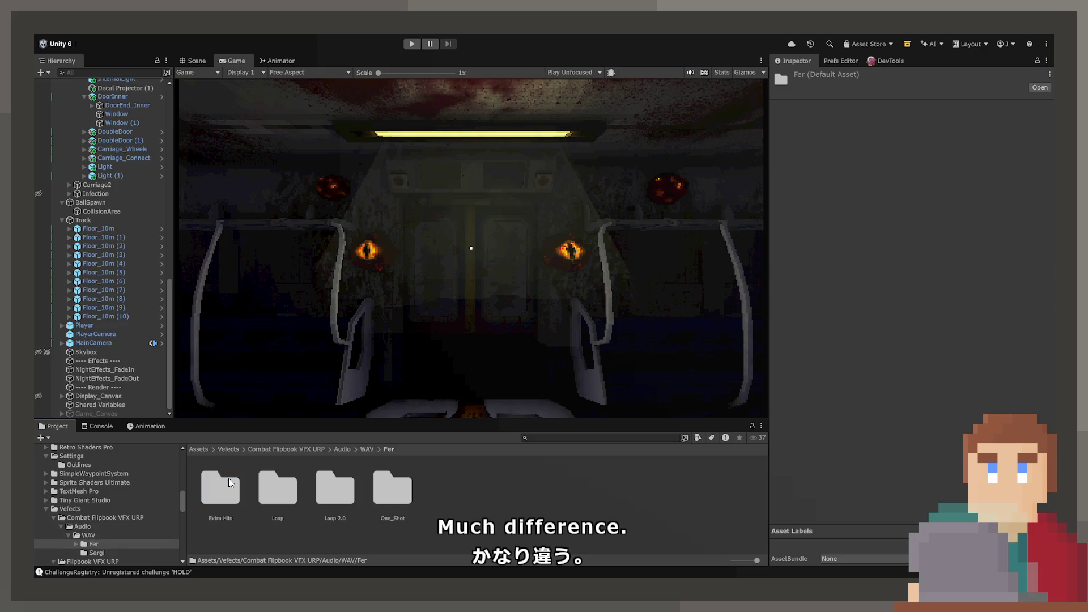
{"action": "left_click", "coordinate": [229, 478]}
{"action": "double_click", "coordinate": [417, 478]}
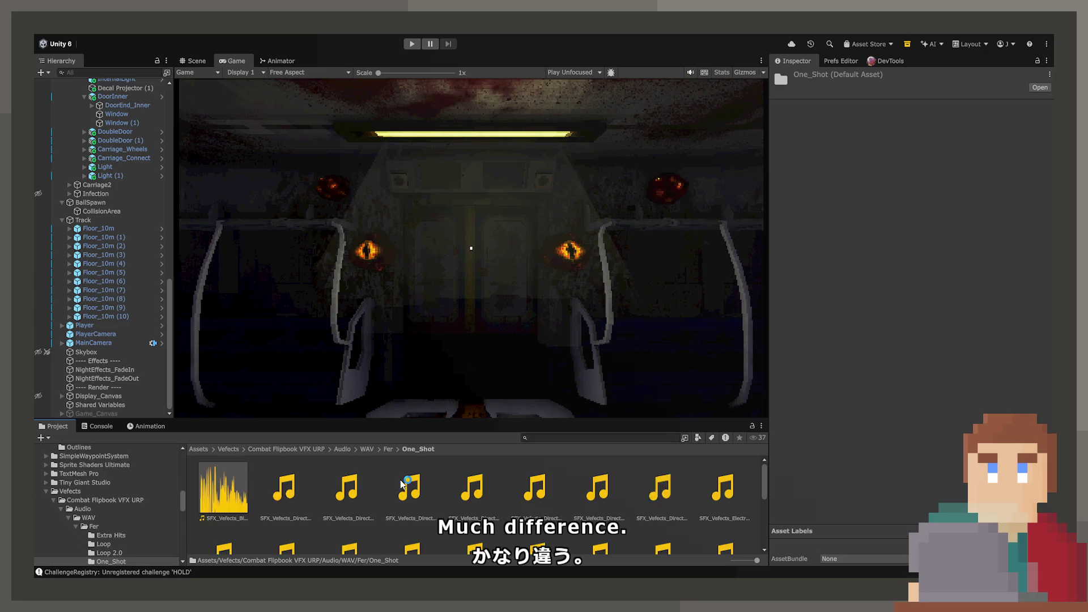
Preview the Directional_Dust and Radial_Spiky_Hit_01 one-shot clips
{"action": "left_click", "coordinate": [246, 490]}
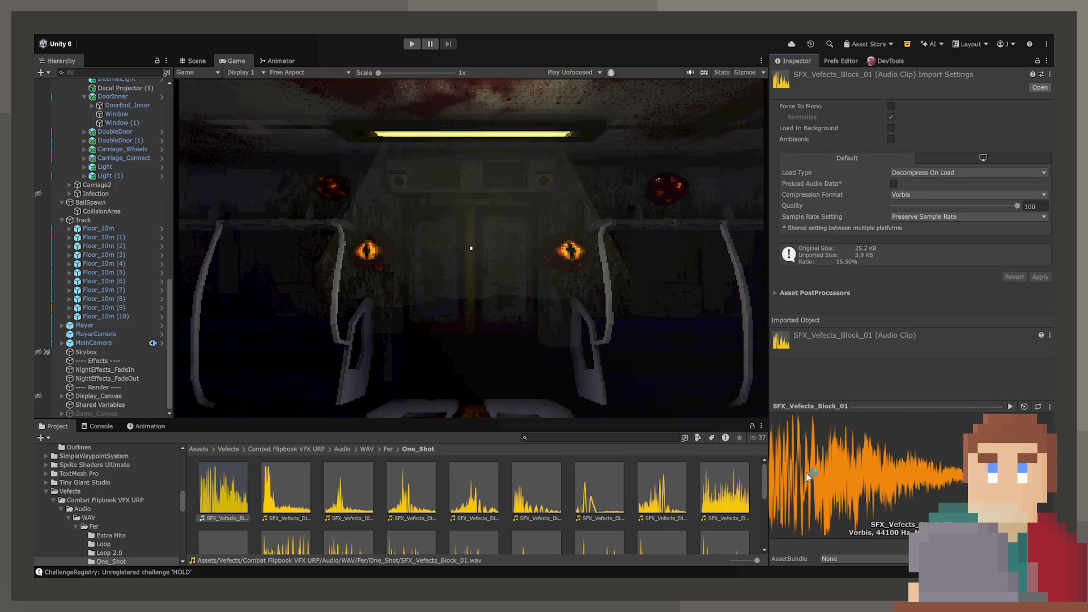
{"action": "left_click", "coordinate": [280, 499]}
{"action": "scroll", "coordinate": [480, 509], "scroll_direction": "down", "scroll_amount": 2}
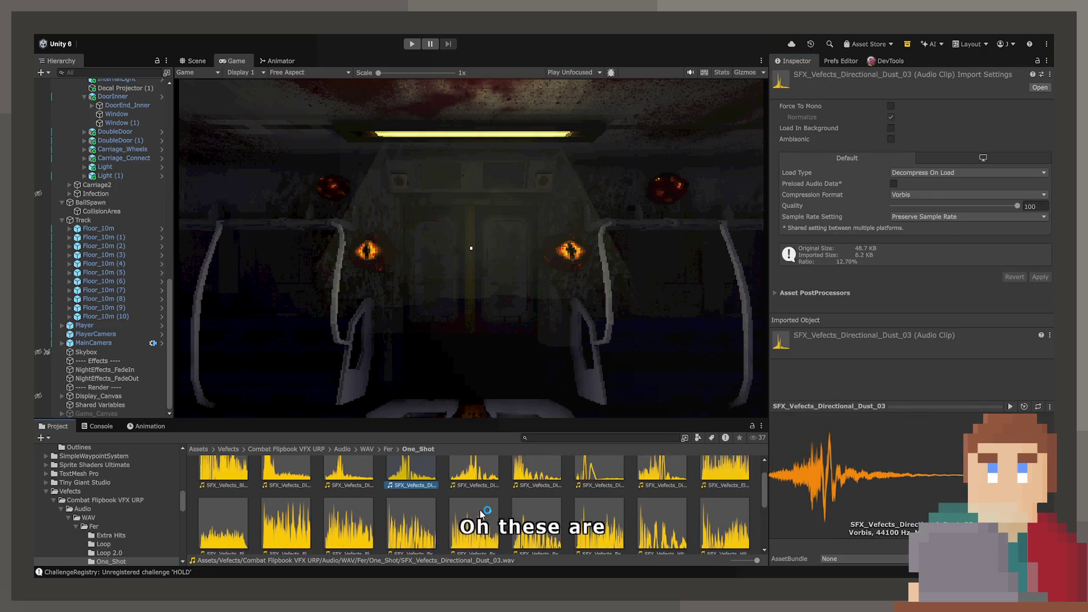
{"action": "left_click", "coordinate": [480, 509]}
{"action": "left_click", "coordinate": [599, 510]}
{"action": "key", "text": "Down"}
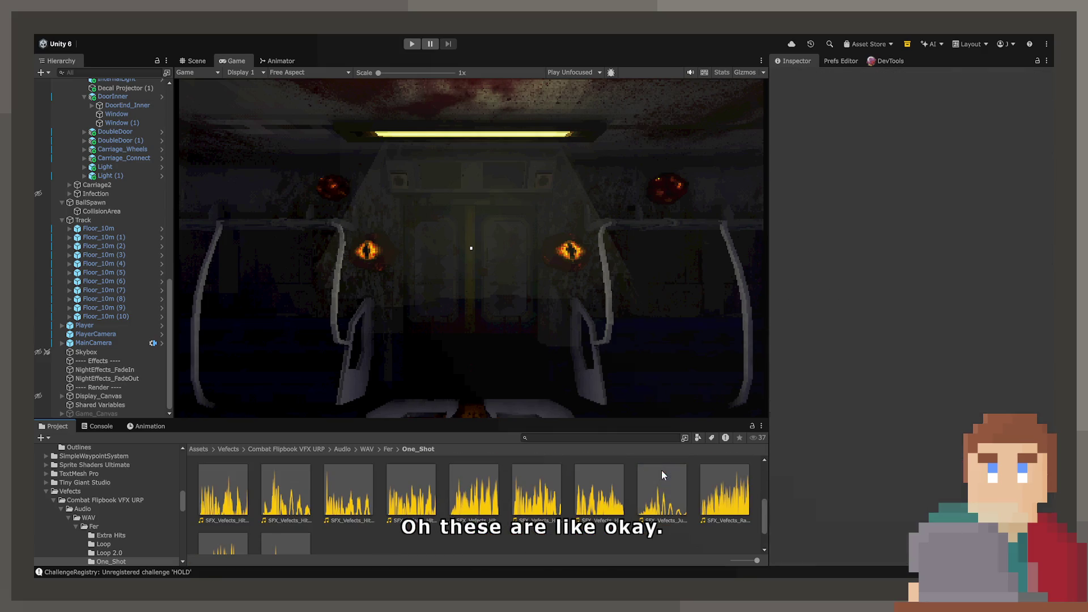
{"action": "key", "text": "Right"}
{"action": "key", "text": "Right"}
{"action": "scroll", "coordinate": [644, 496], "scroll_direction": "down", "scroll_amount": 1}
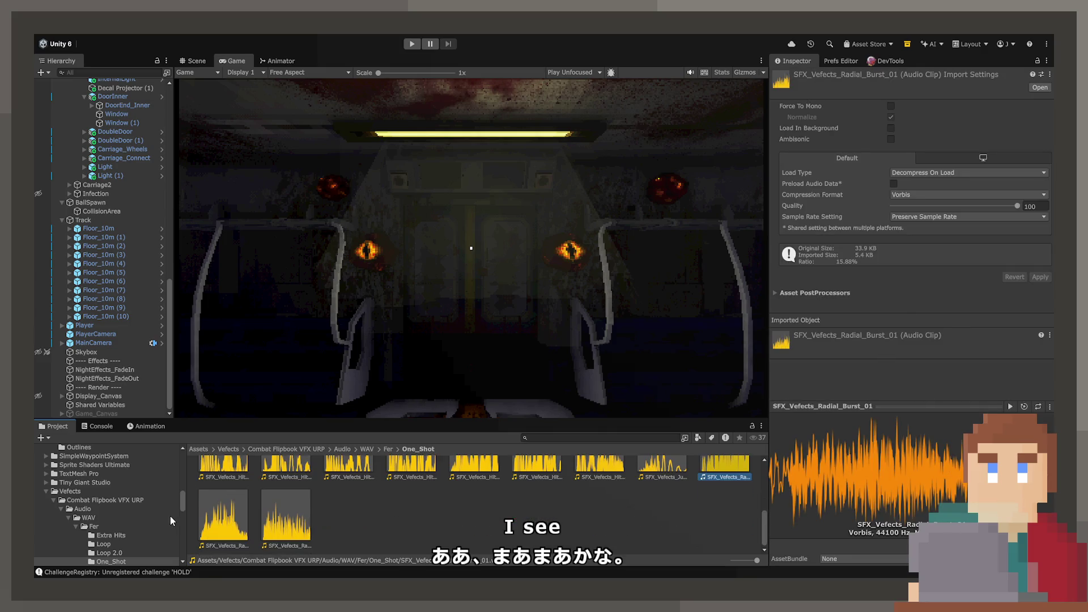
{"action": "left_click", "coordinate": [286, 513]}
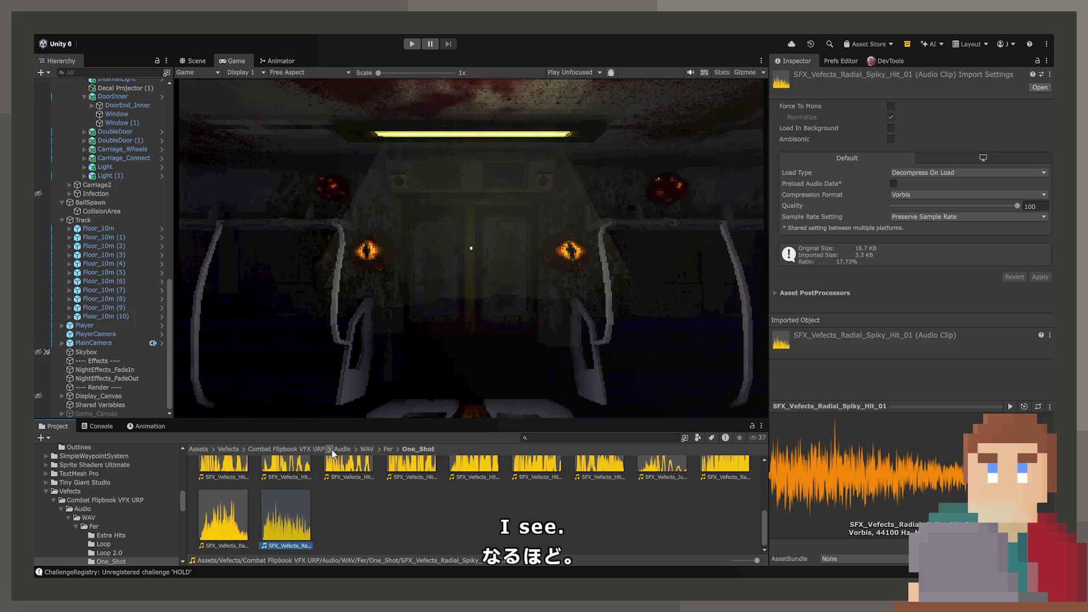
Return to the Vefects folder and delete the Combat Flipbook VFX URP folder
{"action": "left_click", "coordinate": [340, 449]}
{"action": "left_click", "coordinate": [317, 449]}
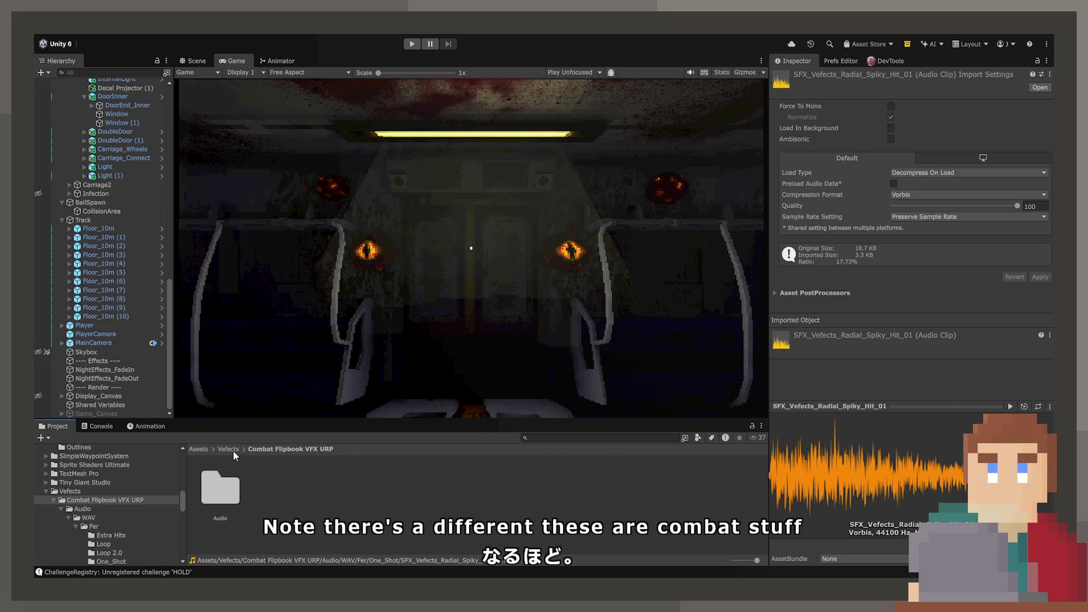
{"action": "left_click", "coordinate": [229, 449]}
{"action": "left_click", "coordinate": [226, 482]}
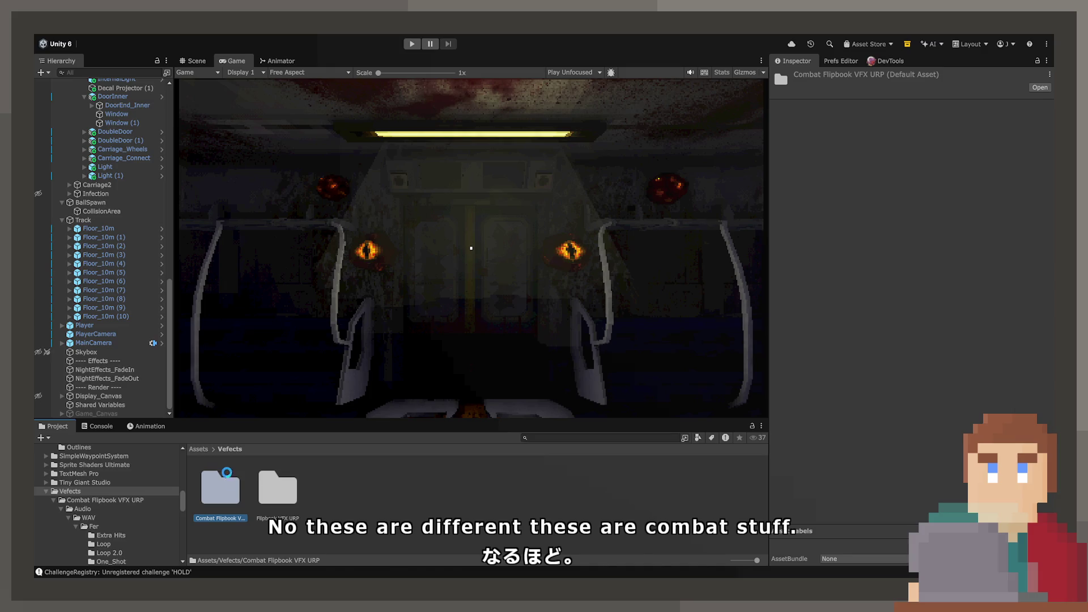
{"action": "key", "text": "Delete"}
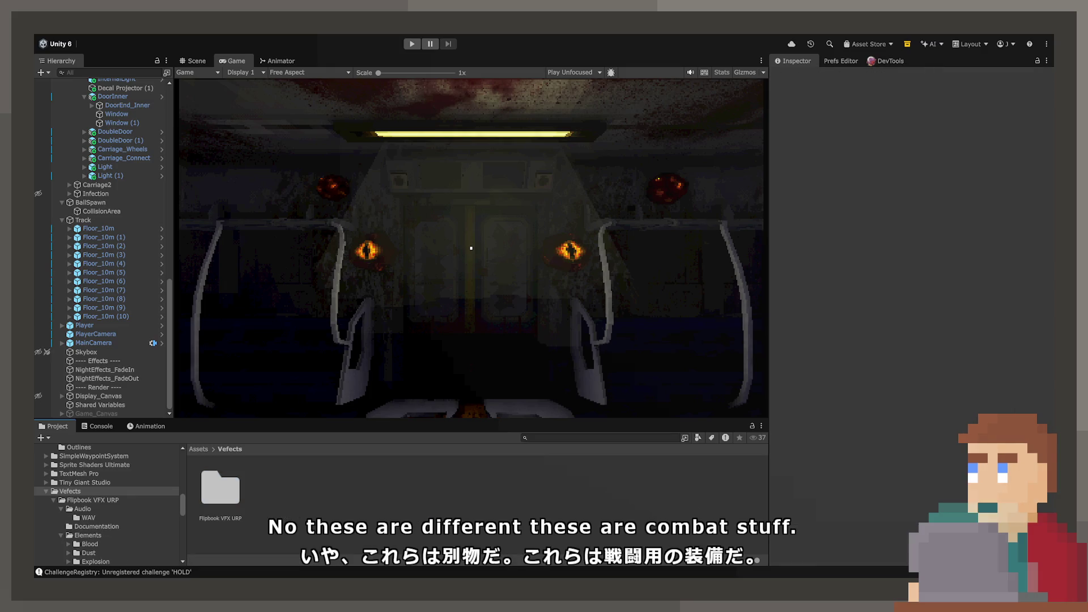